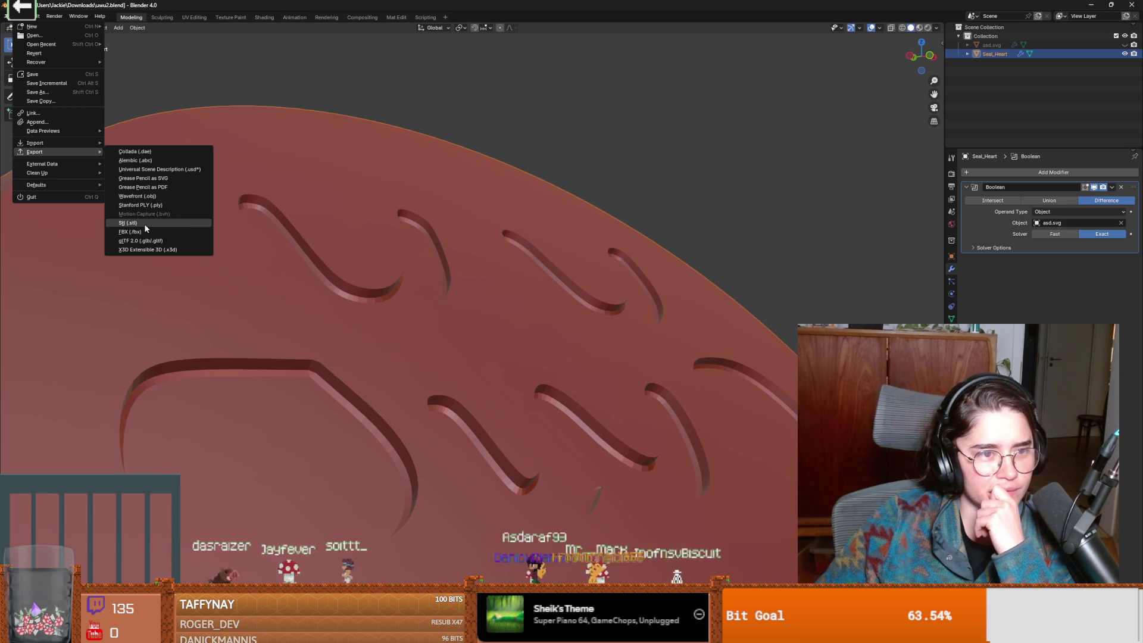
Export the heart model as rosse.stl into the Documents > bambu folder.
{"action": "left_click", "coordinate": [143, 223]}
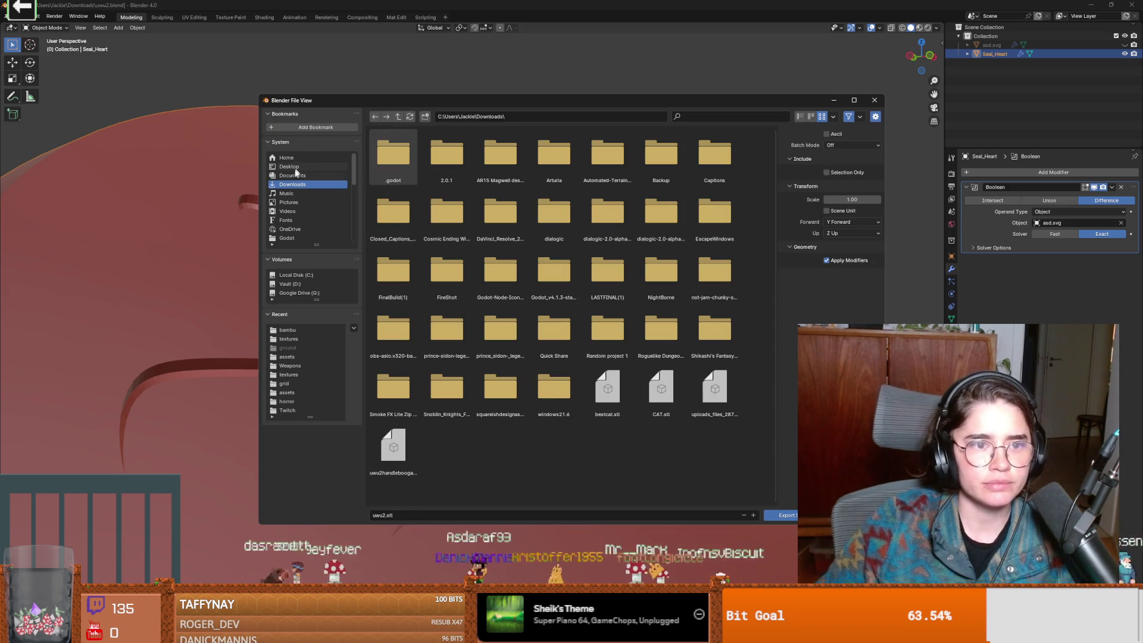
{"action": "left_click", "coordinate": [331, 175]}
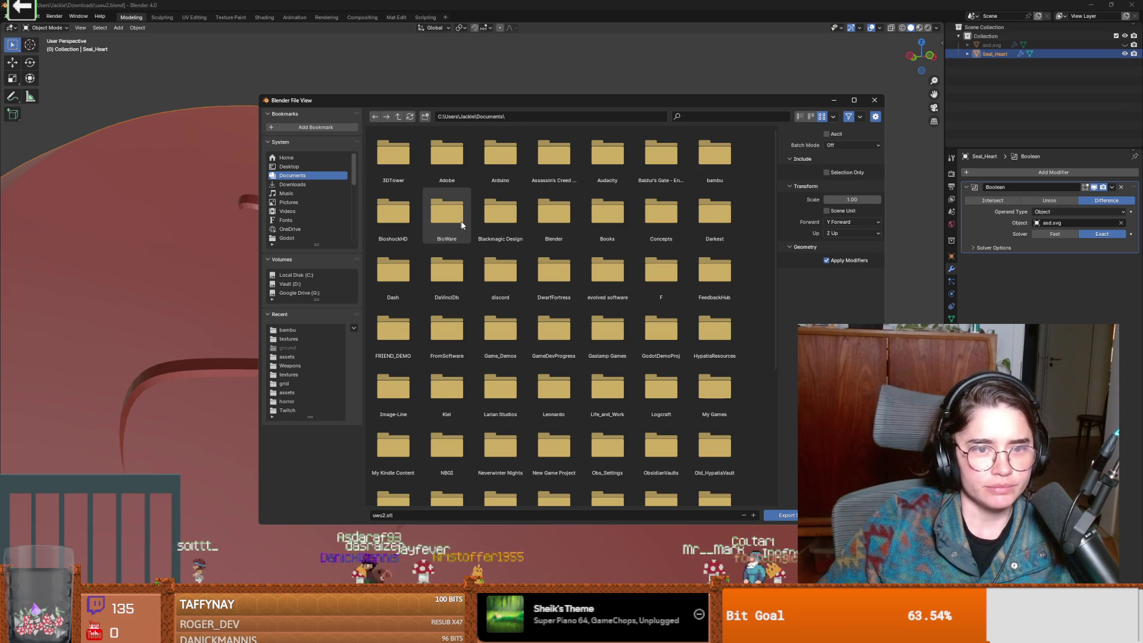
{"action": "double_click", "coordinate": [715, 157]}
{"action": "left_click", "coordinate": [415, 515]}
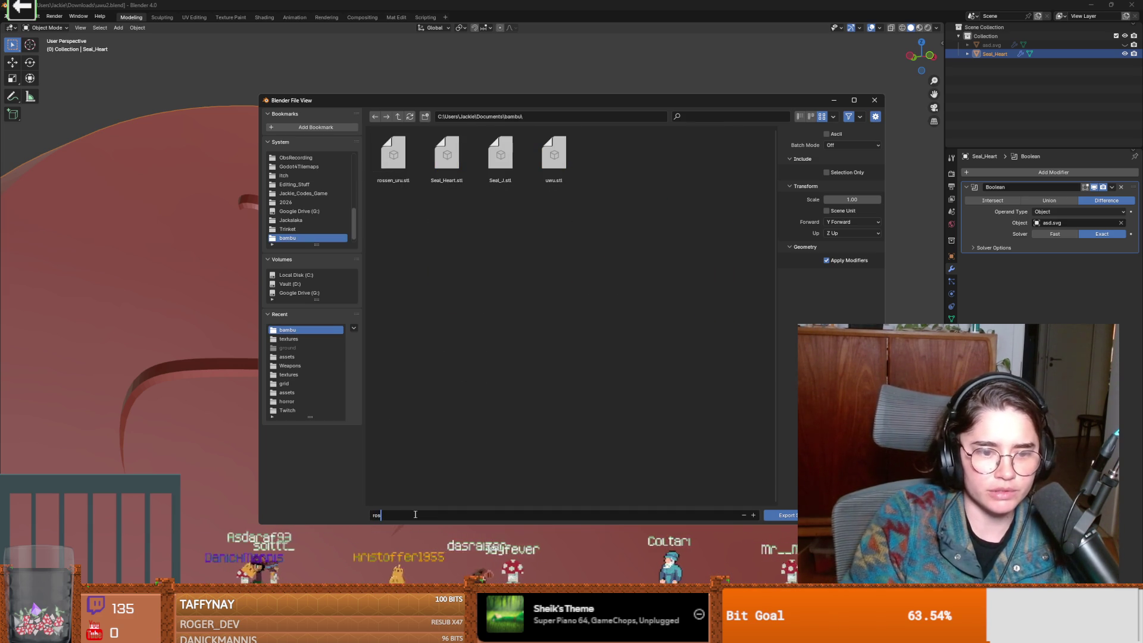
{"action": "type", "text": "rosse.stl"}
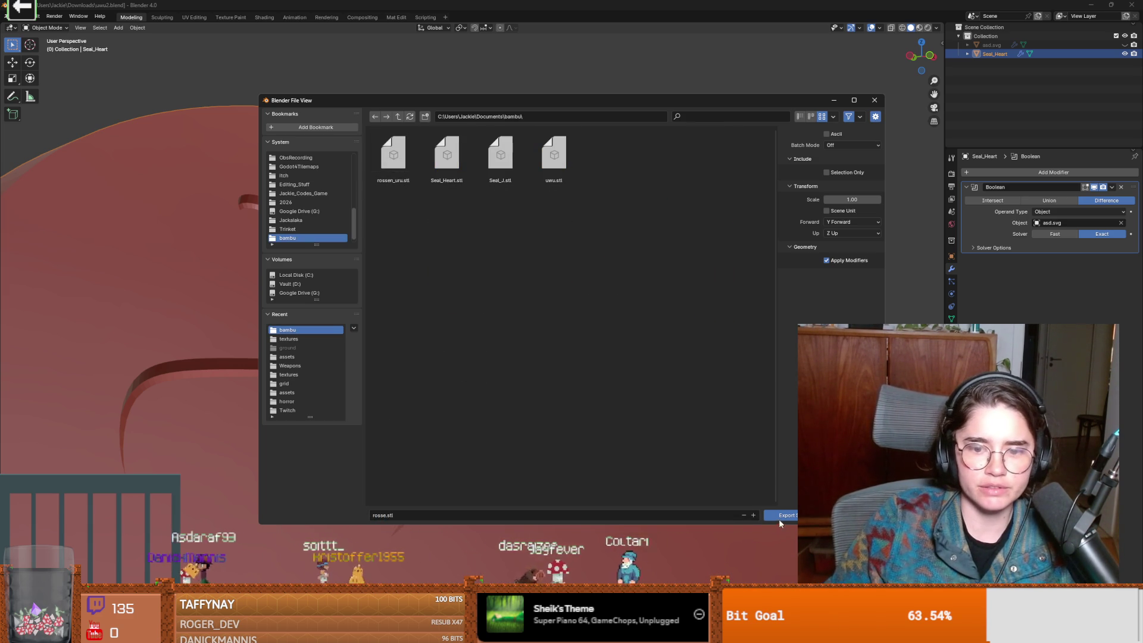
{"action": "key", "text": "Return"}
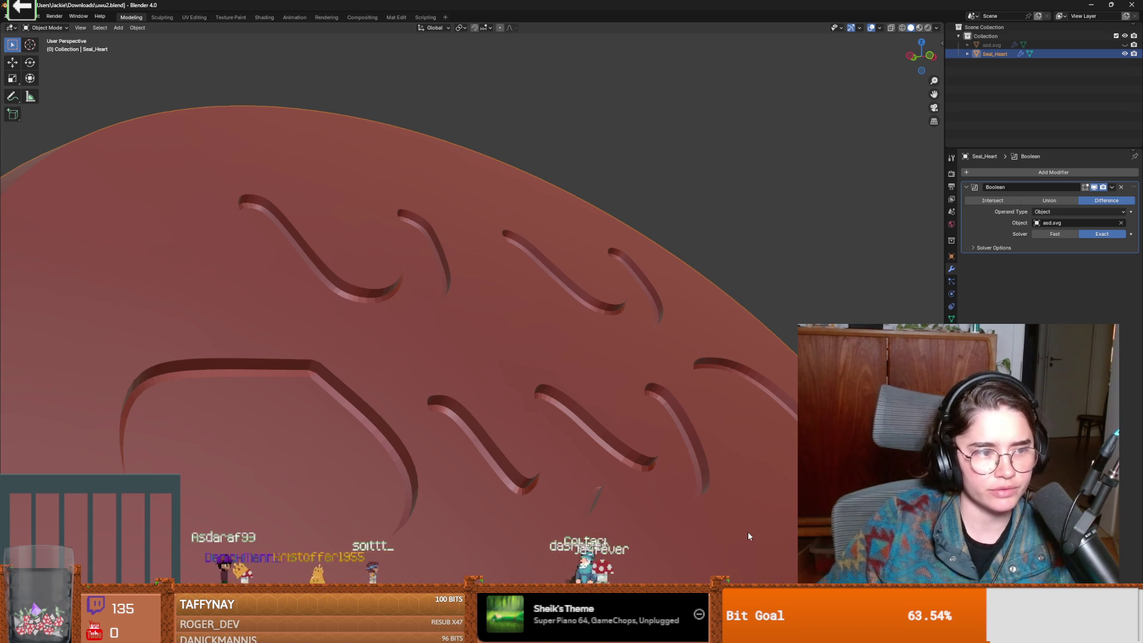
In Bambu Studio, delete the old round model and load rosse.stl onto the build plate, then return to Blender.
{"action": "key", "text": "alt+Tab"}
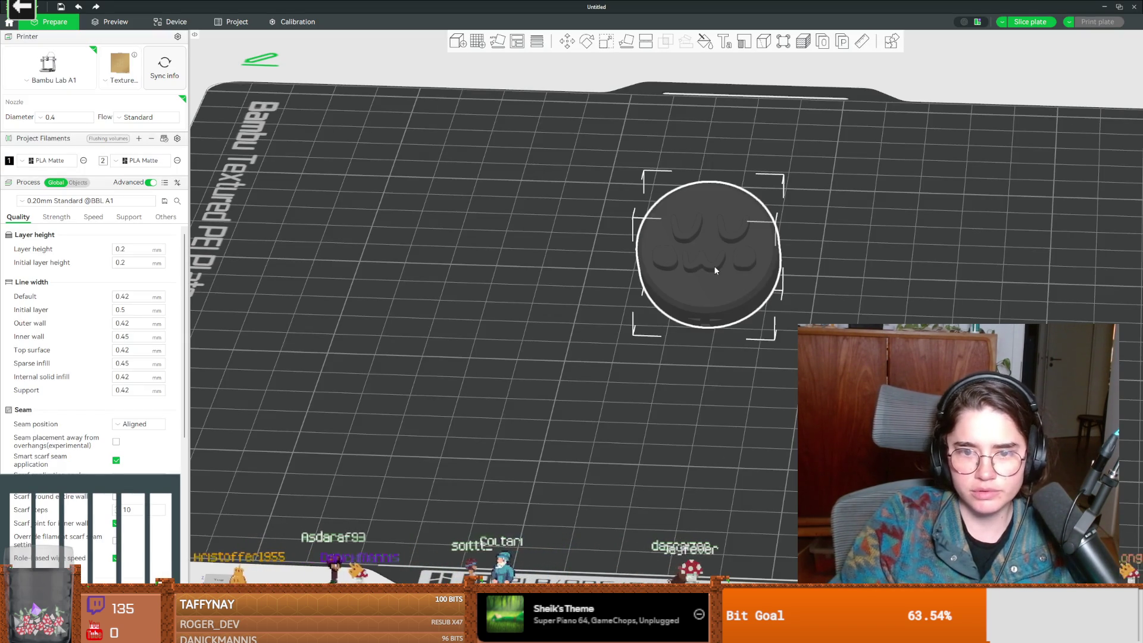
{"action": "key", "text": "Delete"}
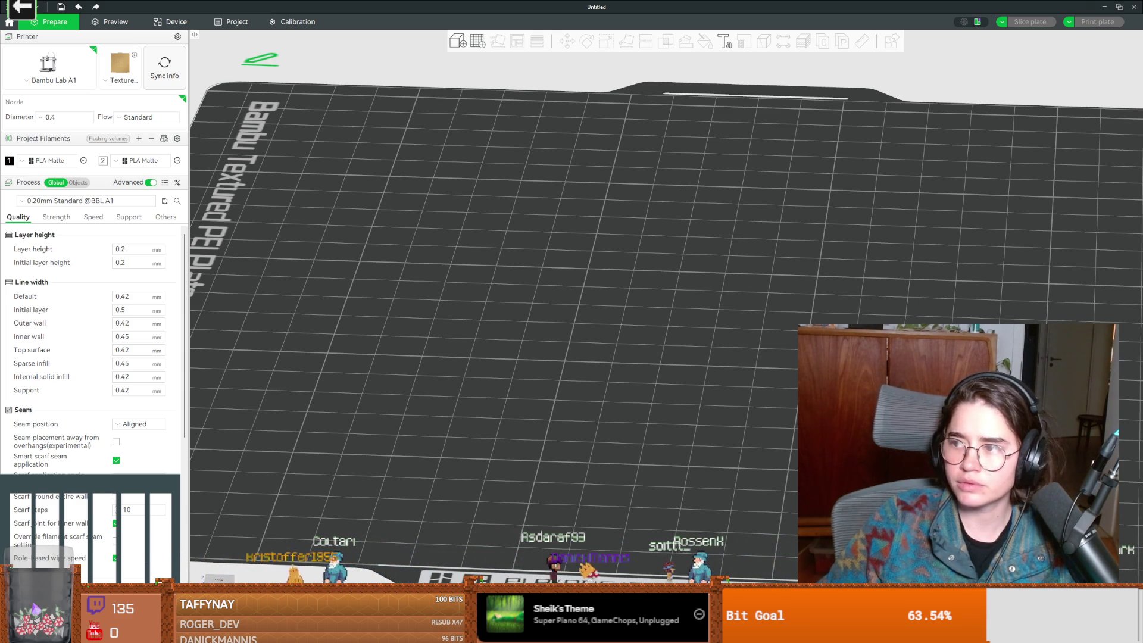
{"action": "left_click_drag", "start_coordinate": [1027, 221], "coordinate": [709, 244]}
{"action": "scroll", "coordinate": [709, 243], "scroll_direction": "up", "scroll_amount": 3}
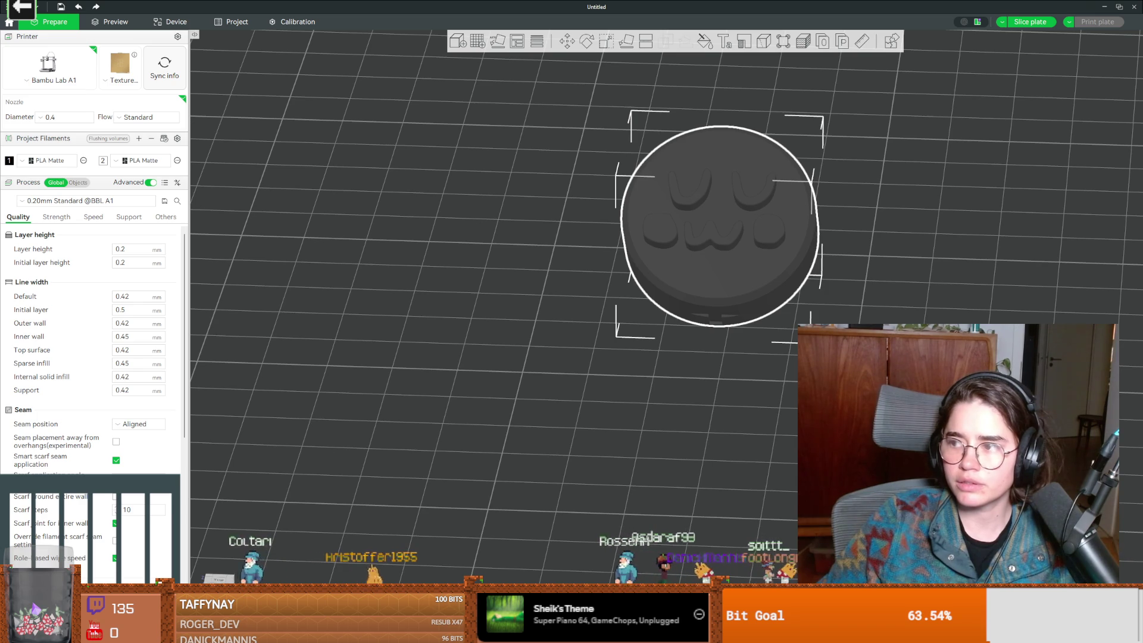
{"action": "left_click_drag", "start_coordinate": [822, 210], "coordinate": [690, 334]}
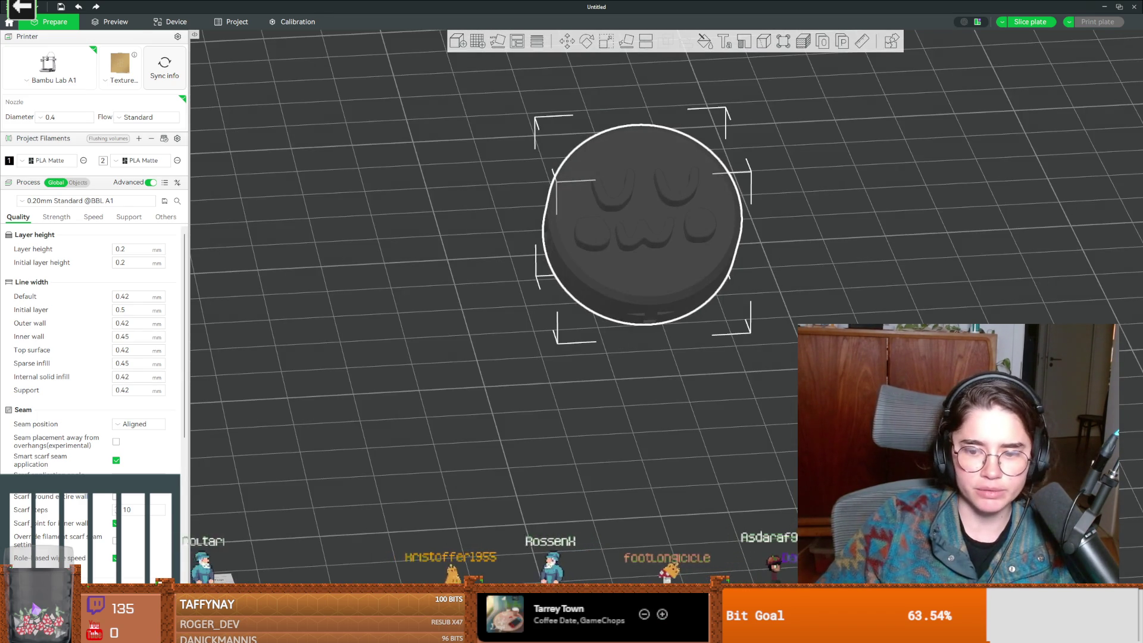
{"action": "key", "text": "alt+Tab"}
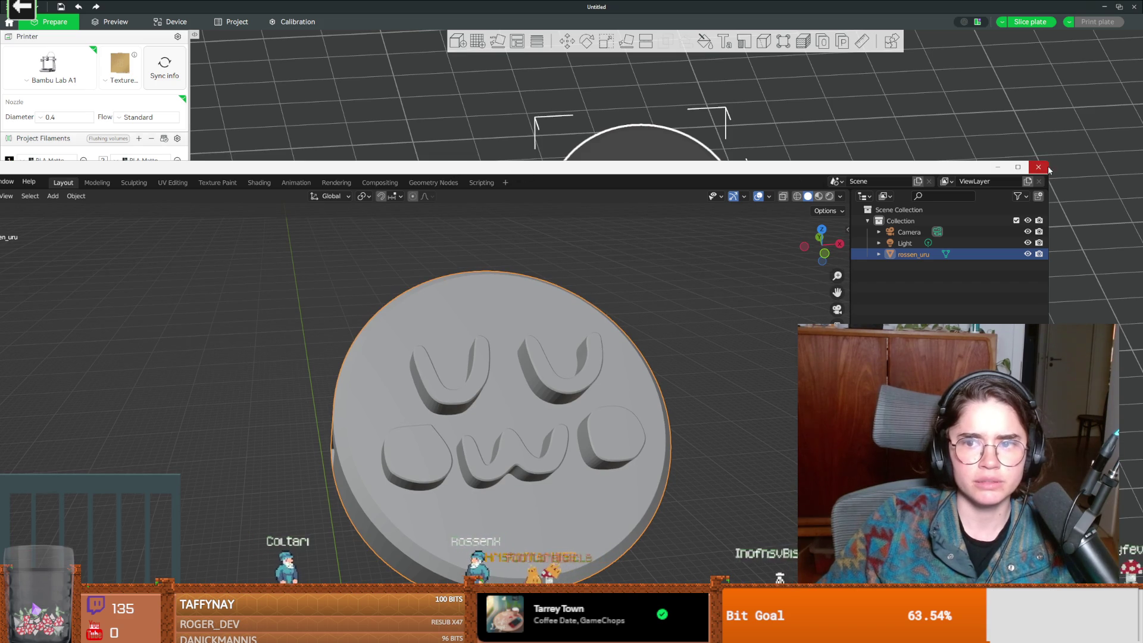
{"action": "scroll", "coordinate": [772, 373], "scroll_direction": "up", "scroll_amount": 5}
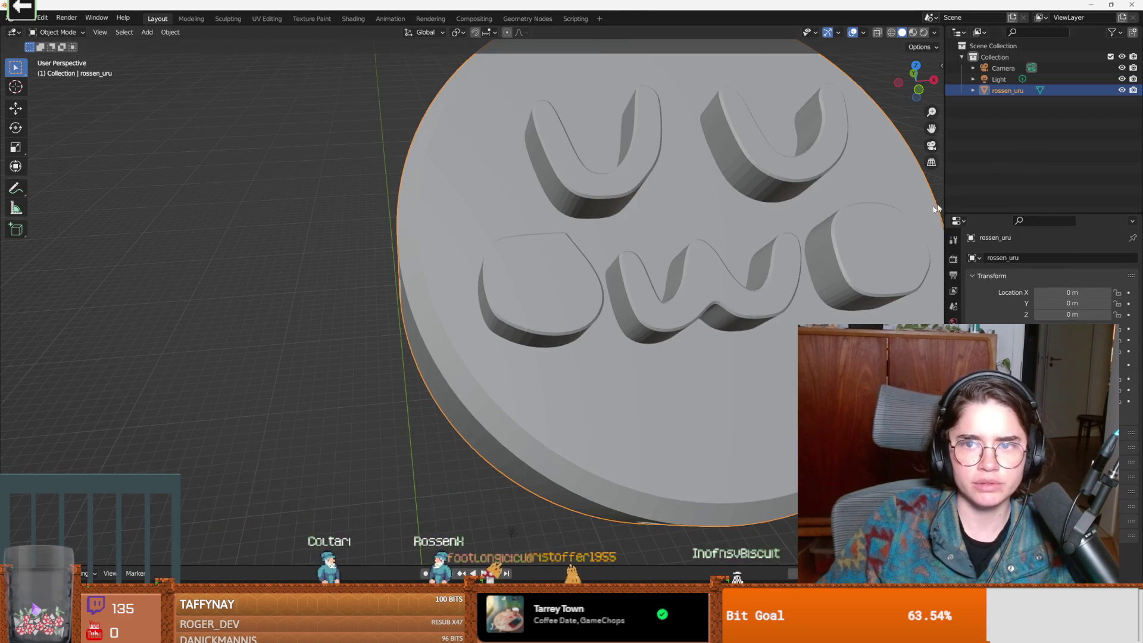
{"action": "scroll", "coordinate": [772, 372], "scroll_direction": "down", "scroll_amount": 3}
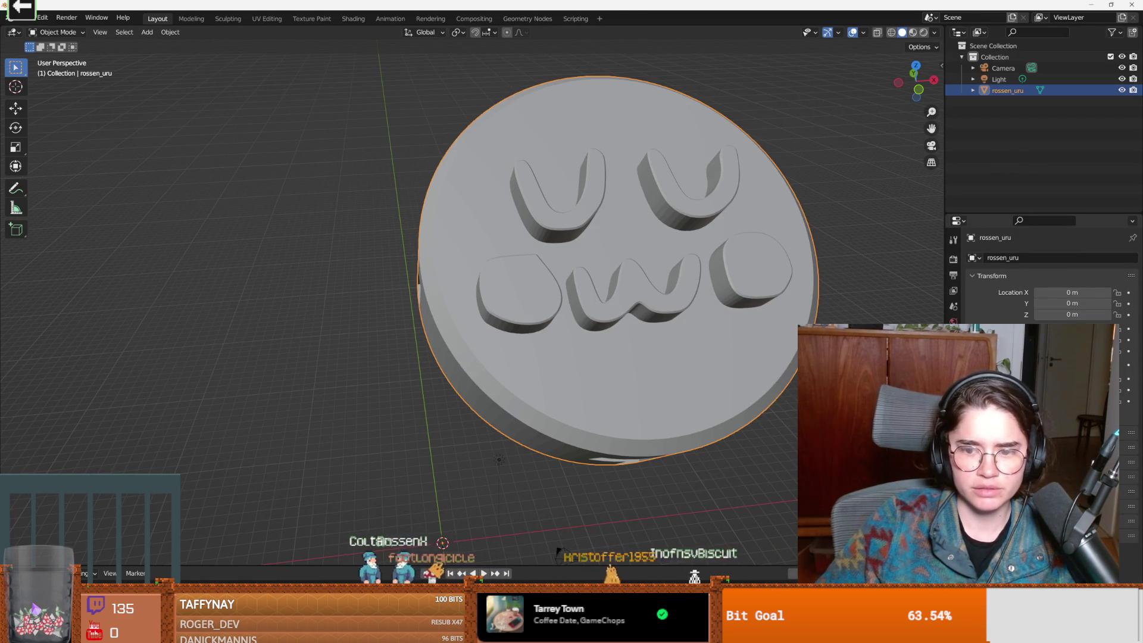
Delete the rossen_uru coin, dismiss the File > Import list, and return to the uwu2 project view.
{"action": "key", "text": "Delete"}
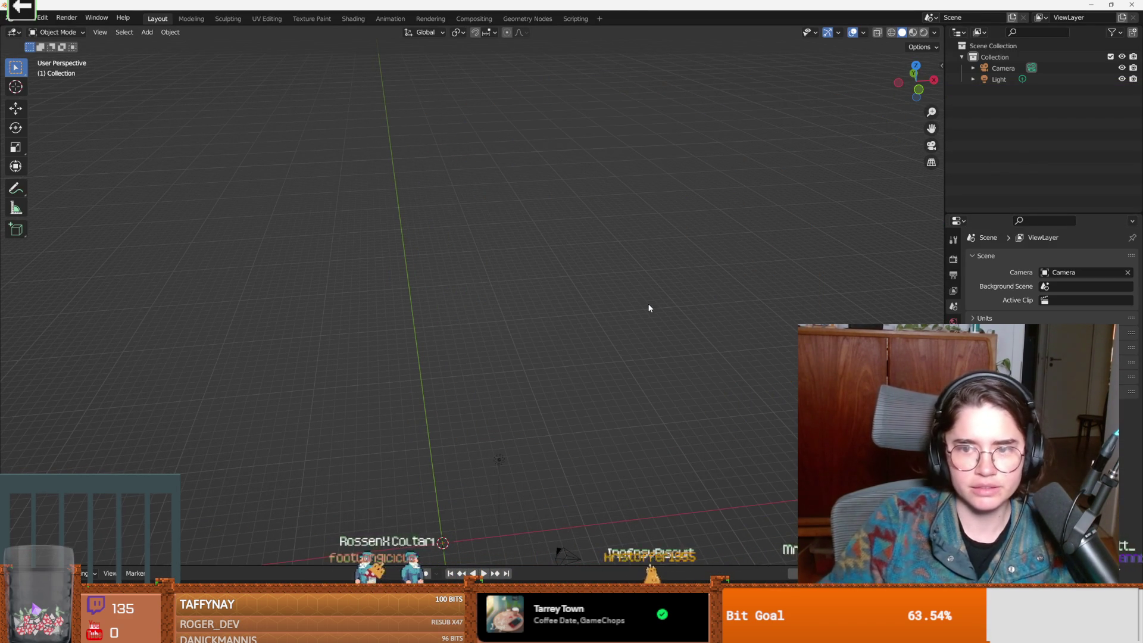
{"action": "left_click", "coordinate": [22, 17]}
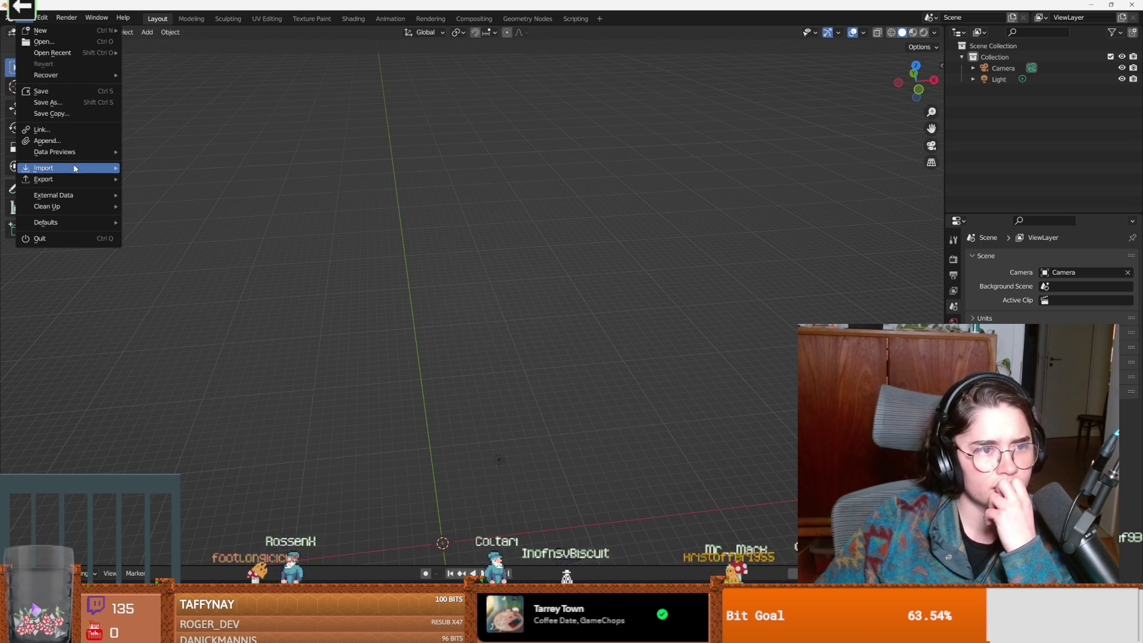
{"action": "mouse_move", "coordinate": [53, 167]}
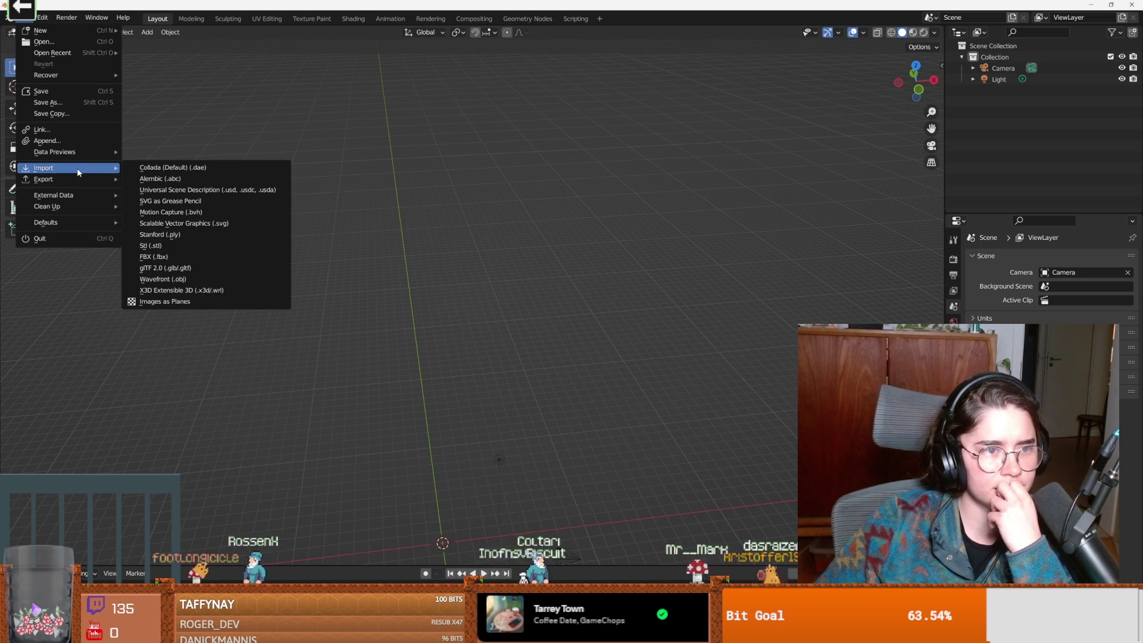
{"action": "key", "text": "Escape"}
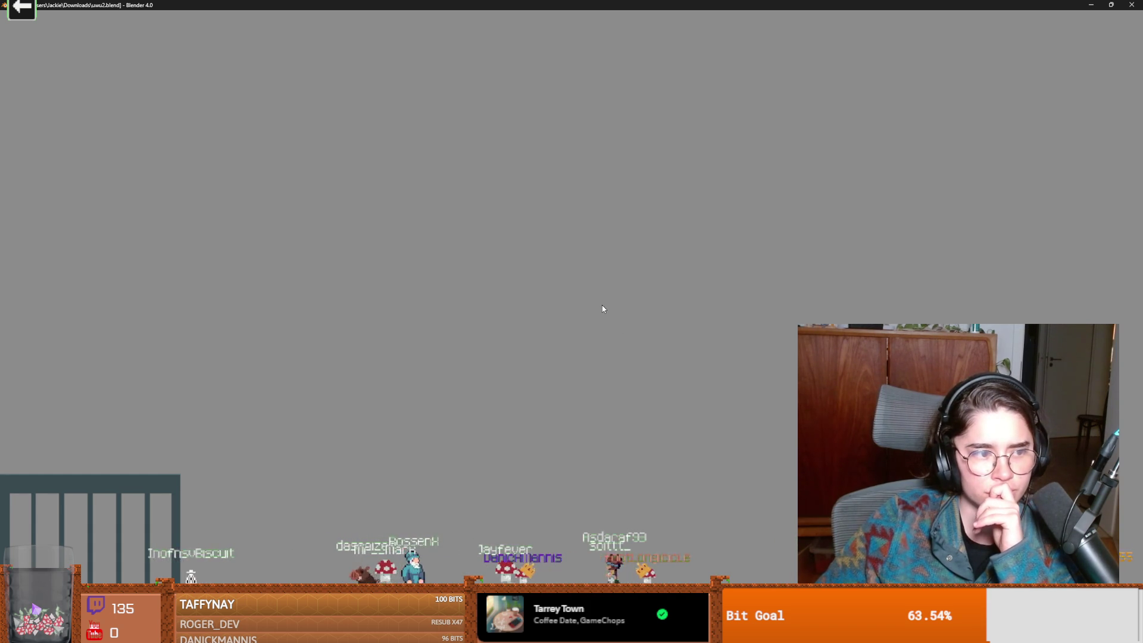
{"action": "key", "text": "KP_7"}
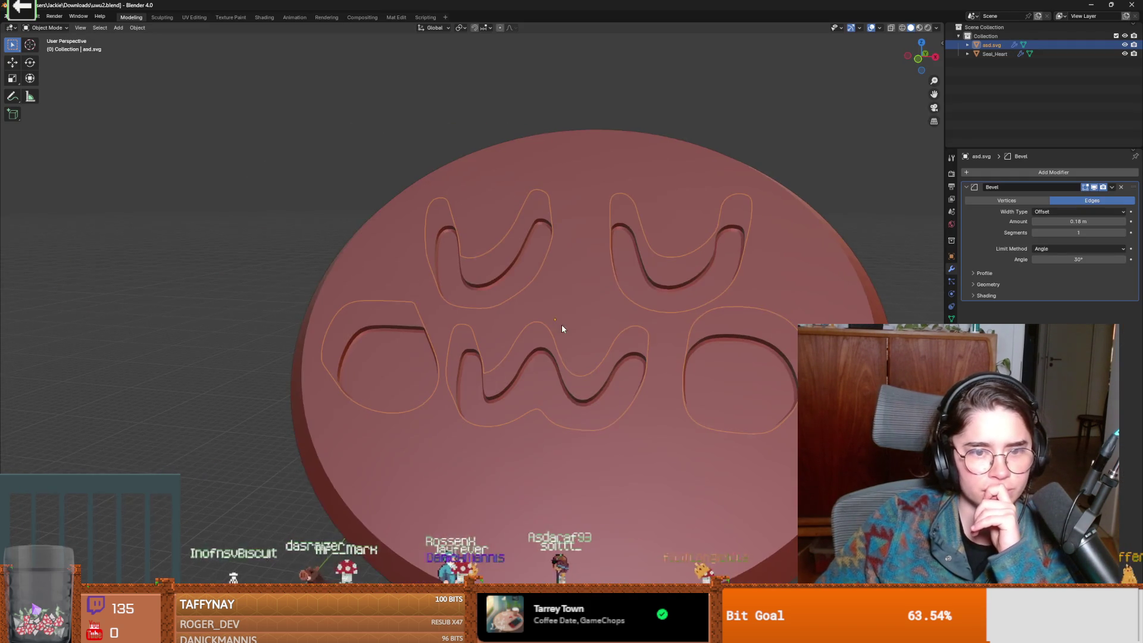
{"action": "left_click", "coordinate": [34, 16]}
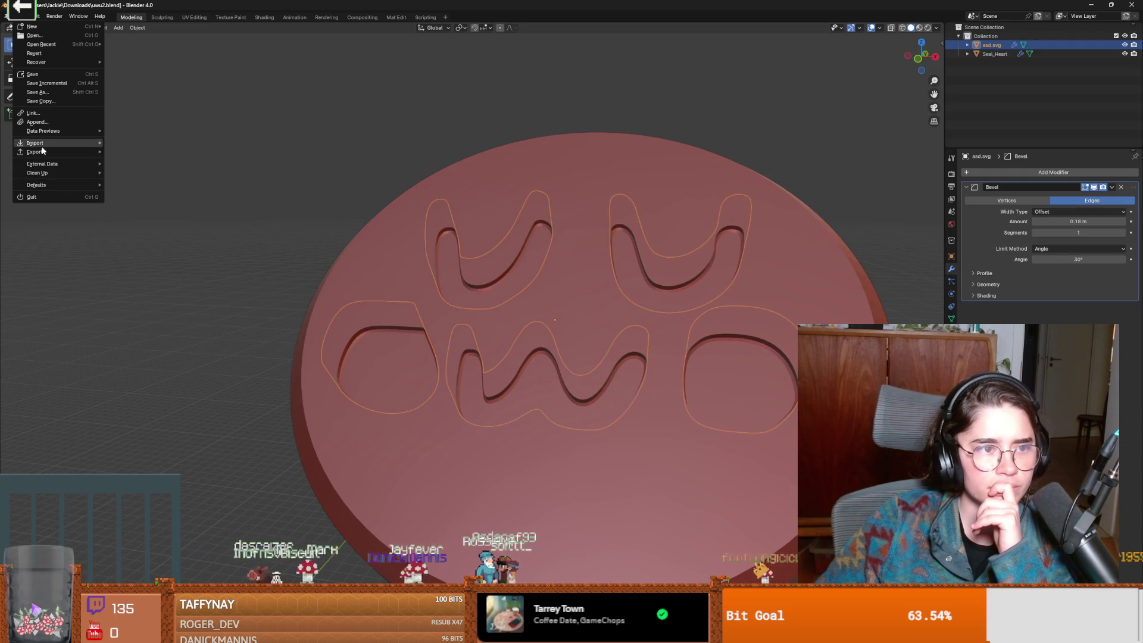
{"action": "mouse_move", "coordinate": [36, 151]}
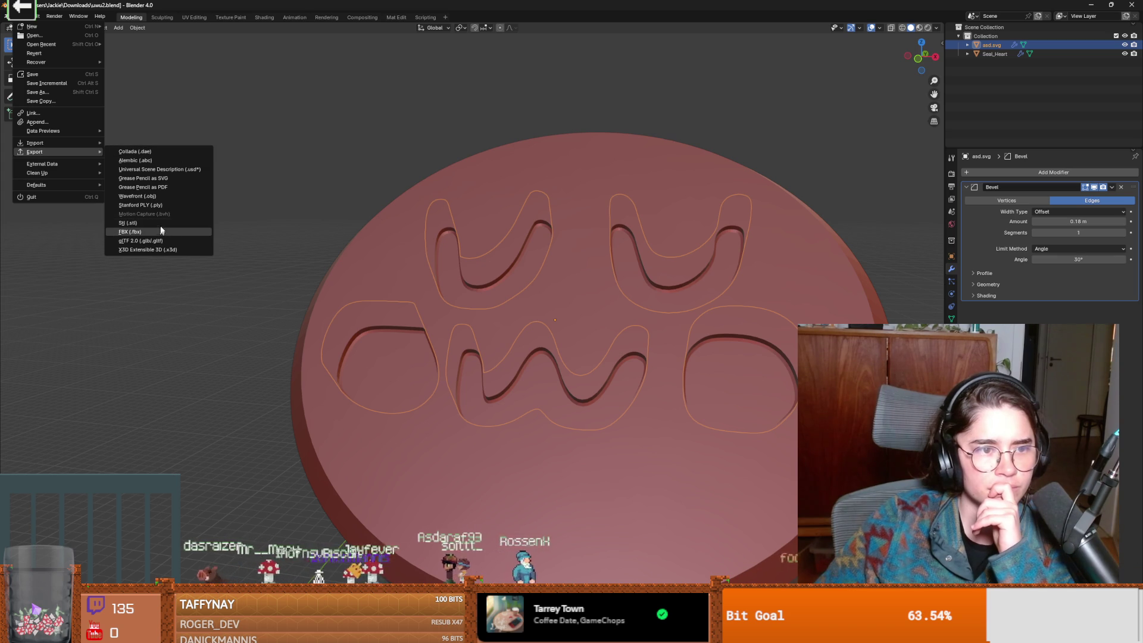
{"action": "left_click", "coordinate": [157, 222]}
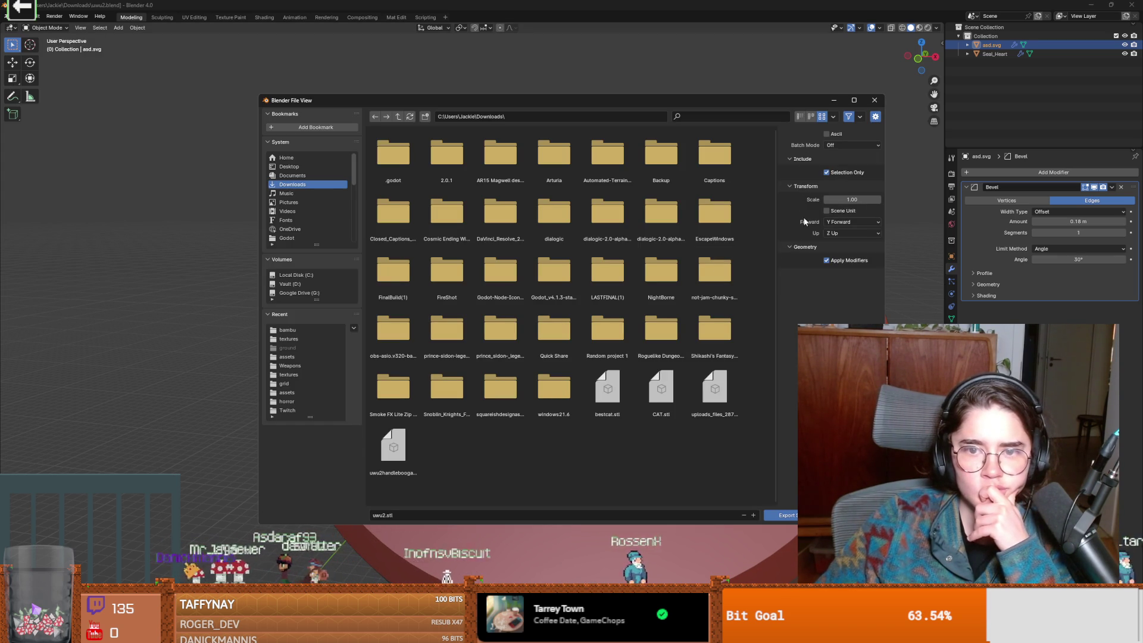
{"action": "left_click", "coordinate": [875, 101]}
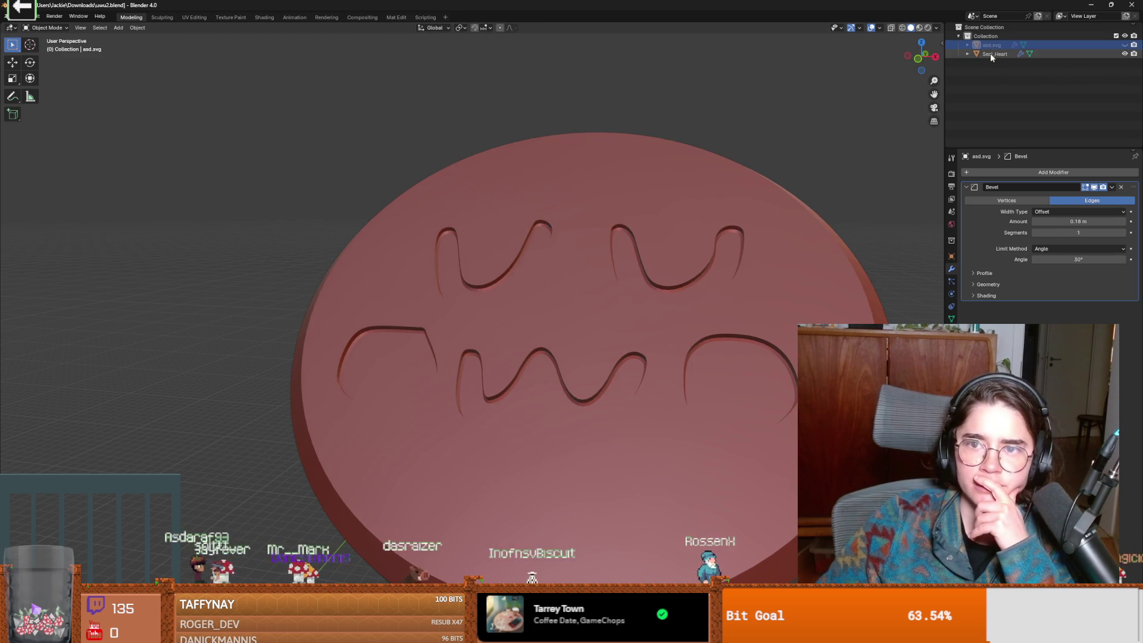
Select Seal_Heart and start an STL export, browsing to the Documents folder.
{"action": "left_click", "coordinate": [991, 54]}
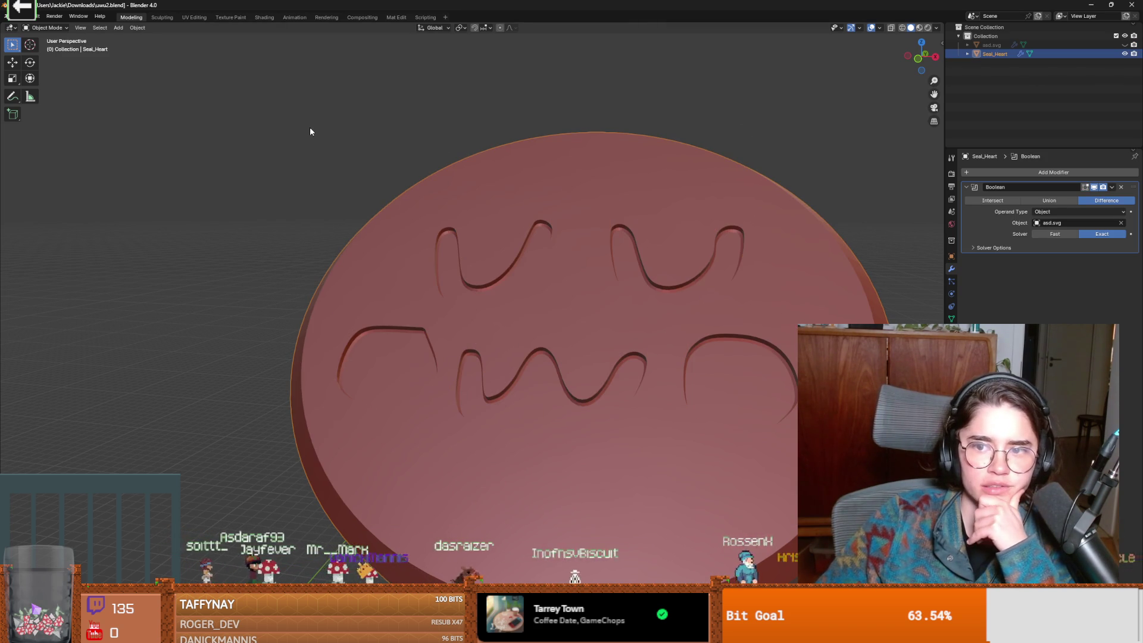
{"action": "left_click", "coordinate": [21, 16]}
{"action": "mouse_move", "coordinate": [36, 152]}
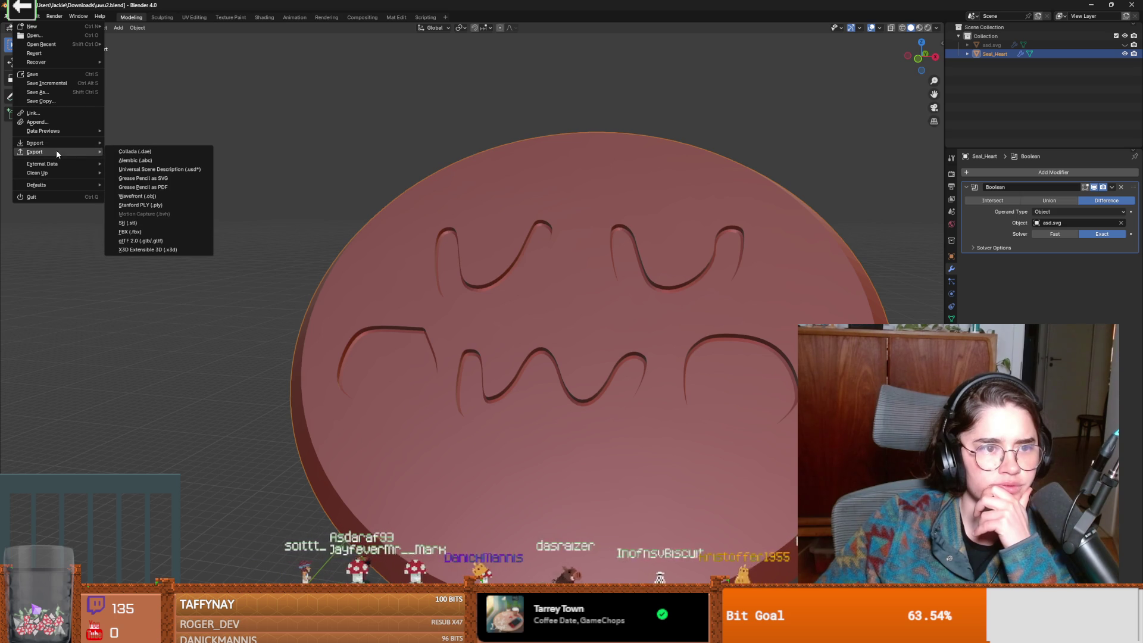
{"action": "left_click", "coordinate": [154, 222]}
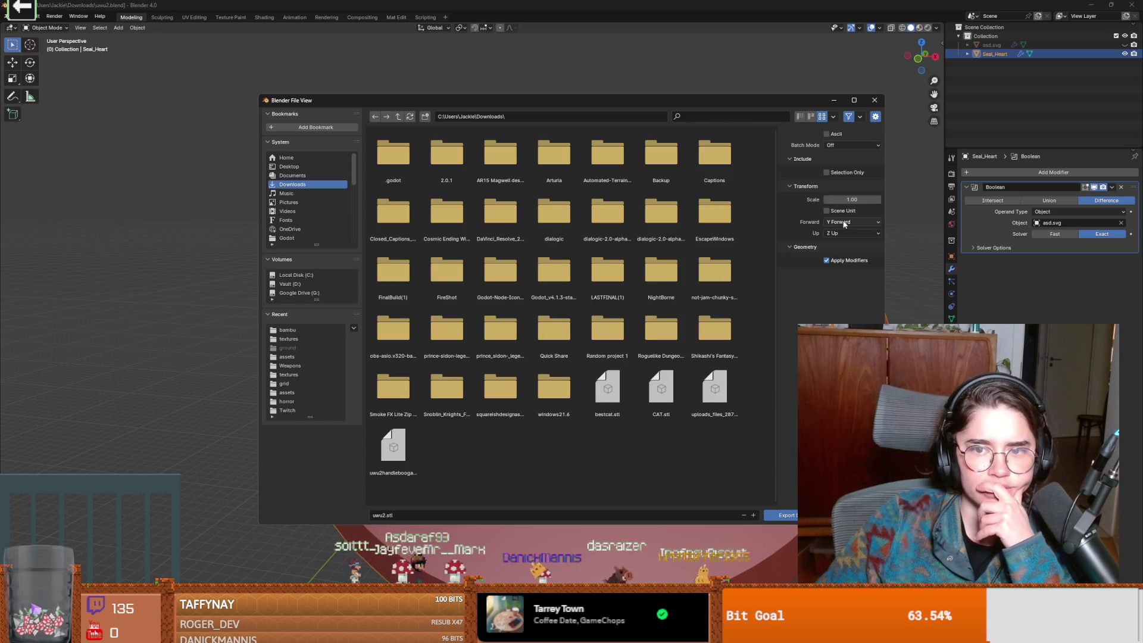
{"action": "left_click", "coordinate": [300, 177]}
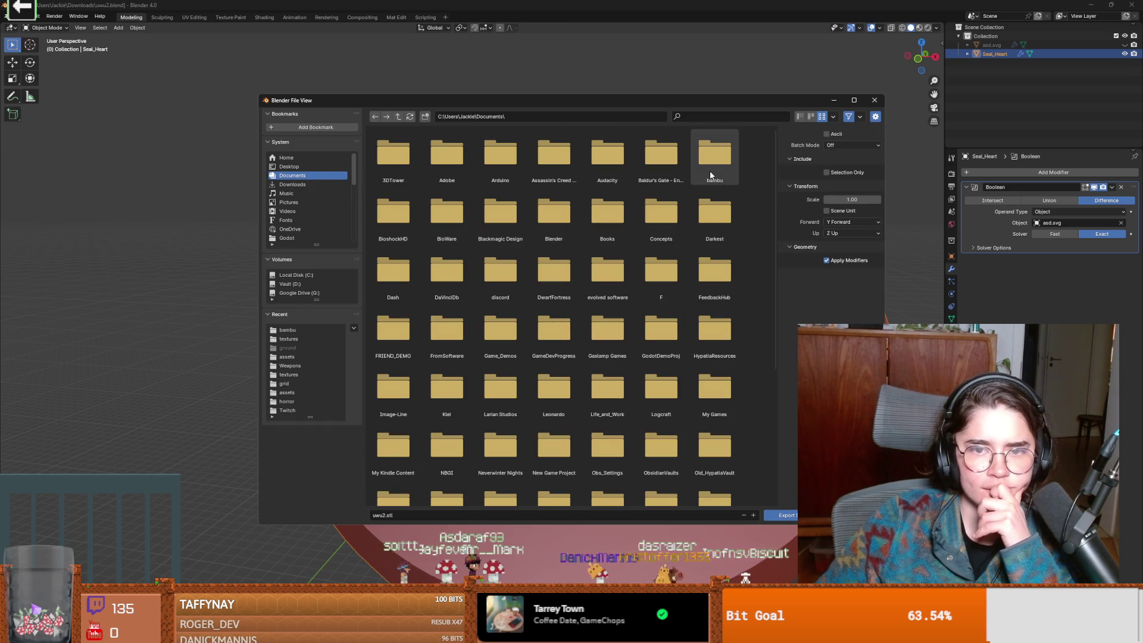
Export the selection only as FINALUWU.stl into the bambu folder.
{"action": "left_click", "coordinate": [720, 170]}
{"action": "left_click", "coordinate": [476, 515]}
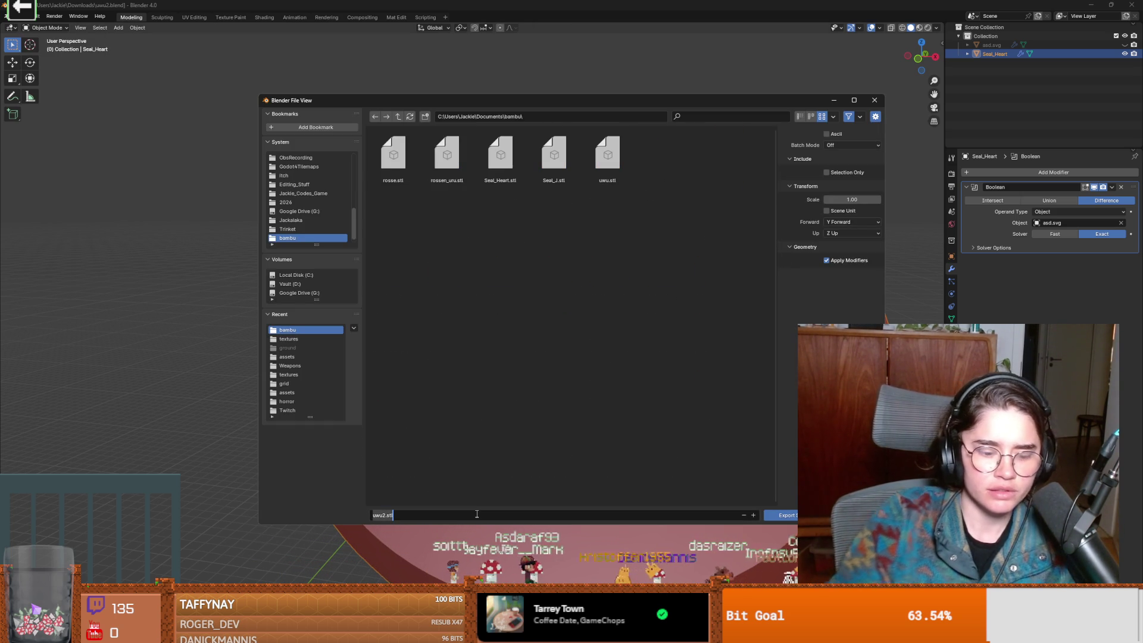
{"action": "type", "text": "FINALUWU"}
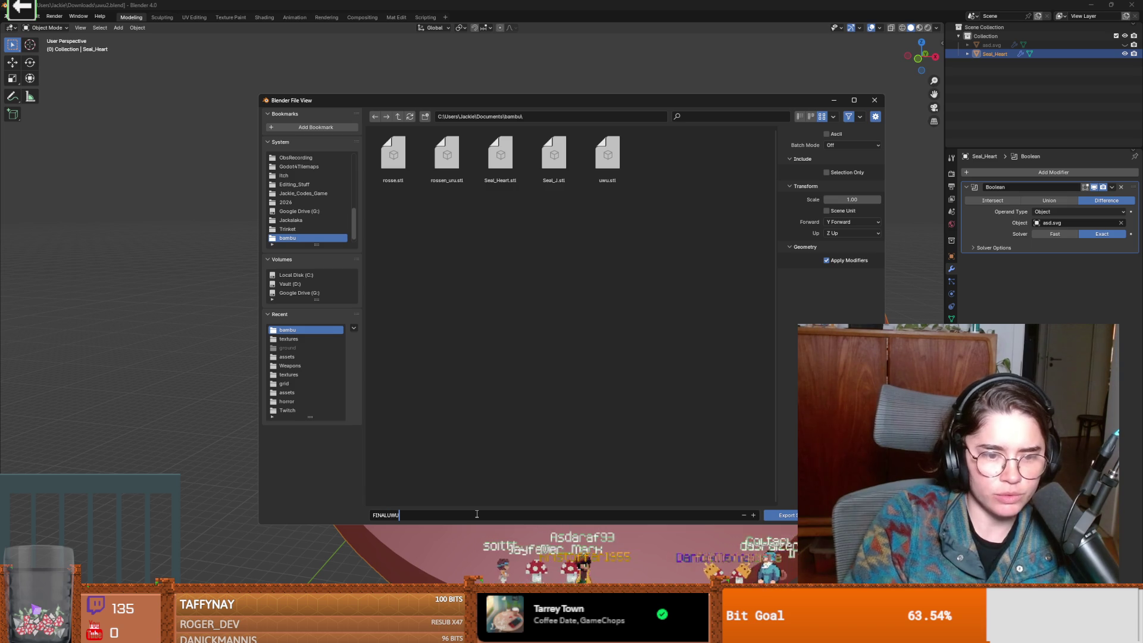
{"action": "left_click", "coordinate": [826, 171]}
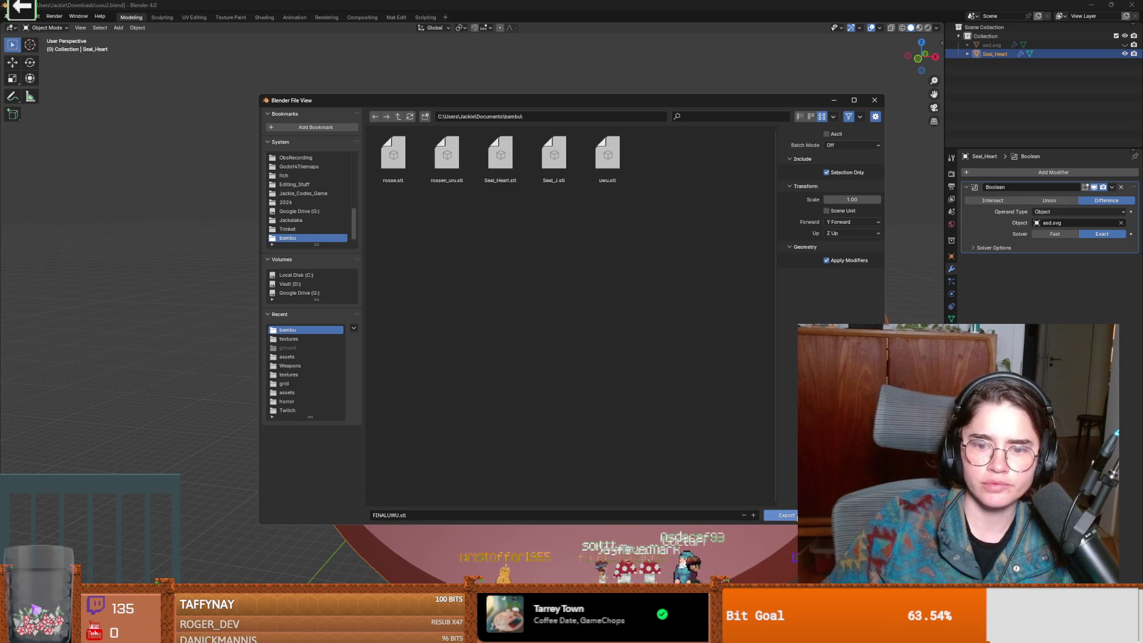
{"action": "left_click", "coordinate": [784, 515]}
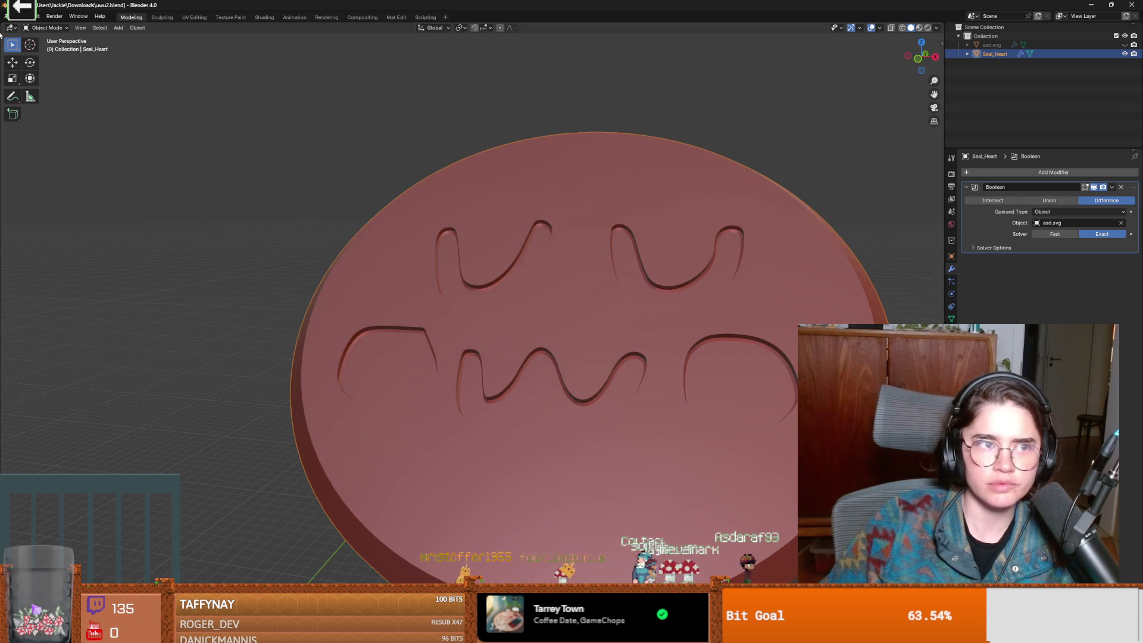
Save the project as uwu2.blend into the Documents > bambu folder.
{"action": "left_click", "coordinate": [33, 16]}
{"action": "left_click", "coordinate": [36, 93]}
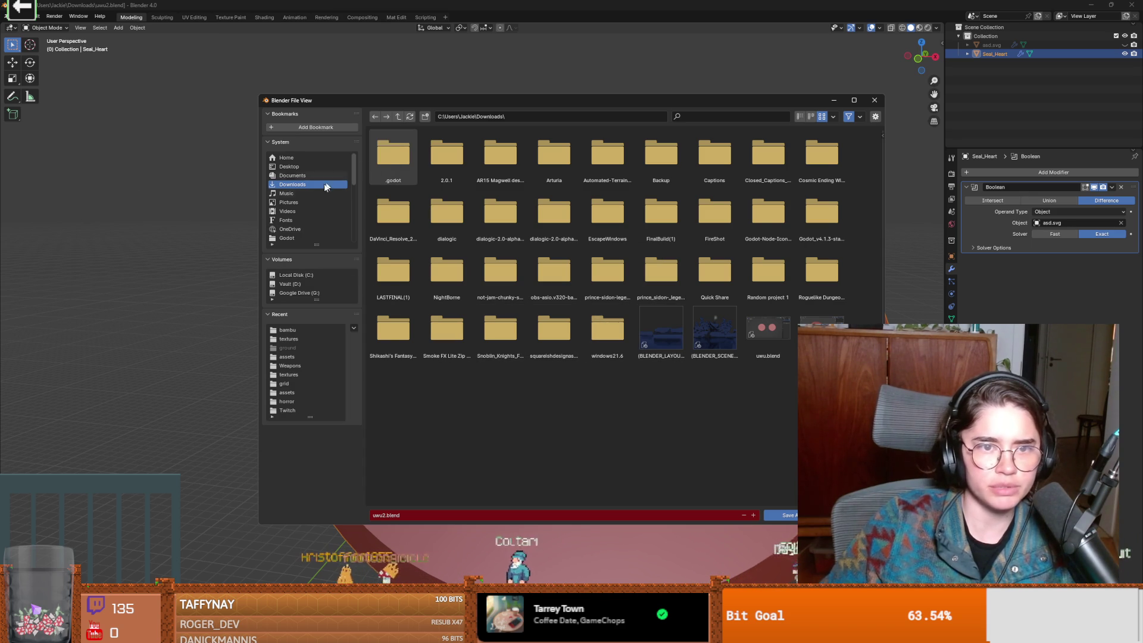
{"action": "left_click", "coordinate": [297, 175]}
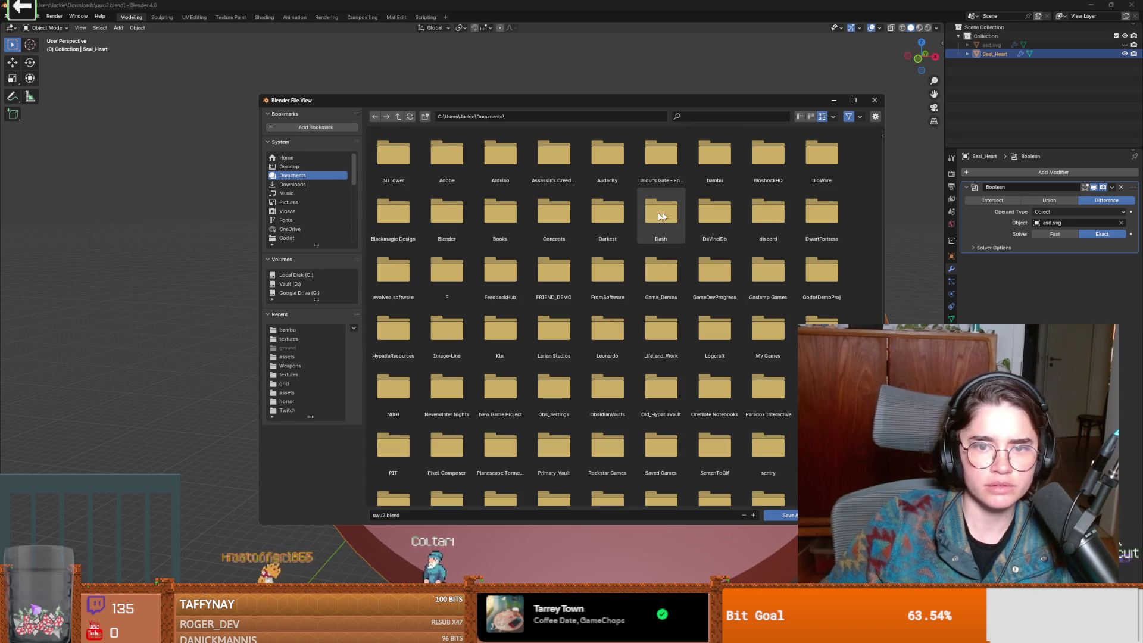
{"action": "double_click", "coordinate": [723, 154]}
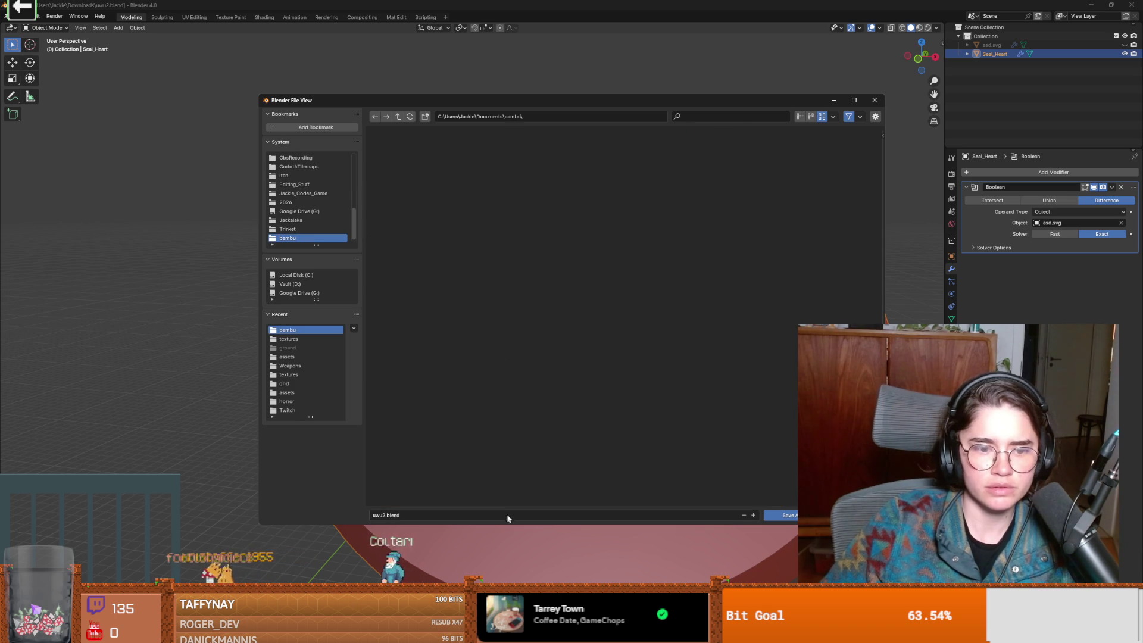
{"action": "left_click", "coordinate": [782, 515]}
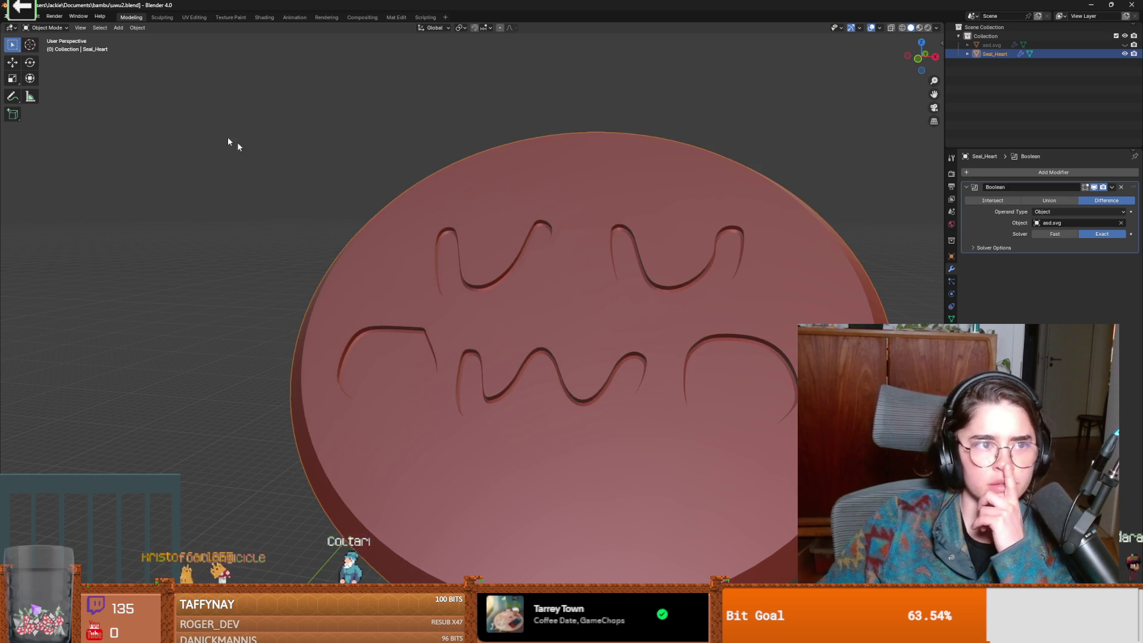
Re-export the STL, overwriting FINALUWU.stl, and switch to Bambu Studio.
{"action": "left_click", "coordinate": [18, 16]}
{"action": "mouse_move", "coordinate": [36, 152]}
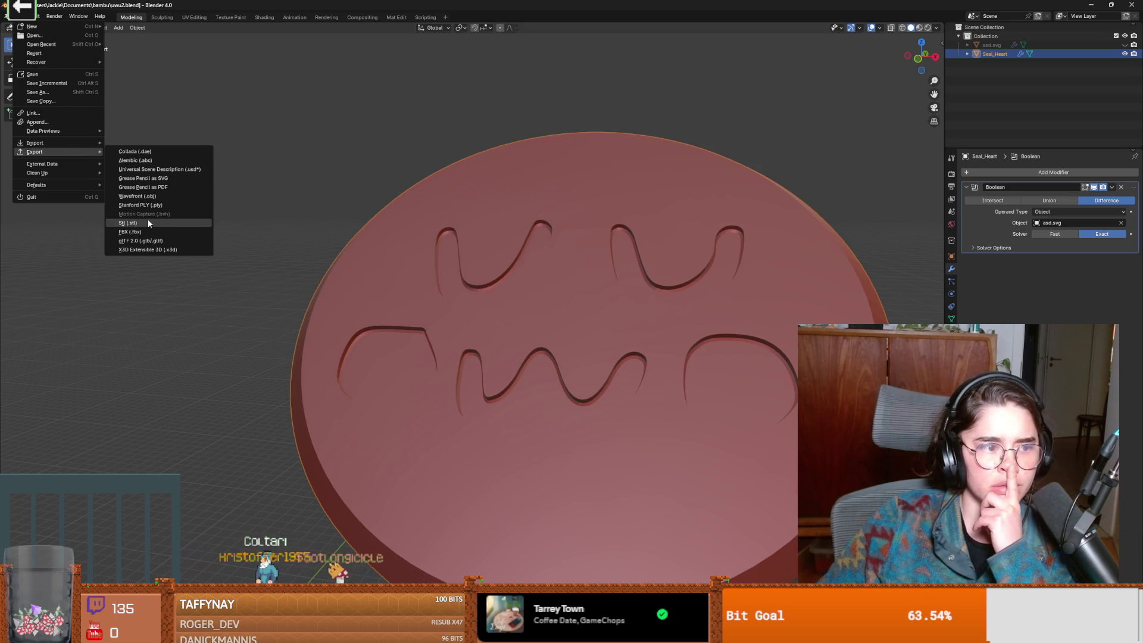
{"action": "left_click", "coordinate": [147, 222]}
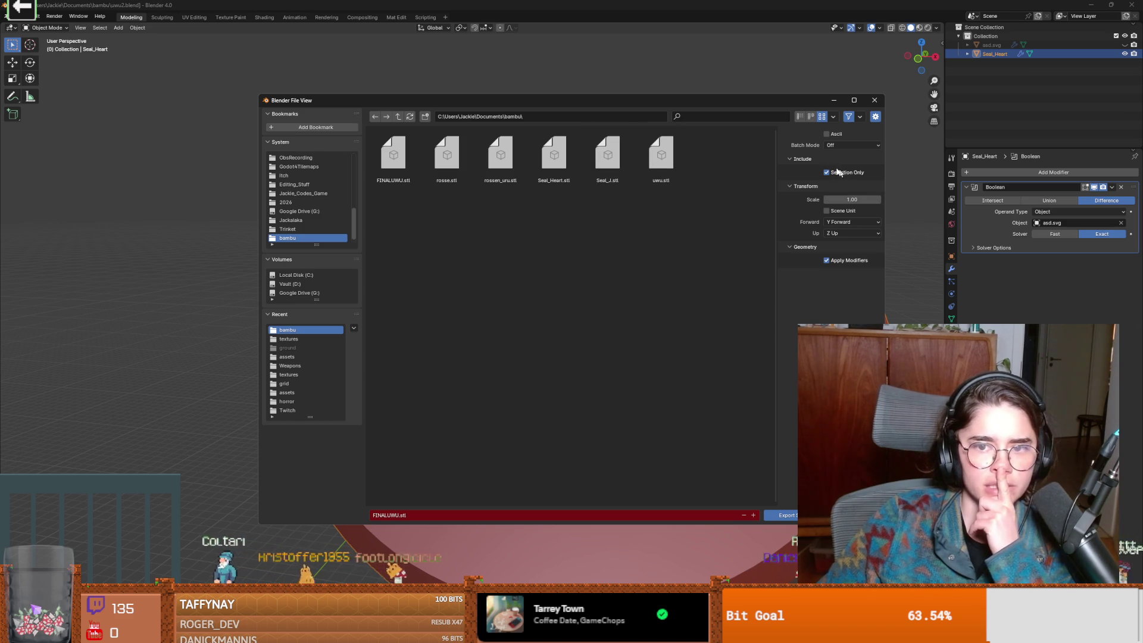
{"action": "key", "text": "Return"}
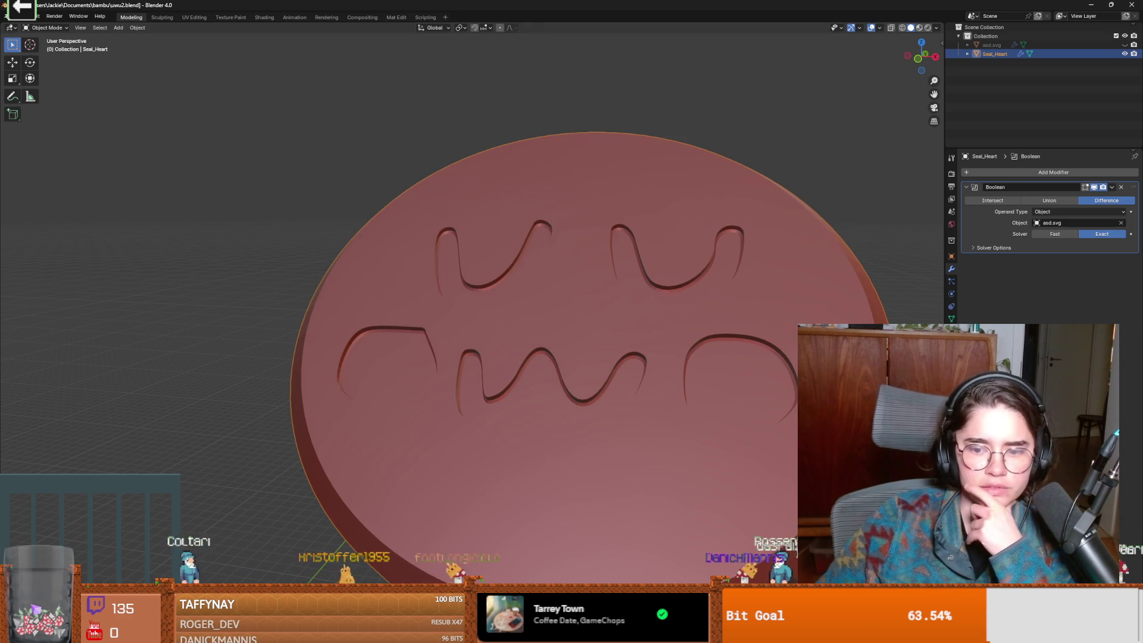
{"action": "key", "text": "alt+Tab"}
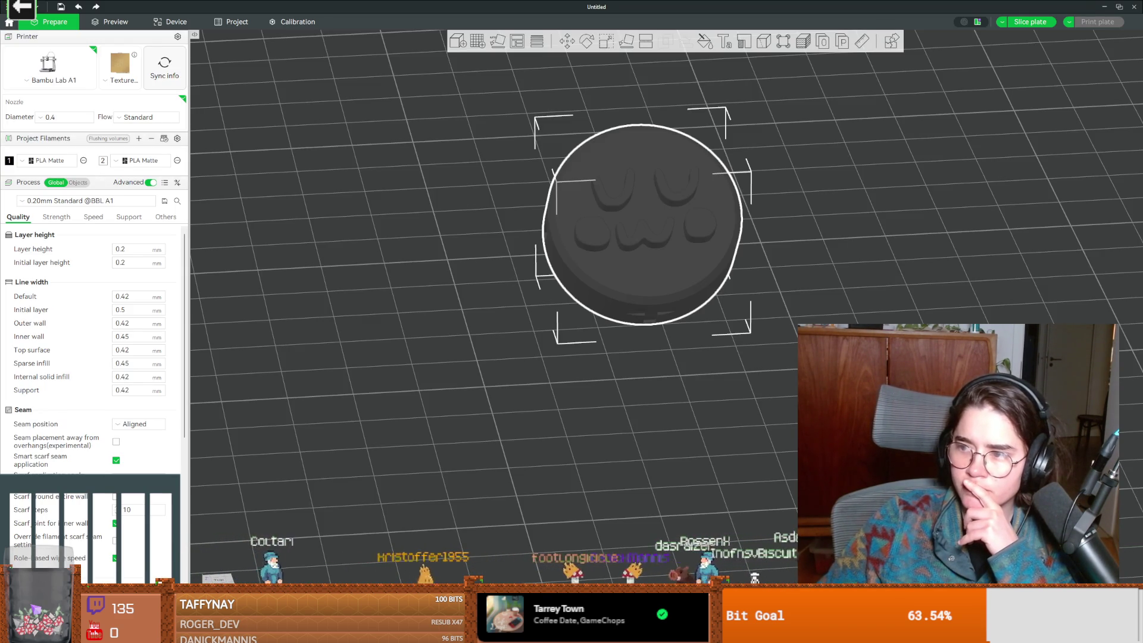
Delete the old coin from the plate, load FINALUWU.stl, and orbit to inspect it.
{"action": "key", "text": "Delete"}
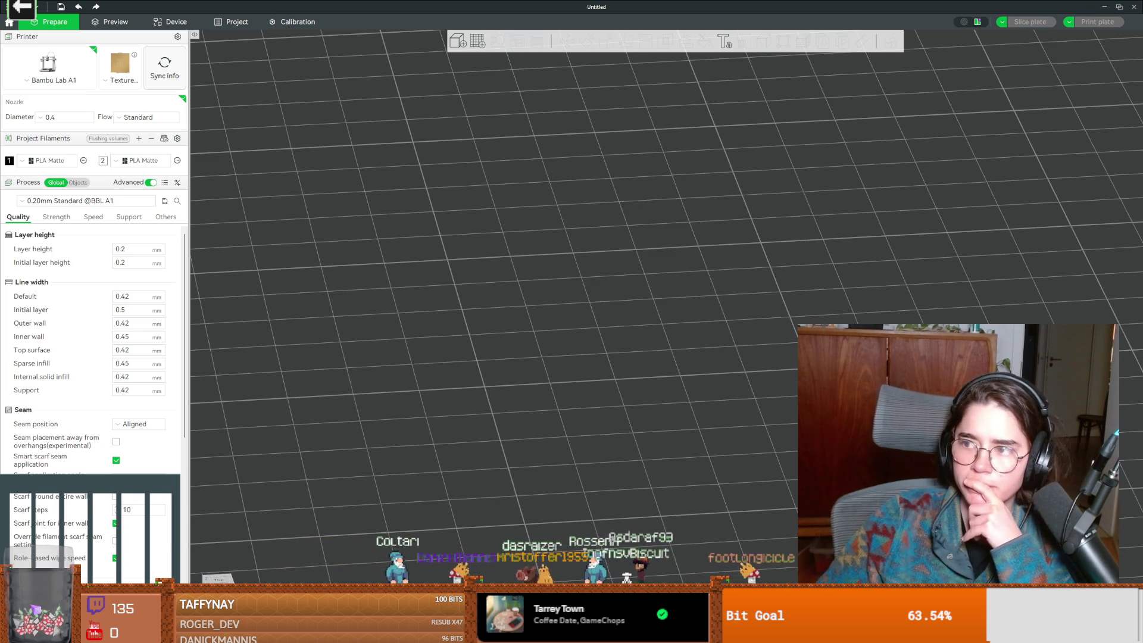
{"action": "left_click_drag", "start_coordinate": [911, 230], "coordinate": [673, 252]}
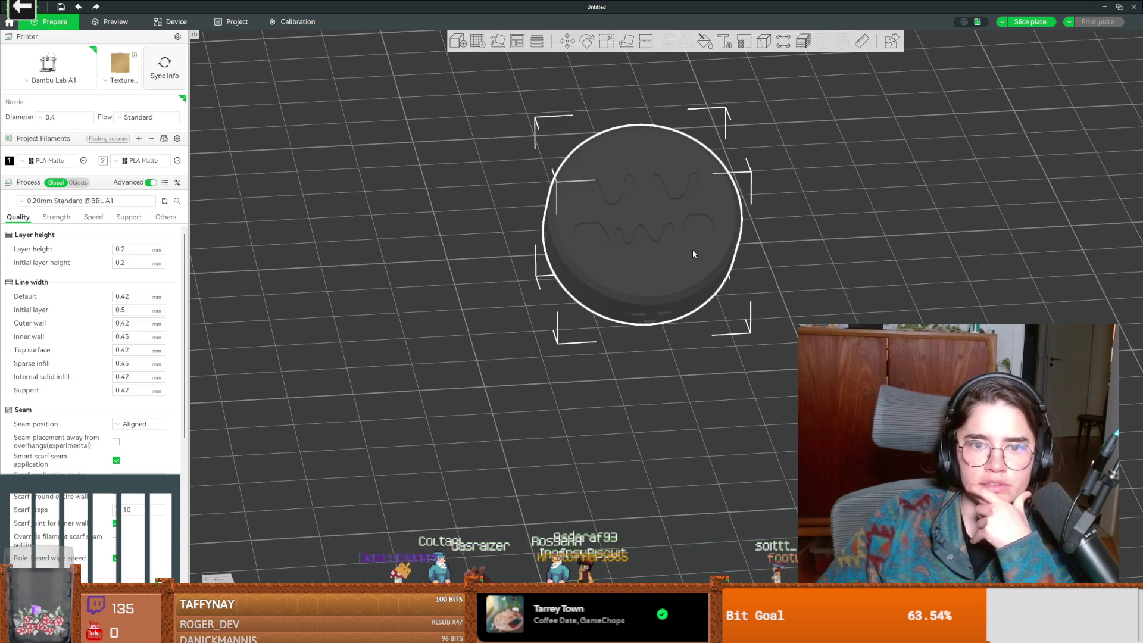
{"action": "left_click_drag", "start_coordinate": [921, 220], "coordinate": [913, 229]}
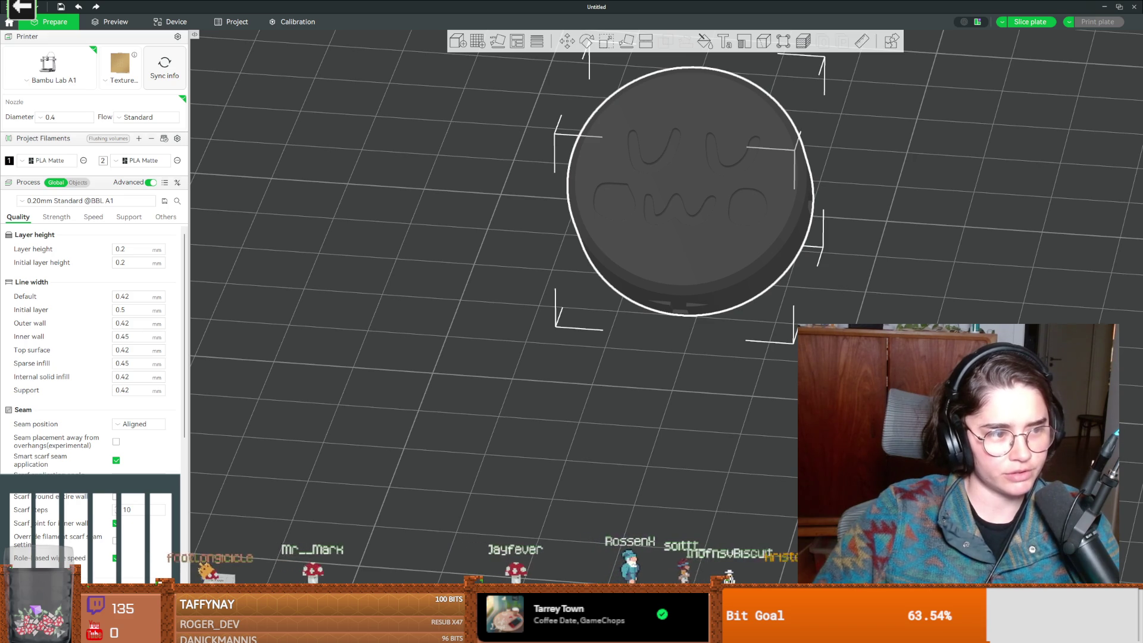
{"action": "mouse_move", "coordinate": [827, 298]}
{"action": "left_mouse_down"}
{"action": "mouse_move", "coordinate": [886, 260]}
{"action": "mouse_move", "coordinate": [752, 376]}
{"action": "mouse_move", "coordinate": [823, 295]}
{"action": "left_mouse_up"}
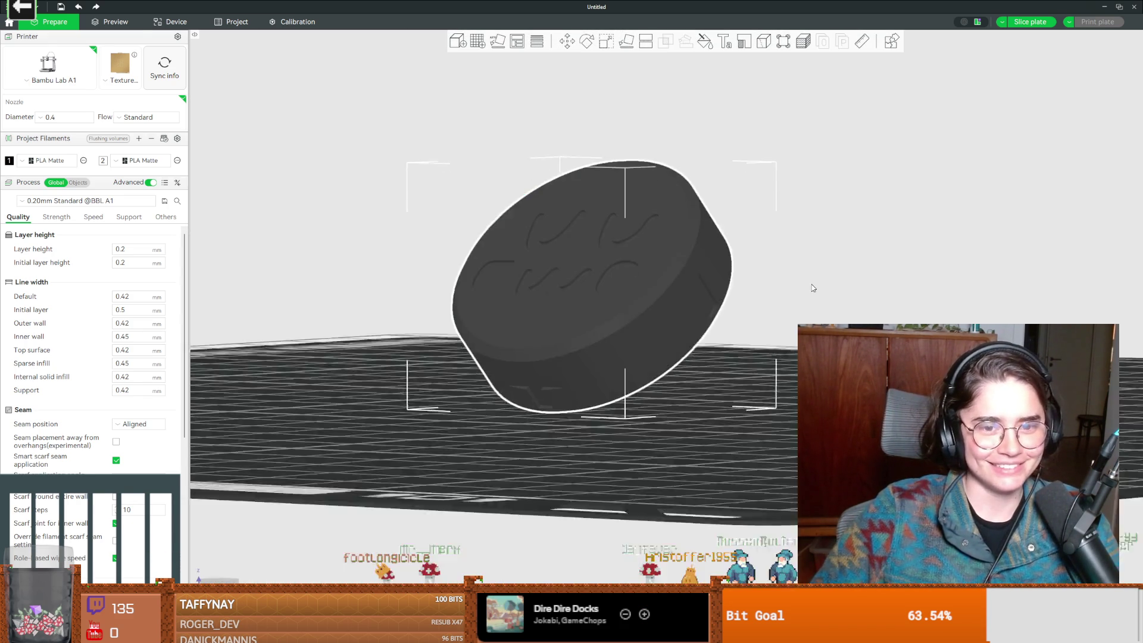
{"action": "scroll", "coordinate": [609, 265], "scroll_direction": "up", "scroll_amount": 3}
{"action": "scroll", "coordinate": [610, 265], "scroll_direction": "up", "scroll_amount": 2}
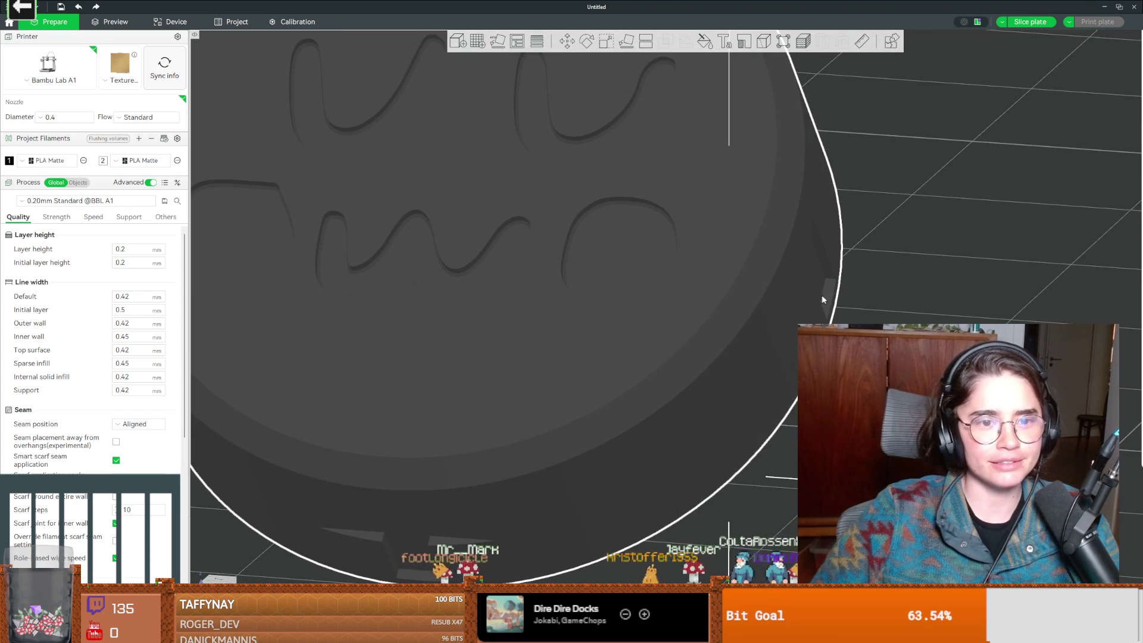
{"action": "scroll", "coordinate": [611, 265], "scroll_direction": "down", "scroll_amount": 3}
Orbit to a low view of the coin, deselect it, and switch back to Blender.
{"action": "mouse_move", "coordinate": [611, 266]}
{"action": "left_mouse_down"}
{"action": "mouse_move", "coordinate": [871, 323]}
{"action": "mouse_move", "coordinate": [857, 224]}
{"action": "left_mouse_up"}
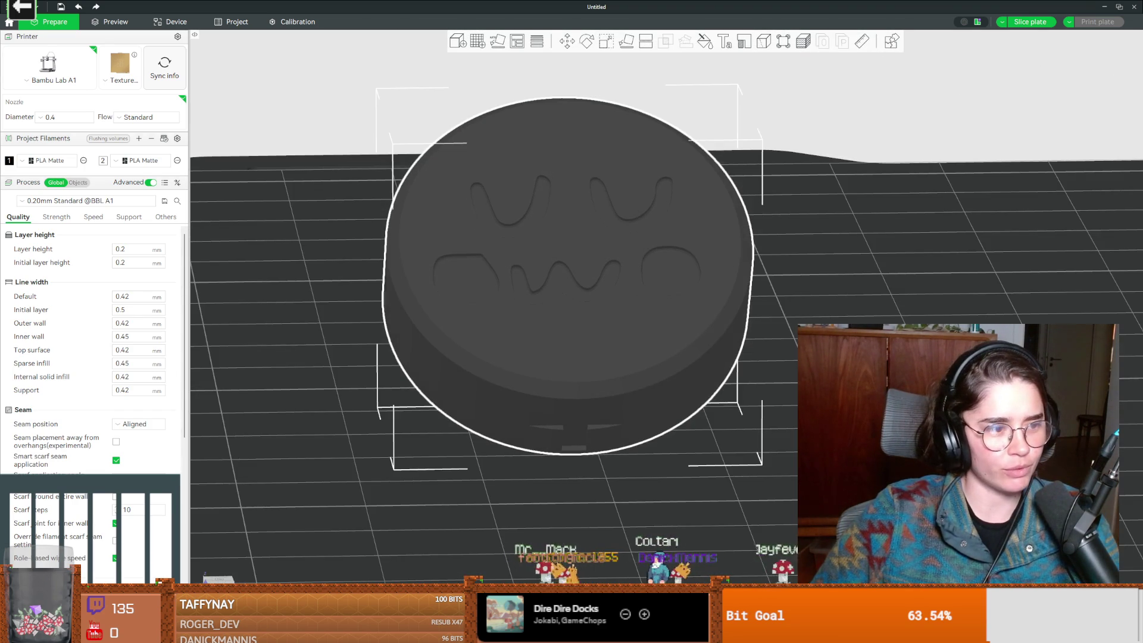
{"action": "key", "text": "Escape"}
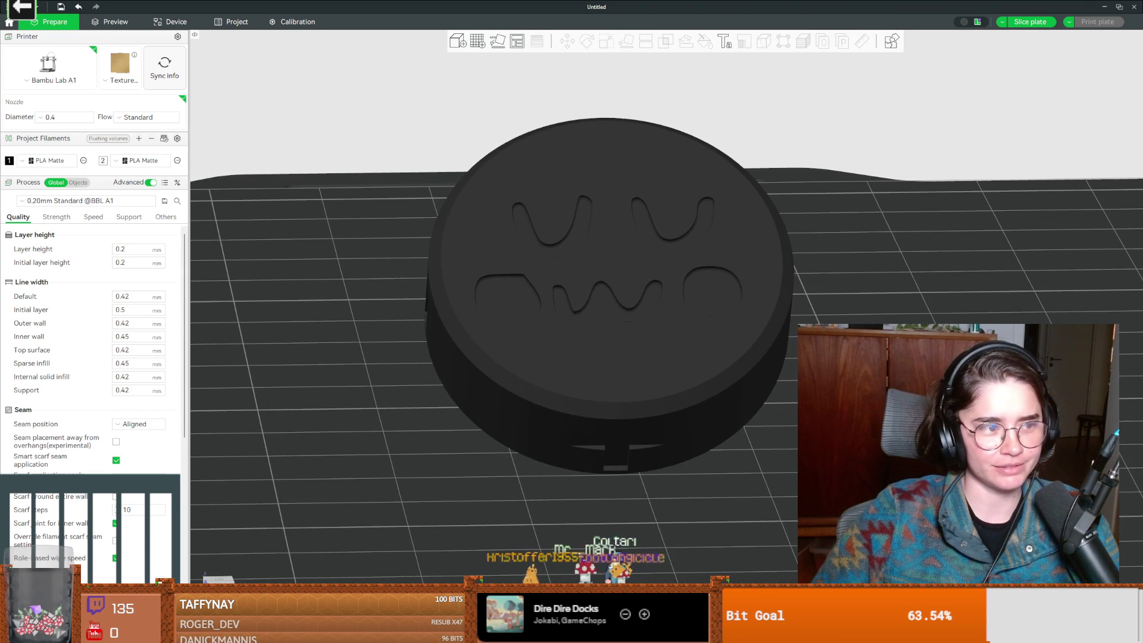
{"action": "scroll", "coordinate": [830, 302], "scroll_direction": "up", "scroll_amount": 1}
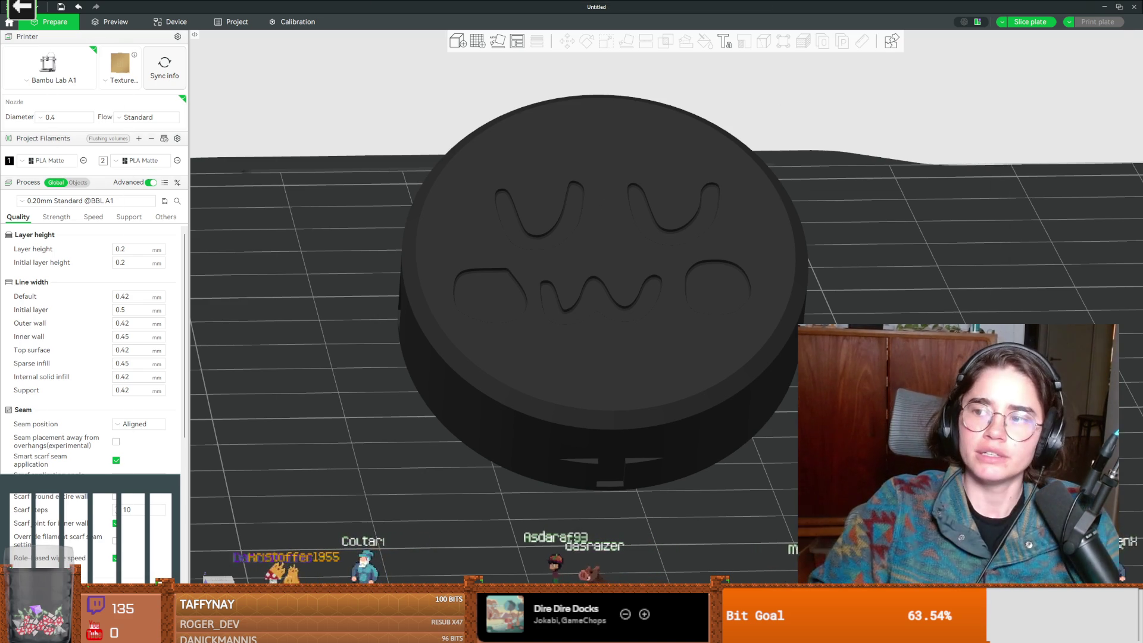
{"action": "key", "text": "alt+Tab"}
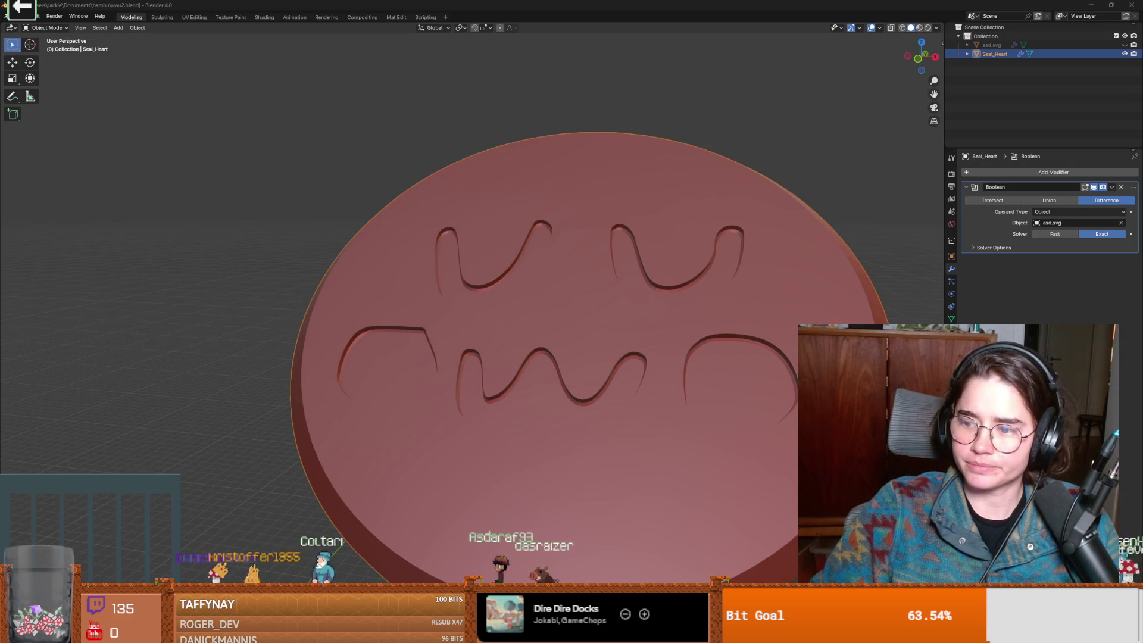
Close the extra Blender windows, discarding changes to the untitled and heart files.
{"action": "left_click_drag", "start_coordinate": [608, 1], "coordinate": [607, 170]}
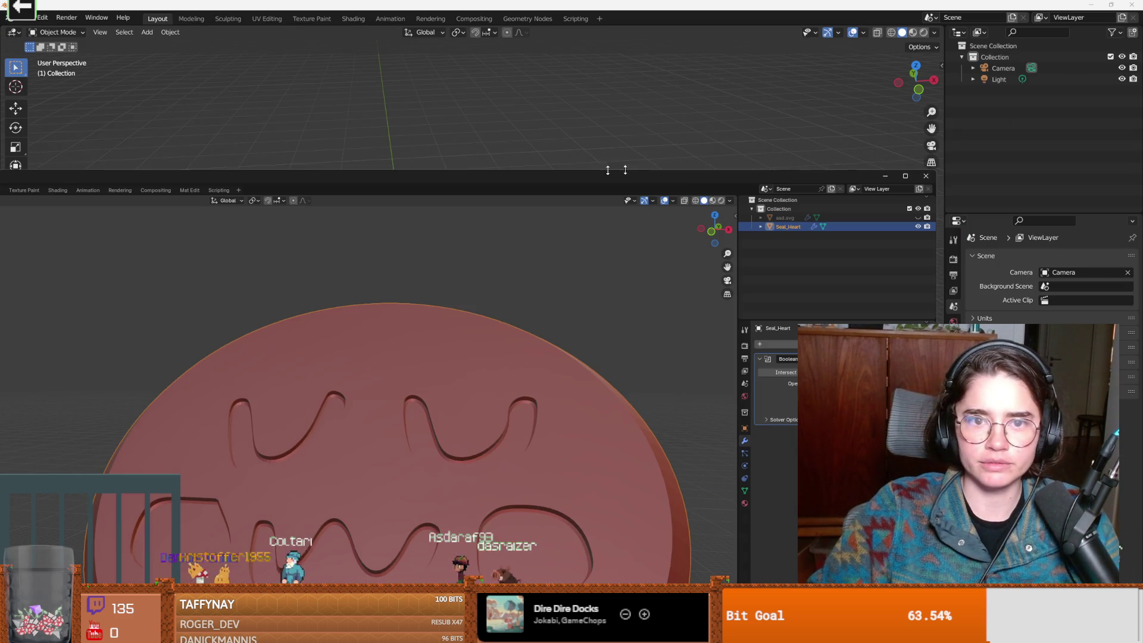
{"action": "left_click", "coordinate": [924, 176]}
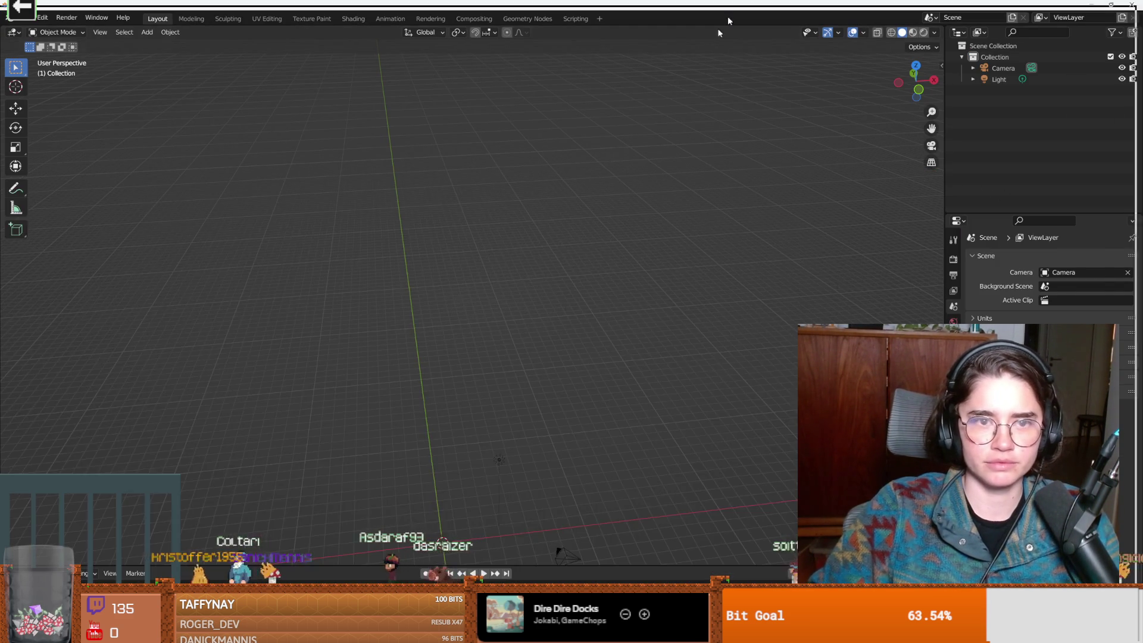
{"action": "left_click", "coordinate": [951, 166]}
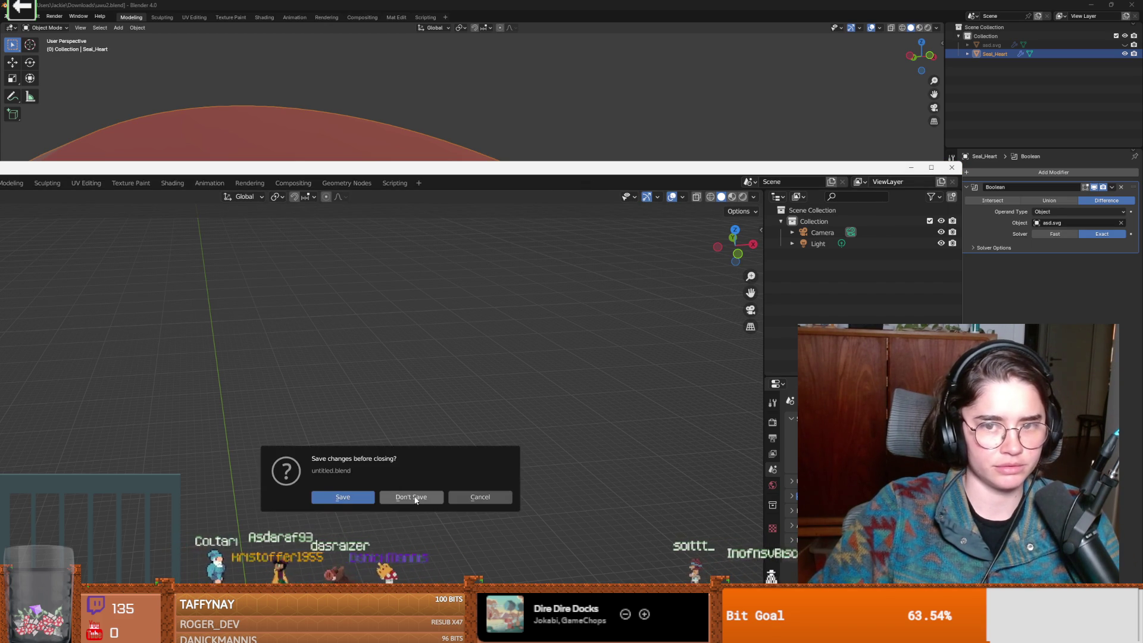
{"action": "left_click", "coordinate": [415, 498]}
{"action": "left_click", "coordinate": [1010, 192]}
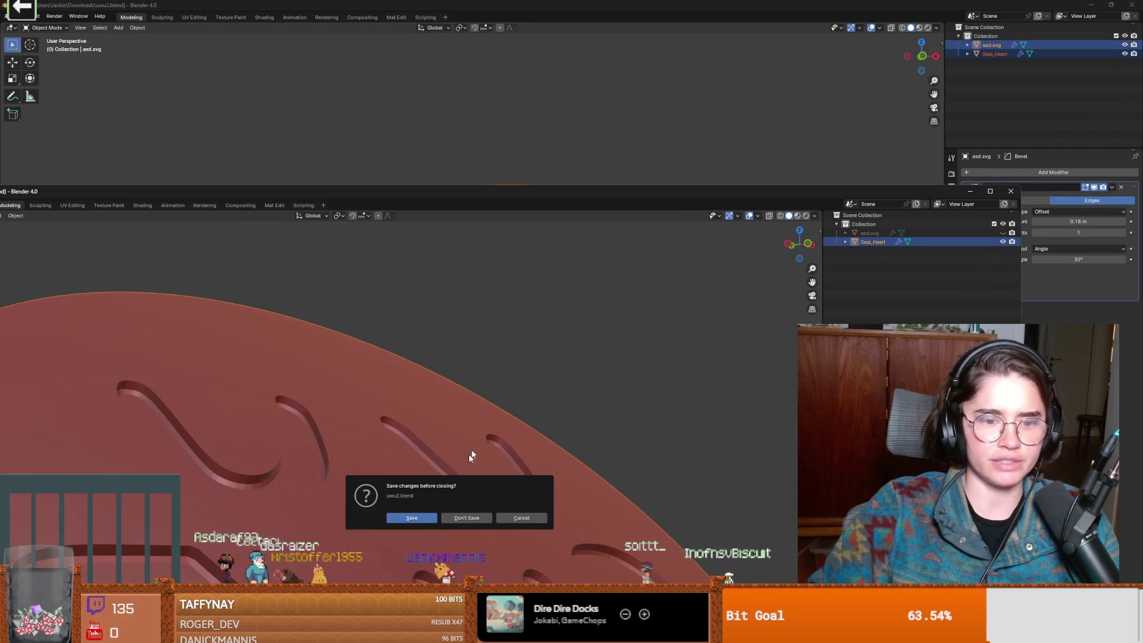
{"action": "left_click", "coordinate": [475, 524]}
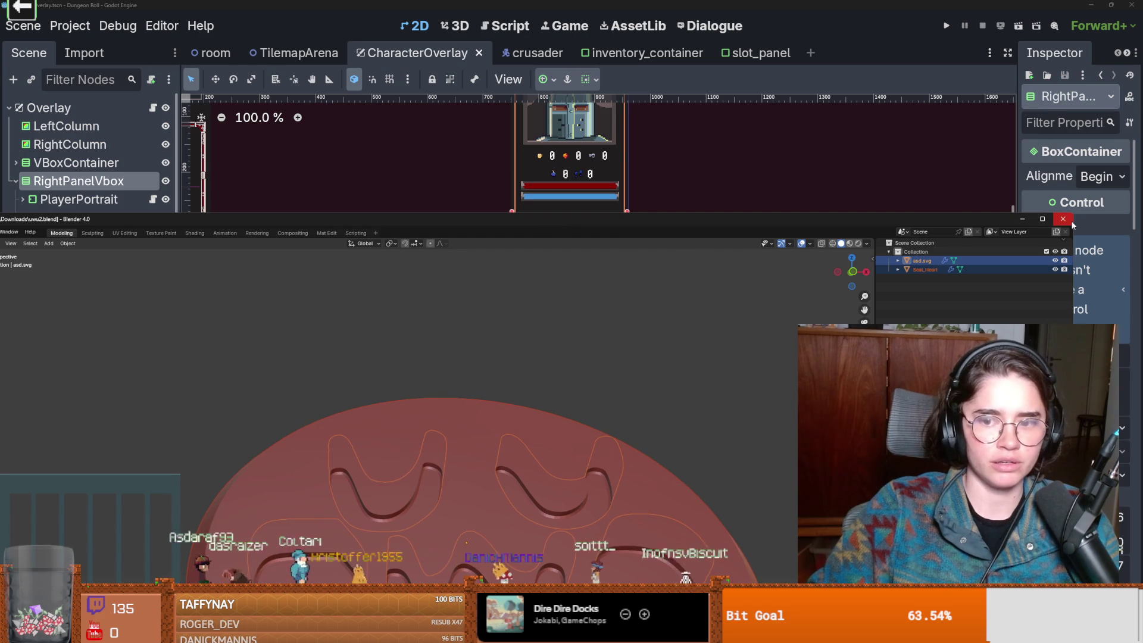
Close the remaining Blender files without saving and start instantiating a child scene in Godot.
{"action": "left_click", "coordinate": [1062, 219]}
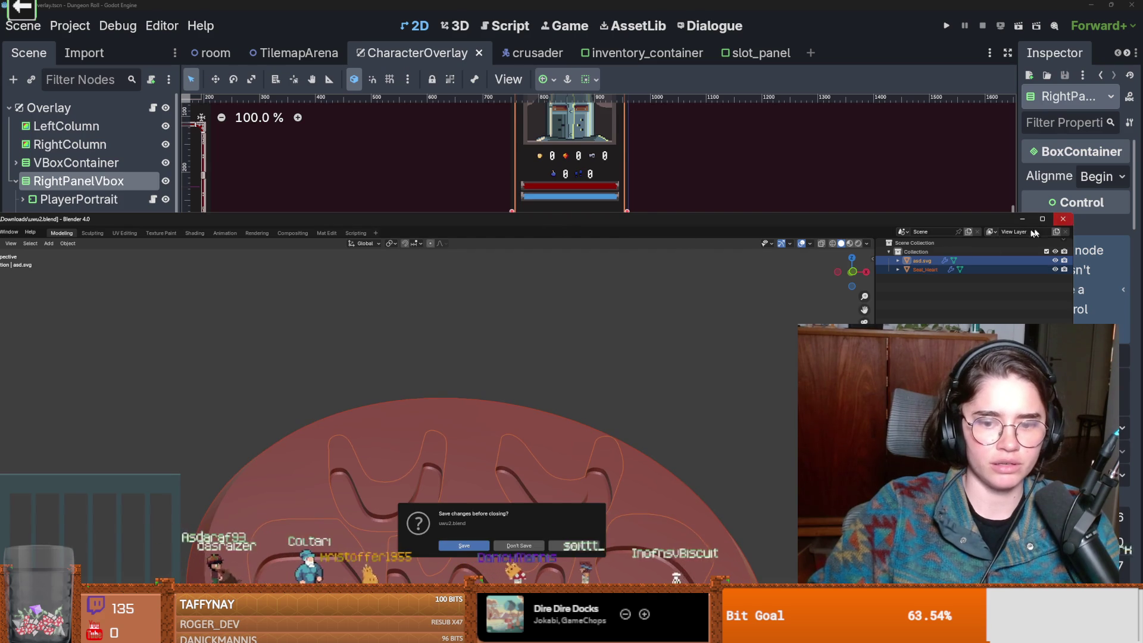
{"action": "left_click", "coordinate": [520, 546]}
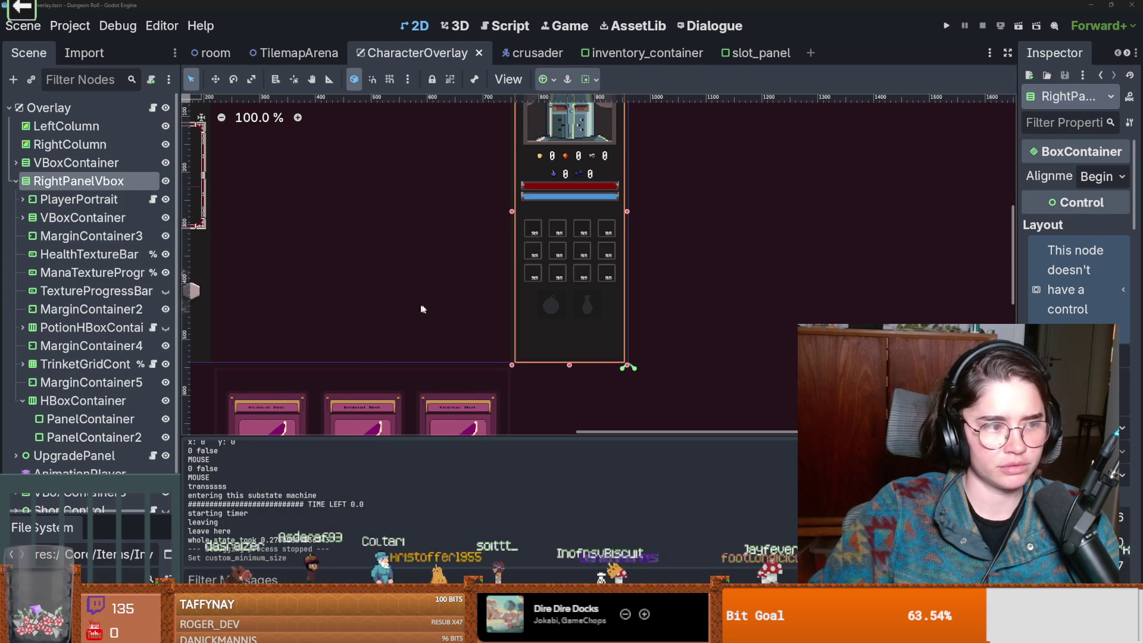
{"action": "scroll", "coordinate": [430, 305], "scroll_direction": "down", "scroll_amount": 1}
{"action": "scroll", "coordinate": [429, 305], "scroll_direction": "down", "scroll_amount": 2}
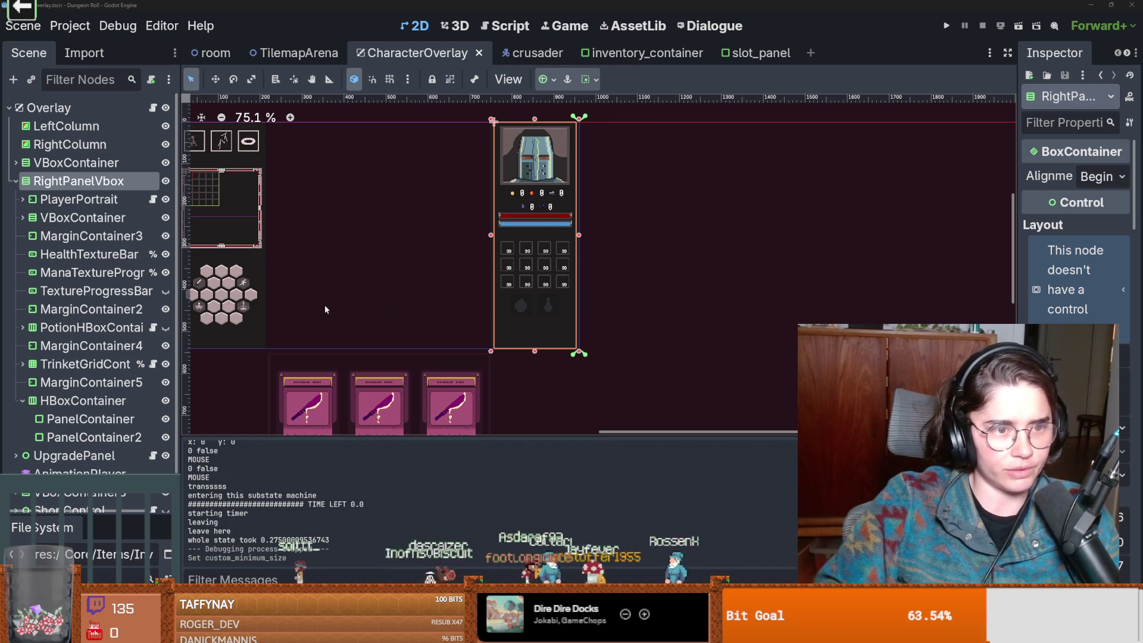
{"action": "scroll", "coordinate": [537, 310], "scroll_direction": "left", "scroll_amount": 1}
{"action": "scroll", "coordinate": [536, 310], "scroll_direction": "left", "scroll_amount": 5}
{"action": "scroll", "coordinate": [676, 306], "scroll_direction": "up", "scroll_amount": 1}
{"action": "scroll", "coordinate": [662, 301], "scroll_direction": "up", "scroll_amount": 2}
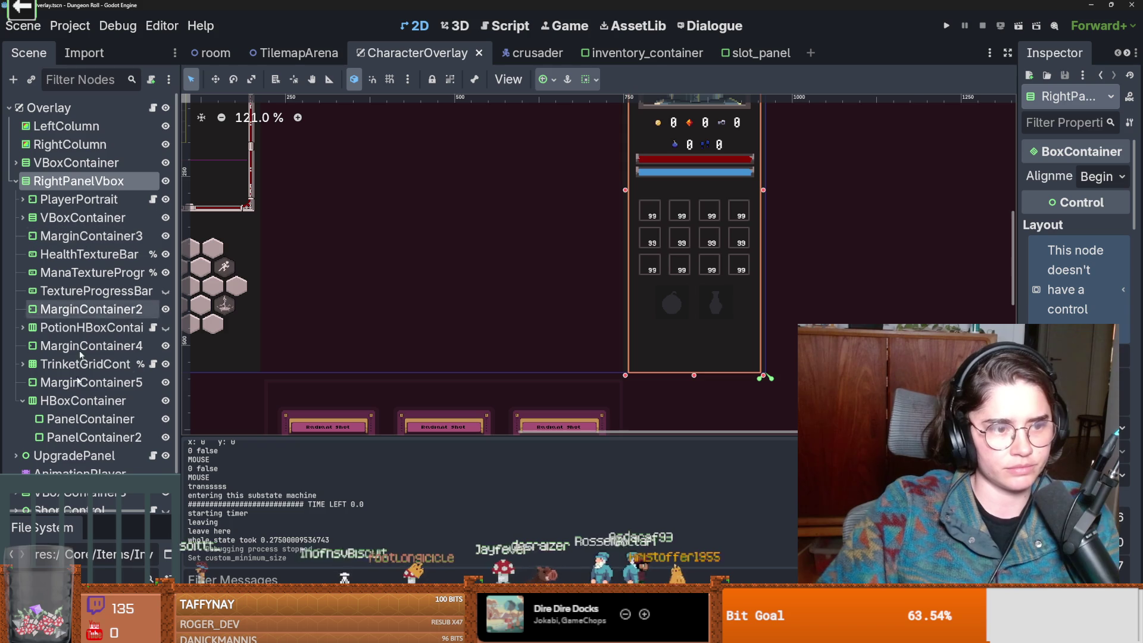
{"action": "left_click", "coordinate": [30, 78]}
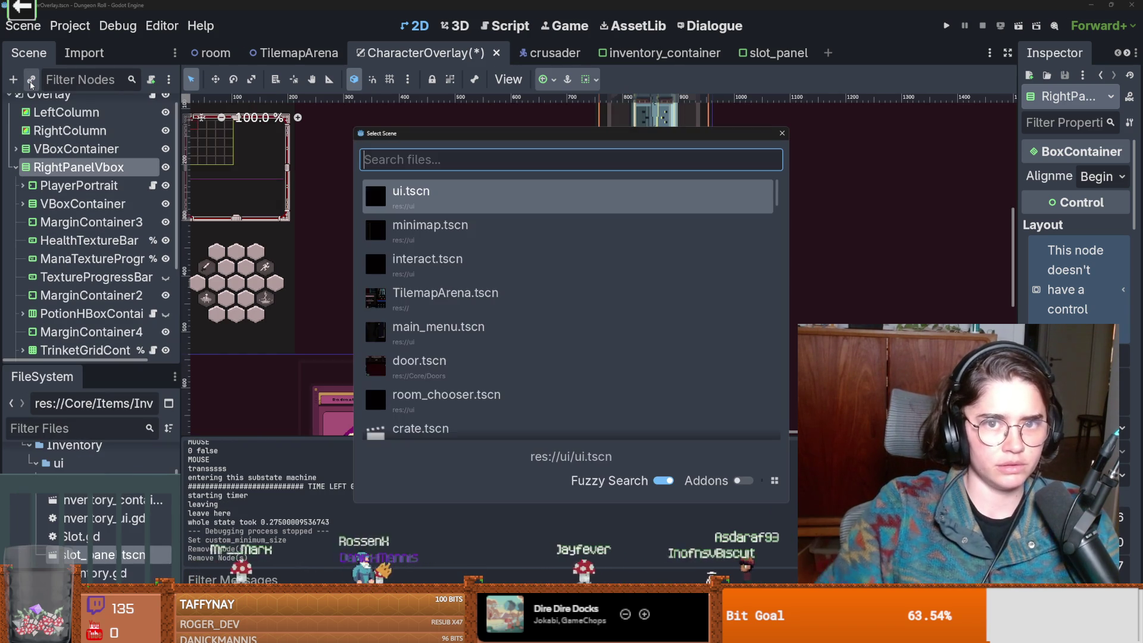
{"action": "type", "text": "inve"}
Add the Inventory scene above MarginContainer5, paste a MarginContainer above it, and save CharacterOverlay.
{"action": "key", "text": "Return"}
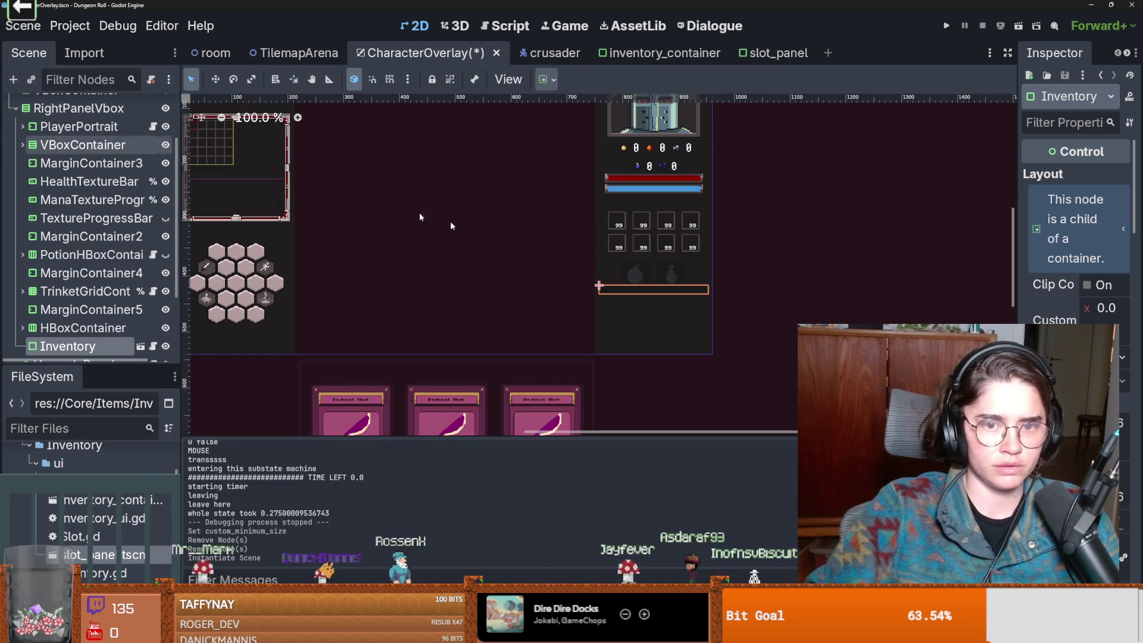
{"action": "left_click_drag", "start_coordinate": [67, 345], "coordinate": [72, 304]}
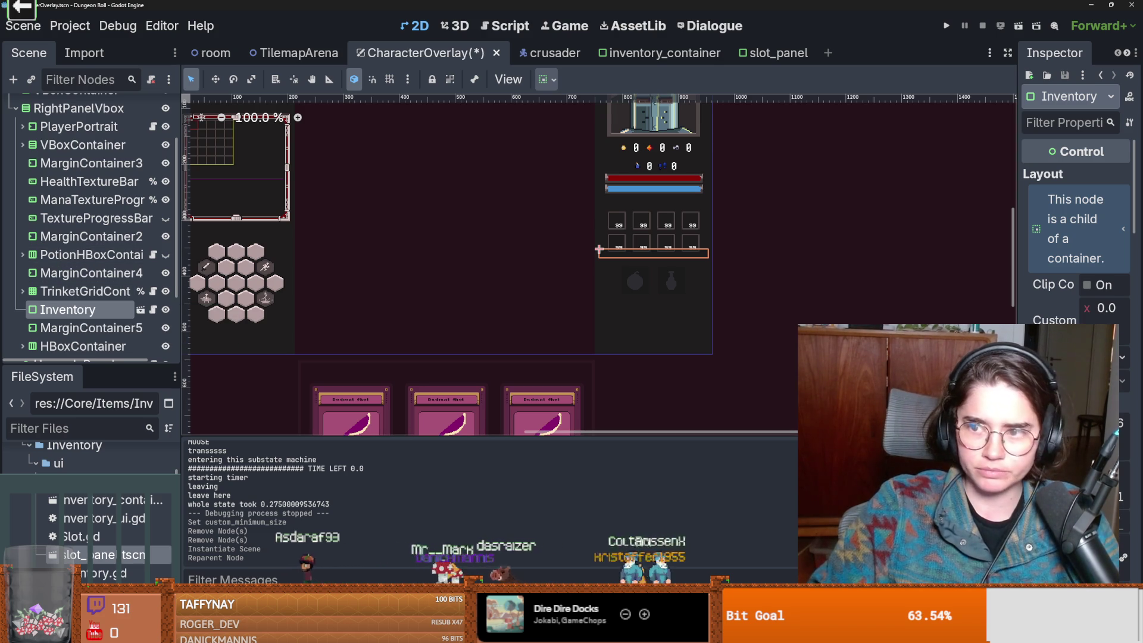
{"action": "scroll", "coordinate": [625, 273], "scroll_direction": "up", "scroll_amount": 3}
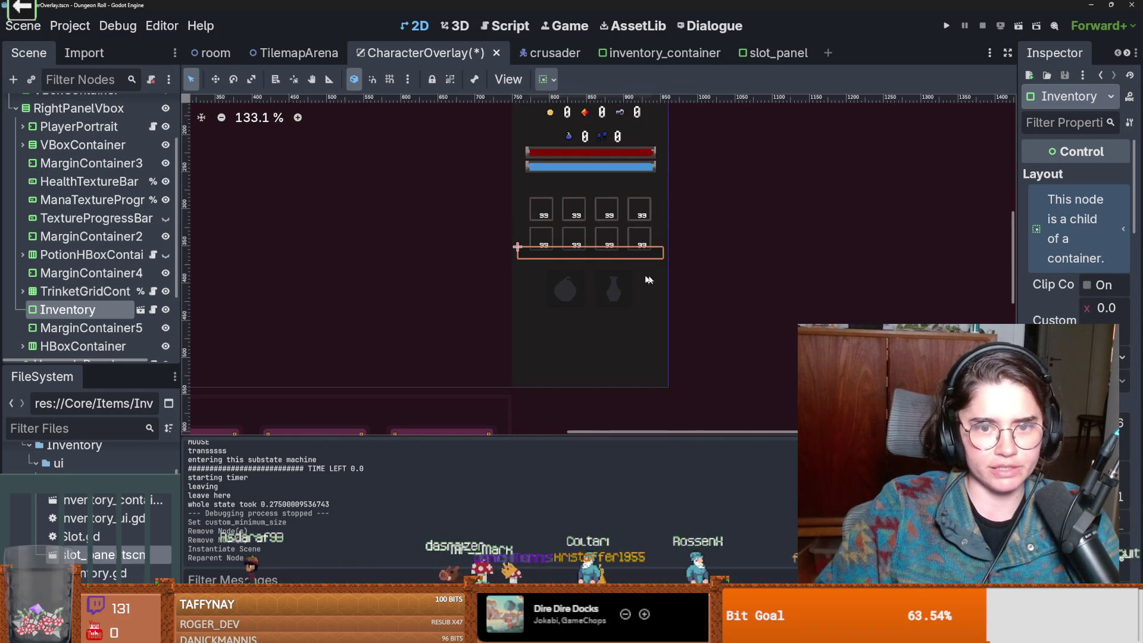
{"action": "left_click", "coordinate": [90, 328]}
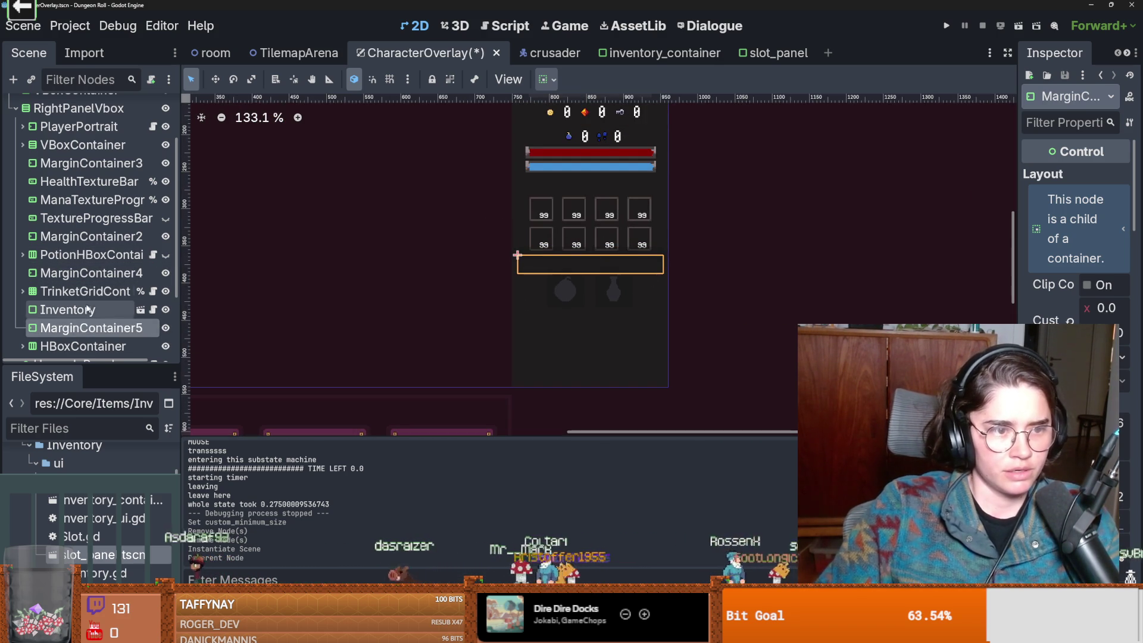
{"action": "key", "text": "ctrl+v"}
{"action": "left_click_drag", "start_coordinate": [91, 344], "coordinate": [90, 301]}
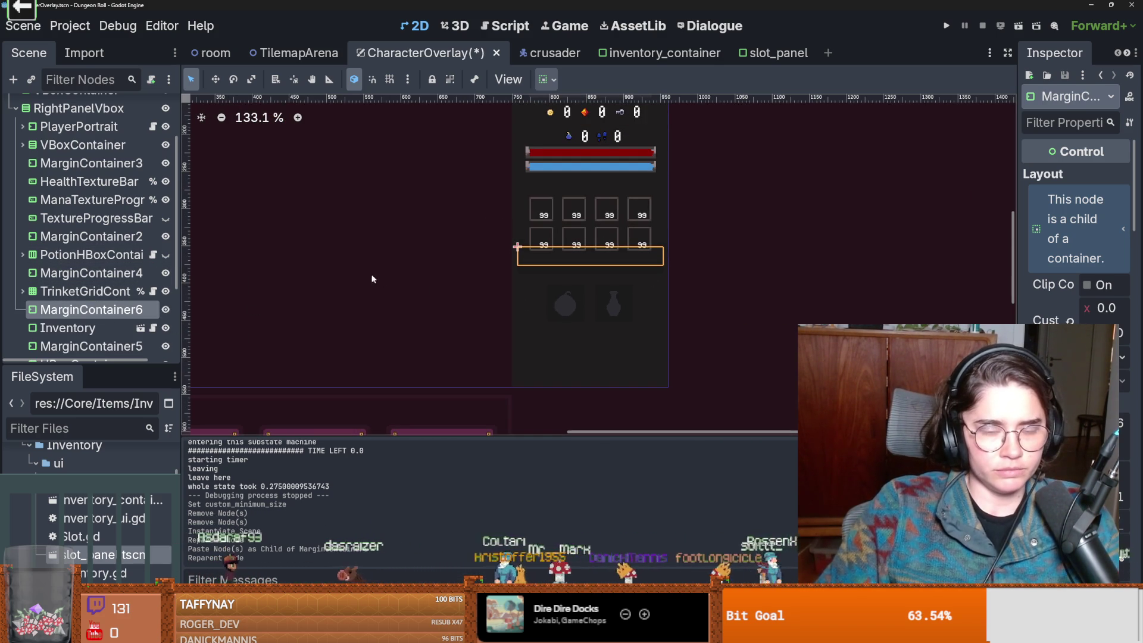
{"action": "key", "text": "ctrl+s"}
Open the Inventory node's script and place the caret in set_inventory_data.
{"action": "left_click", "coordinate": [99, 328]}
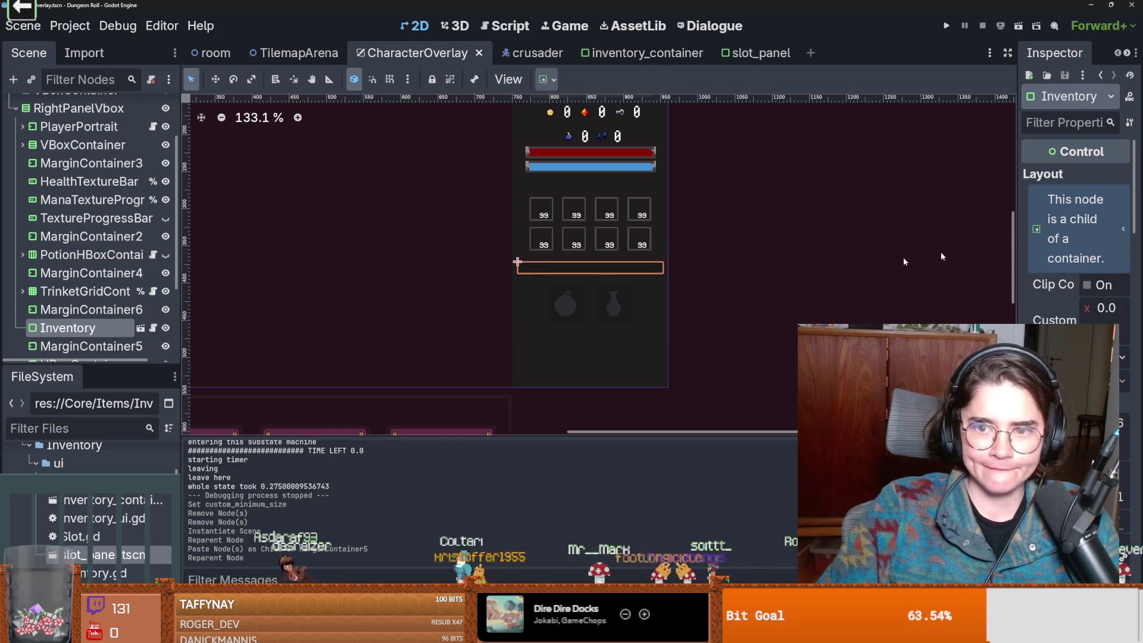
{"action": "left_click", "coordinate": [140, 327]}
{"action": "left_click", "coordinate": [386, 165]}
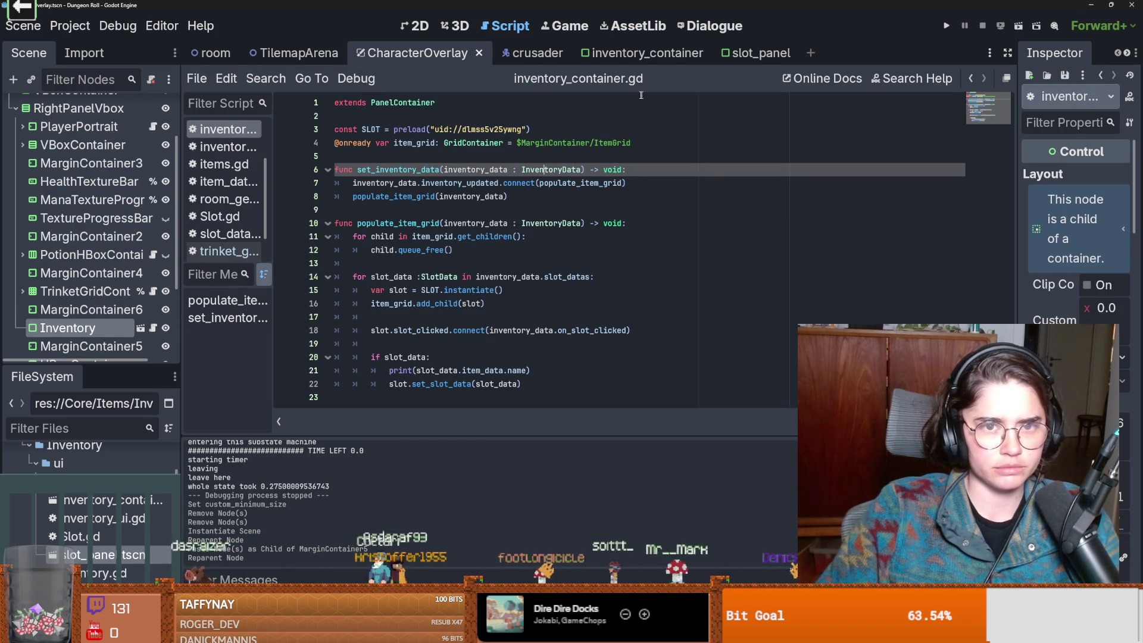
{"action": "scroll", "coordinate": [89, 456], "scroll_direction": "up", "scroll_amount": 2}
{"action": "scroll", "coordinate": [103, 268], "scroll_direction": "up", "scroll_amount": 3}
{"action": "scroll", "coordinate": [103, 332], "scroll_direction": "down", "scroll_amount": 3}
{"action": "scroll", "coordinate": [103, 332], "scroll_direction": "up", "scroll_amount": 3}
{"action": "scroll", "coordinate": [102, 322], "scroll_direction": "up", "scroll_amount": 1}
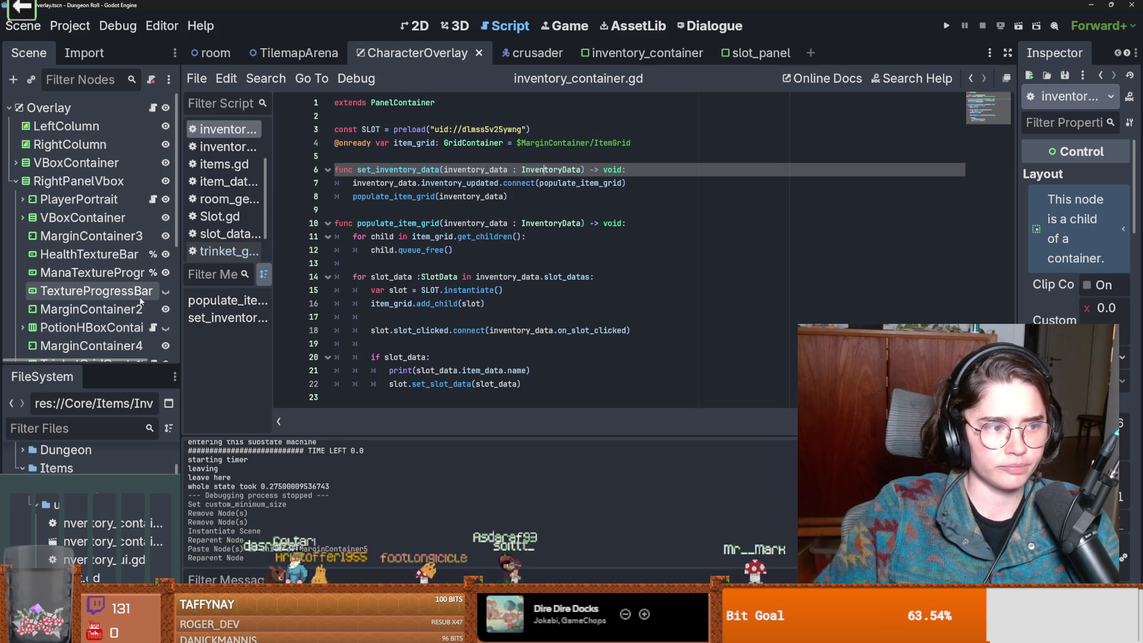
{"action": "scroll", "coordinate": [98, 268], "scroll_direction": "down", "scroll_amount": 3}
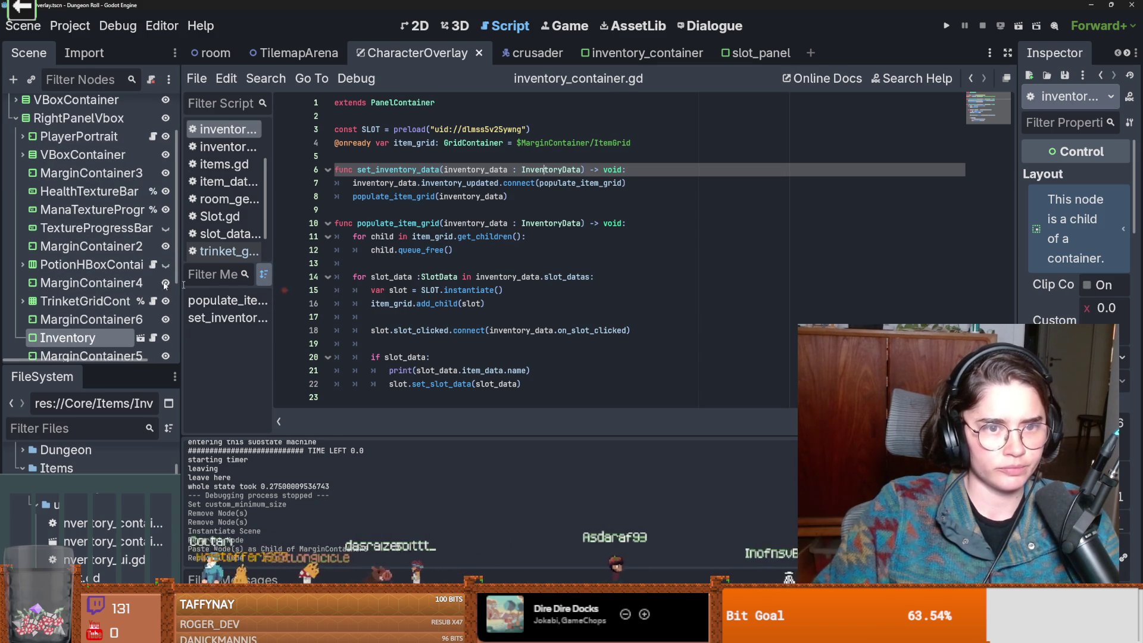
{"action": "scroll", "coordinate": [136, 284], "scroll_direction": "down", "scroll_amount": 5}
{"action": "scroll", "coordinate": [136, 268], "scroll_direction": "up", "scroll_amount": 5}
{"action": "scroll", "coordinate": [134, 223], "scroll_direction": "up", "scroll_amount": 2}
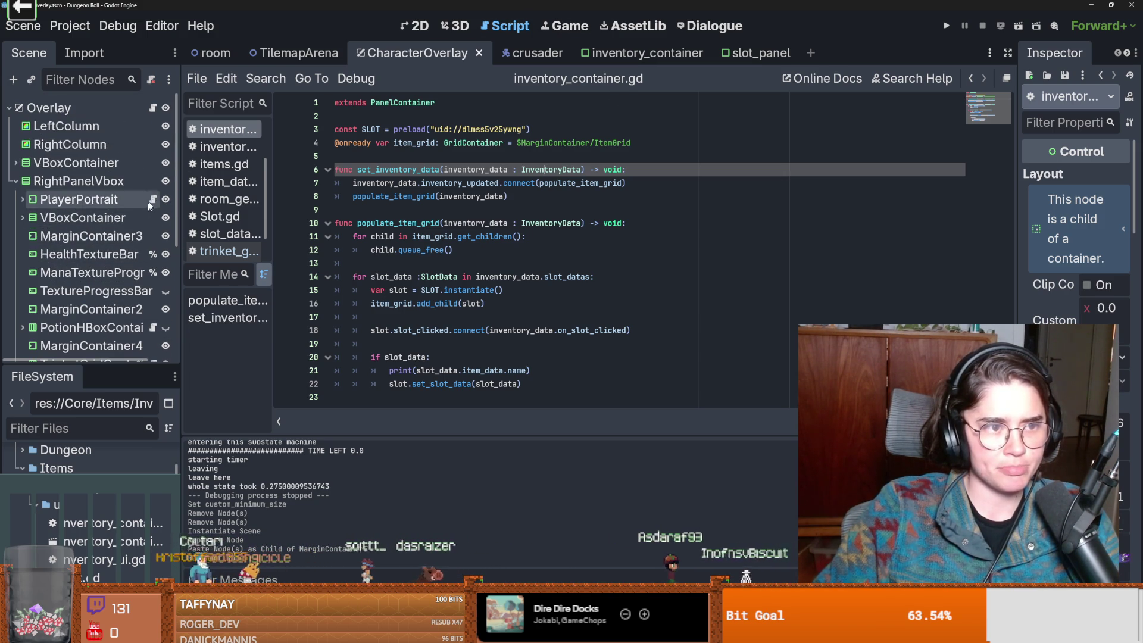
Show character_overlay.gd from the Overlay node, scrolled to its _ready function.
{"action": "left_click", "coordinate": [153, 107]}
{"action": "scroll", "coordinate": [531, 237], "scroll_direction": "down", "scroll_amount": 3}
{"action": "scroll", "coordinate": [532, 237], "scroll_direction": "down", "scroll_amount": 3}
{"action": "scroll", "coordinate": [531, 237], "scroll_direction": "down", "scroll_amount": 2}
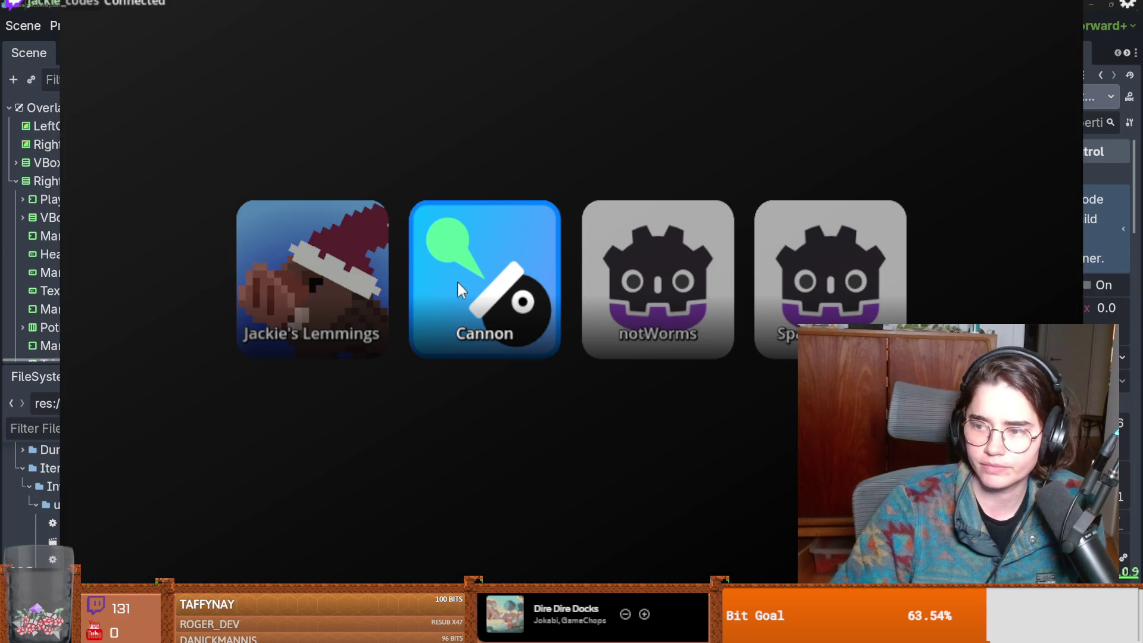
Switch away from Godot to the cannon chat game window.
{"action": "left_click", "coordinate": [486, 338]}
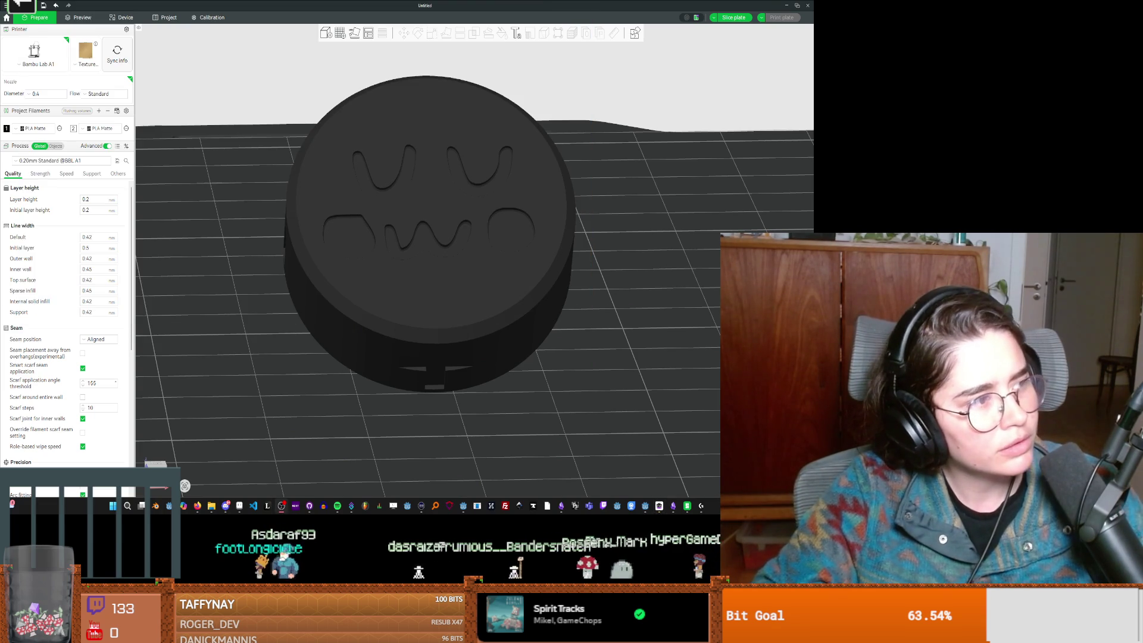
Slice the engraved coin plate to get its layer preview and time estimates.
{"action": "left_click", "coordinate": [734, 17]}
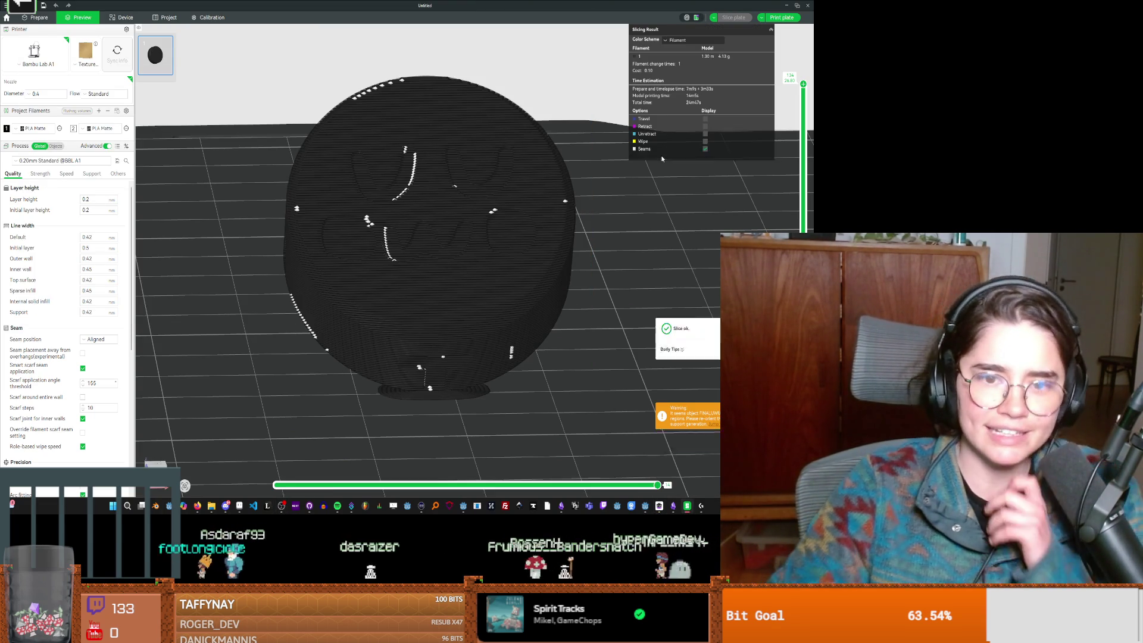
Enable tree-style auto supports in the Support settings, clearing the slice preview.
{"action": "mouse_move", "coordinate": [536, 197]}
{"action": "left_mouse_down"}
{"action": "mouse_move", "coordinate": [565, 237]}
{"action": "mouse_move", "coordinate": [575, 223]}
{"action": "left_mouse_up"}
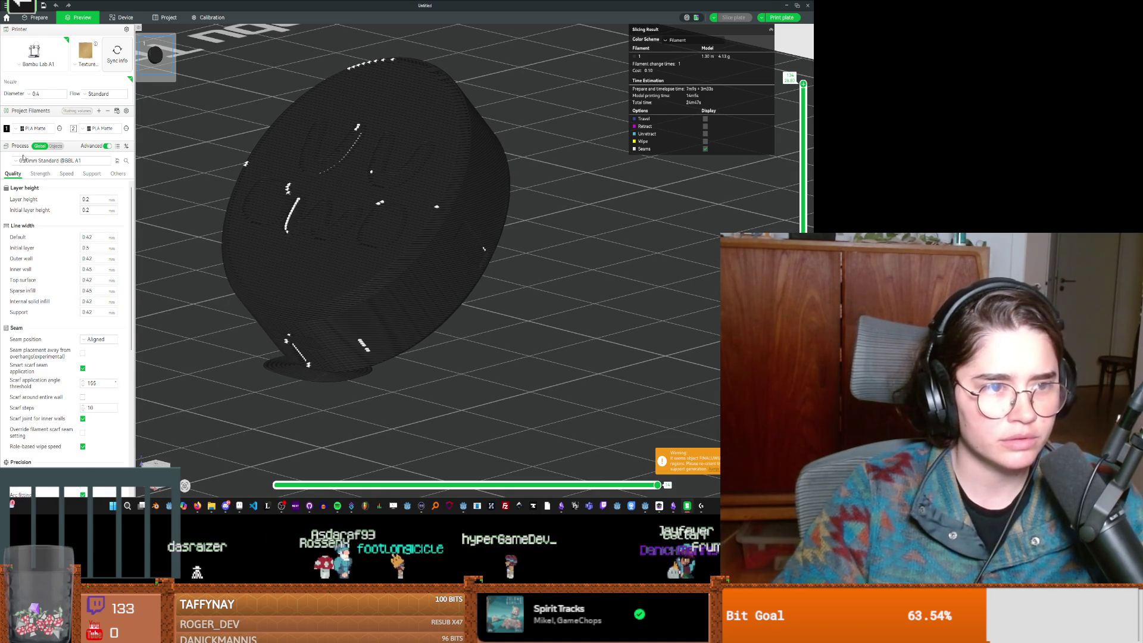
{"action": "scroll", "coordinate": [64, 330], "scroll_direction": "down", "scroll_amount": 3}
{"action": "scroll", "coordinate": [68, 347], "scroll_direction": "down", "scroll_amount": 2}
{"action": "scroll", "coordinate": [65, 369], "scroll_direction": "up", "scroll_amount": 3}
{"action": "scroll", "coordinate": [52, 197], "scroll_direction": "up", "scroll_amount": 2}
{"action": "left_click", "coordinate": [40, 173]}
{"action": "scroll", "coordinate": [74, 416], "scroll_direction": "down", "scroll_amount": 2}
{"action": "scroll", "coordinate": [63, 375], "scroll_direction": "up", "scroll_amount": 2}
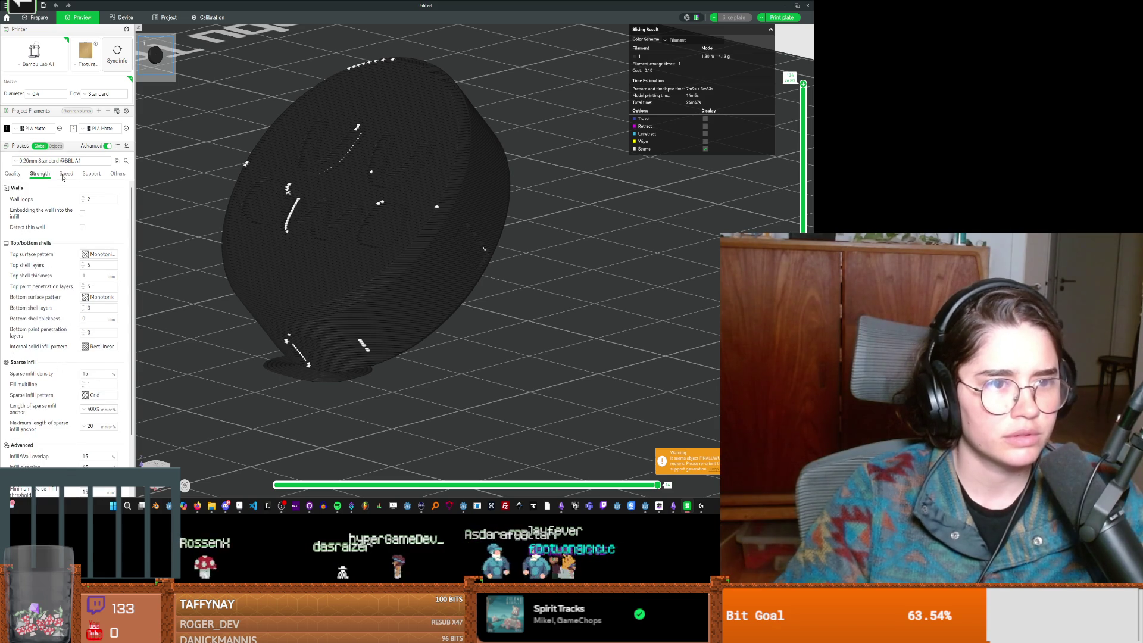
{"action": "left_click", "coordinate": [91, 173]}
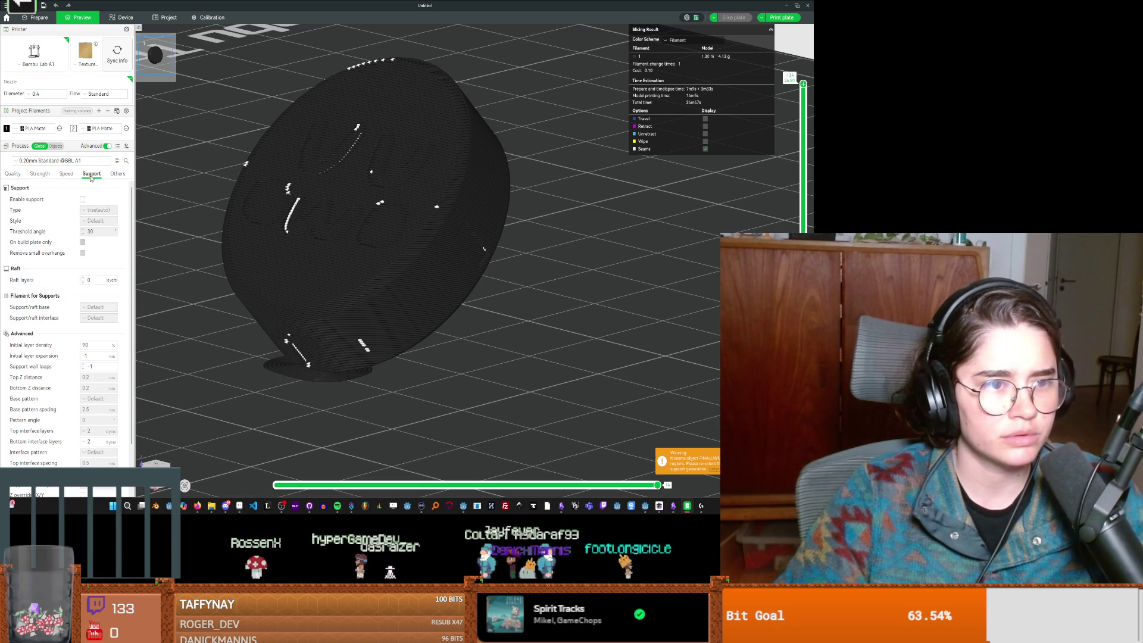
{"action": "left_click", "coordinate": [83, 199]}
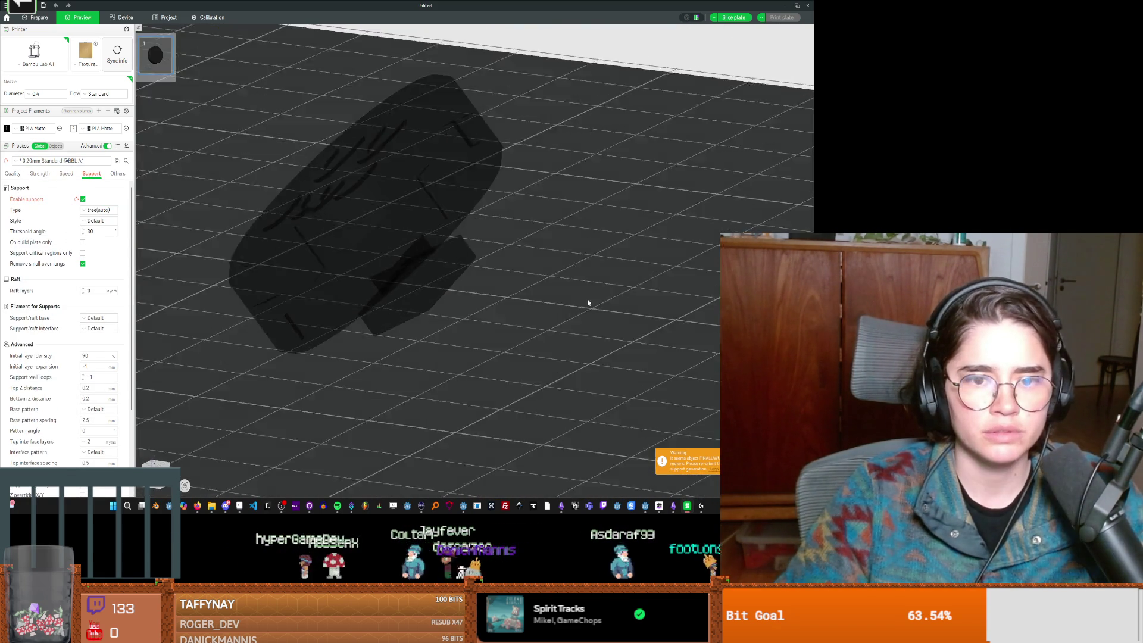
Inspect the tilted coin from the side, then return to the Prepare workspace.
{"action": "left_click_drag", "start_coordinate": [588, 303], "coordinate": [612, 317]}
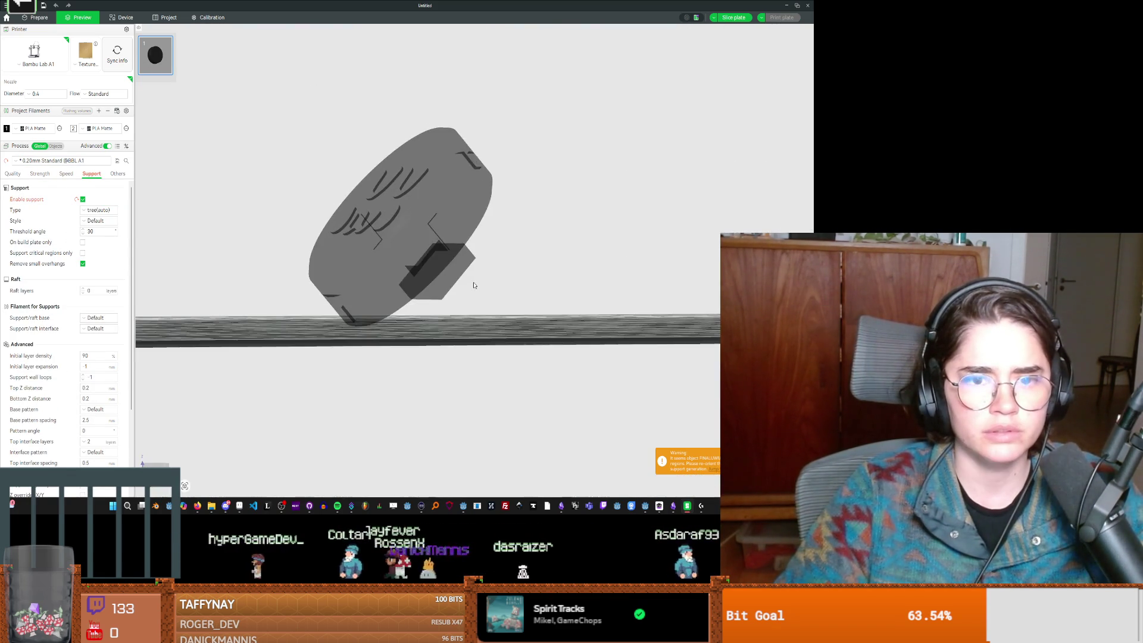
{"action": "mouse_move", "coordinate": [454, 278]}
{"action": "left_mouse_down"}
{"action": "mouse_move", "coordinate": [462, 294]}
{"action": "mouse_move", "coordinate": [449, 287]}
{"action": "left_mouse_up"}
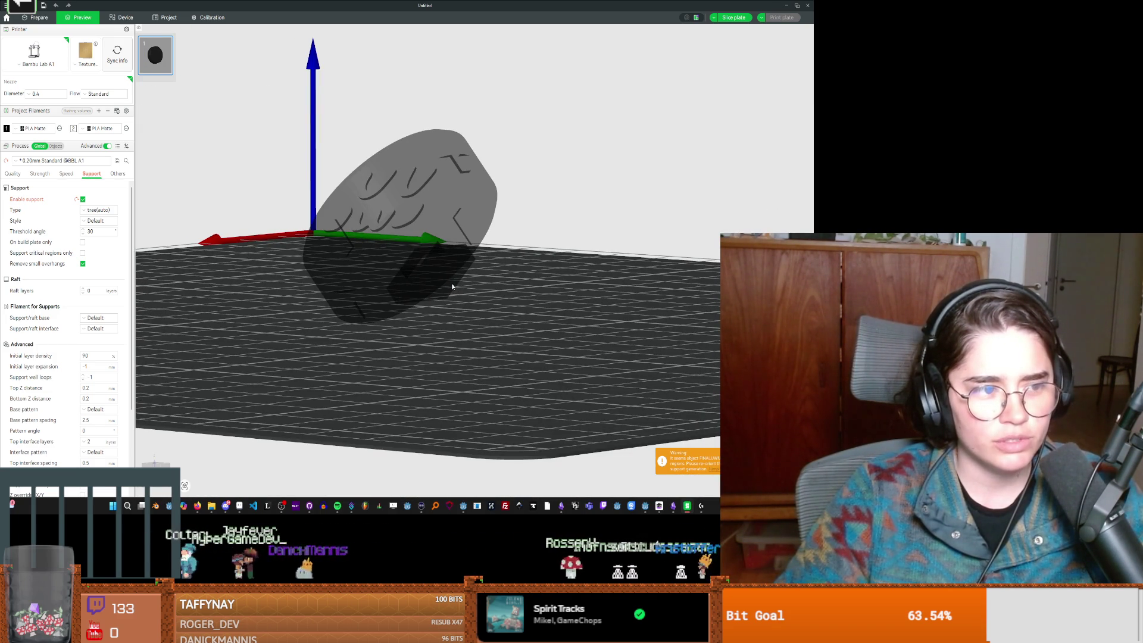
{"action": "left_click_drag", "start_coordinate": [462, 293], "coordinate": [646, 408]}
{"action": "key", "text": "1"}
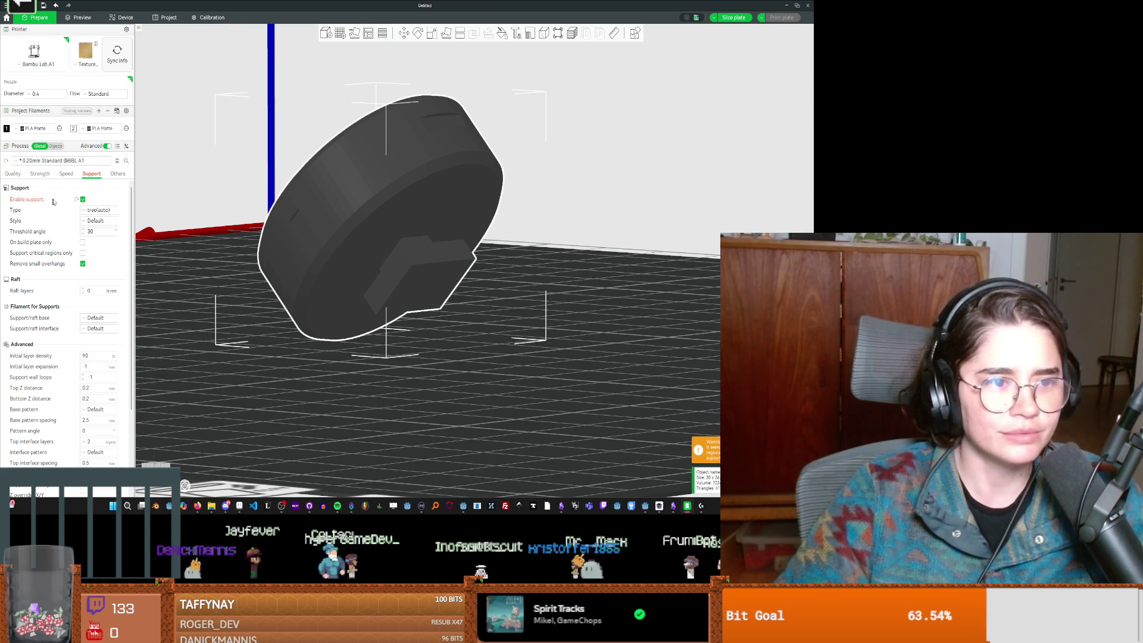
Turn supports back on and re-slice the plate, showing tree supports beneath the coin.
{"action": "left_click", "coordinate": [14, 174]}
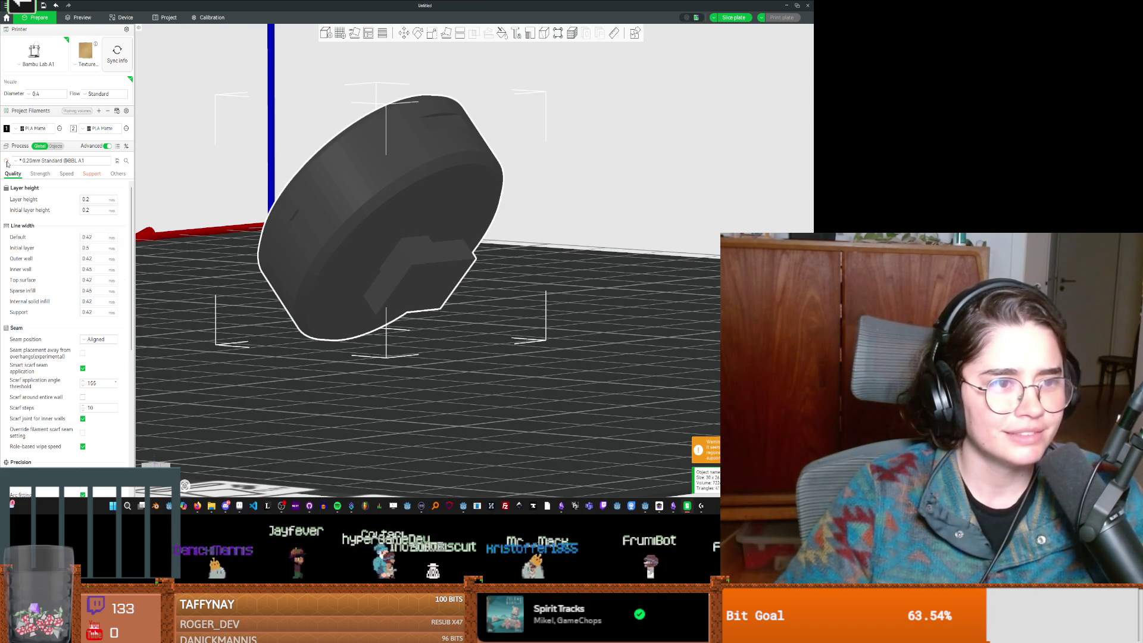
{"action": "left_click", "coordinate": [91, 173]}
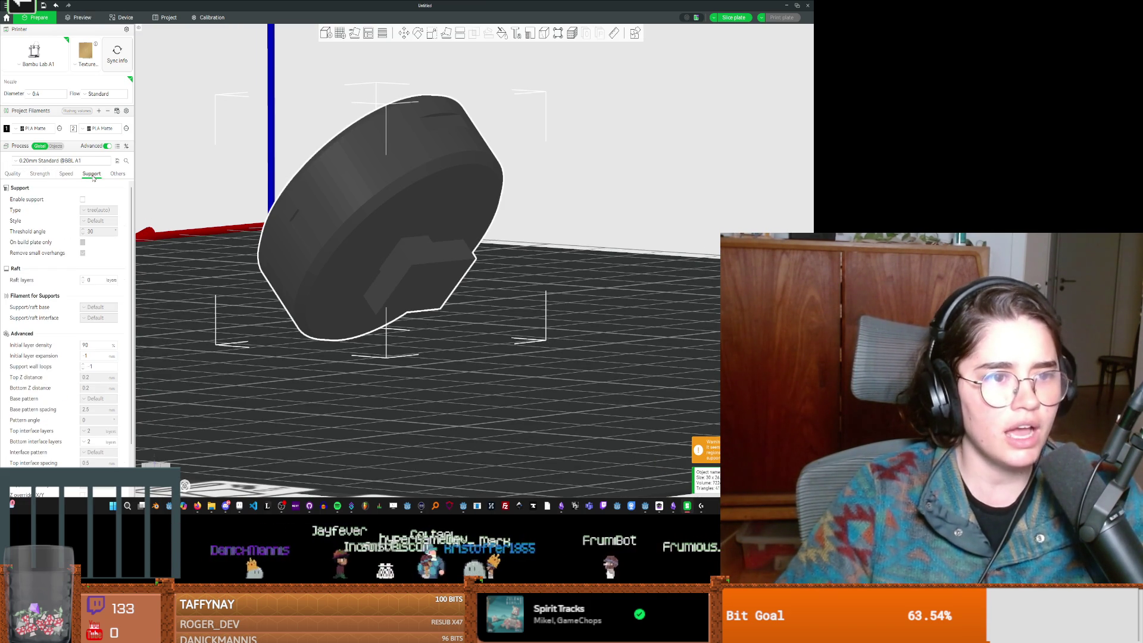
{"action": "left_click", "coordinate": [83, 199]}
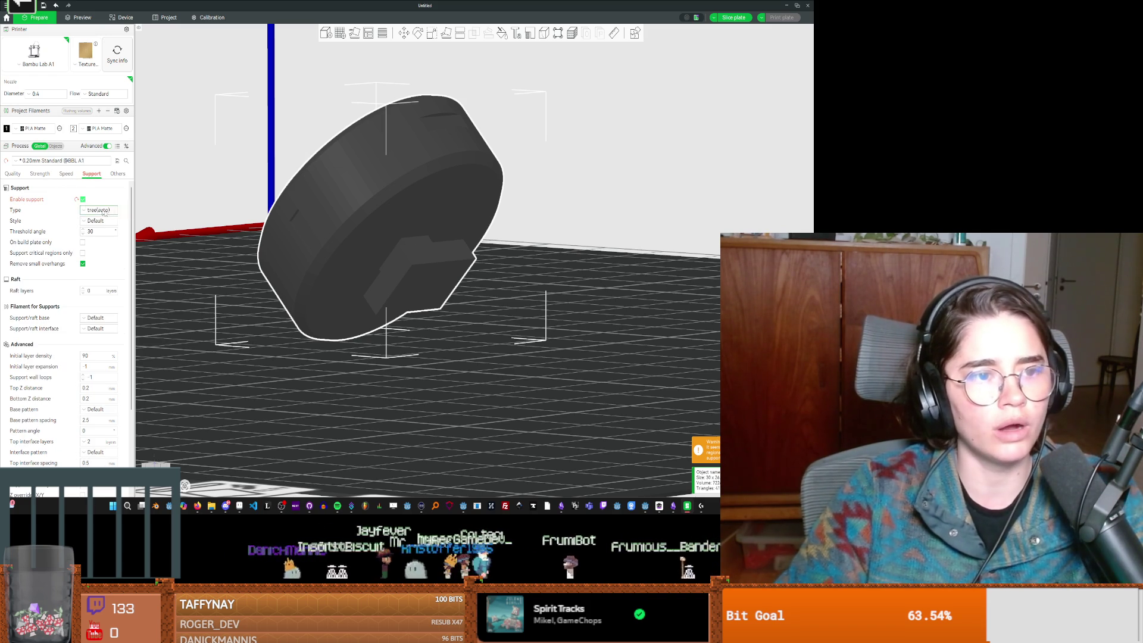
{"action": "scroll", "coordinate": [90, 274], "scroll_direction": "down", "scroll_amount": 1}
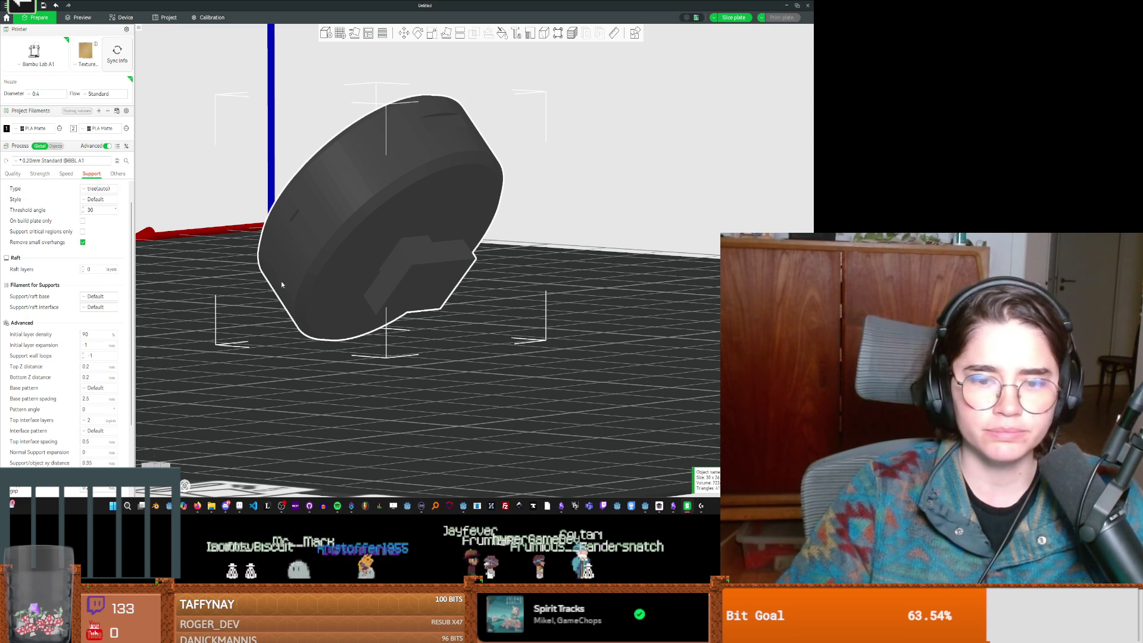
{"action": "scroll", "coordinate": [34, 204], "scroll_direction": "up", "scroll_amount": 1}
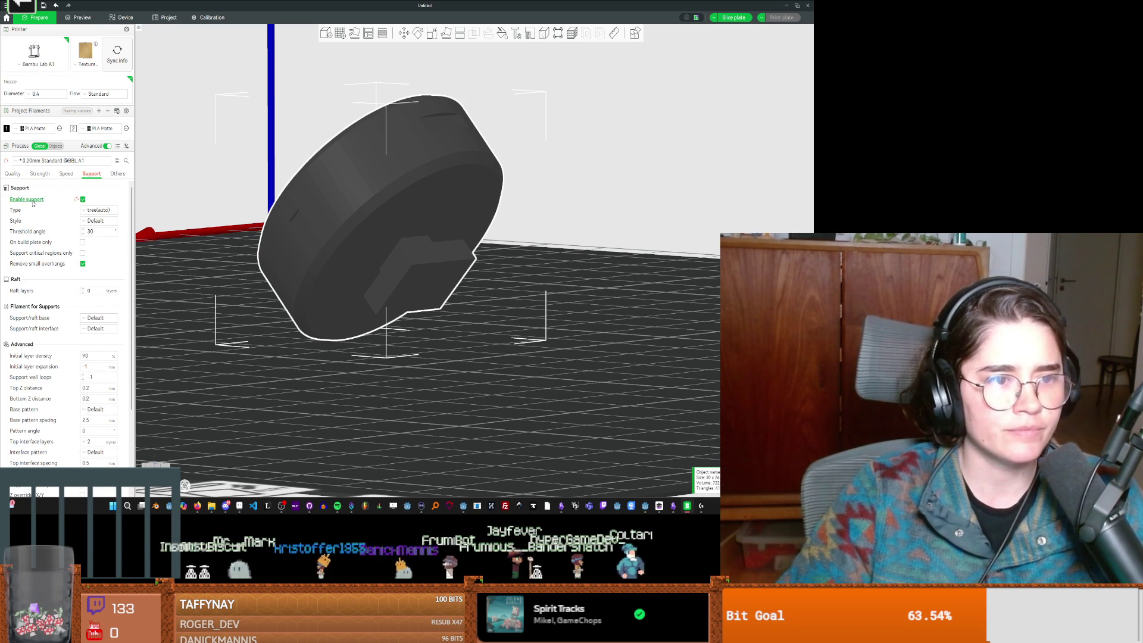
{"action": "scroll", "coordinate": [84, 256], "scroll_direction": "down", "scroll_amount": 3}
{"action": "scroll", "coordinate": [86, 256], "scroll_direction": "down", "scroll_amount": 2}
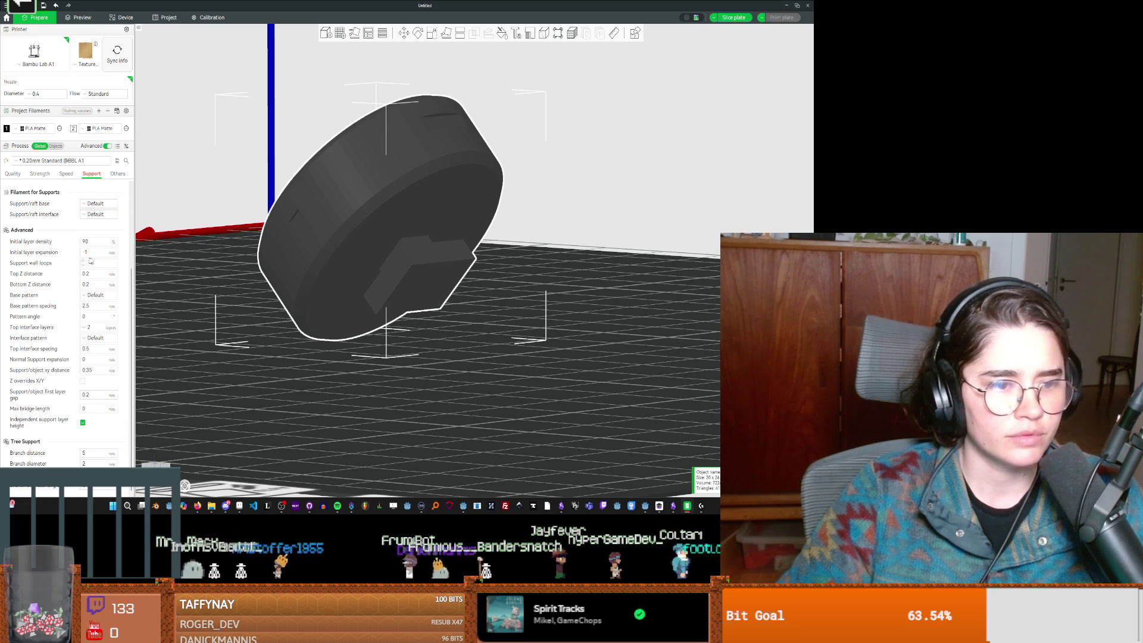
{"action": "key", "text": "ctrl+r"}
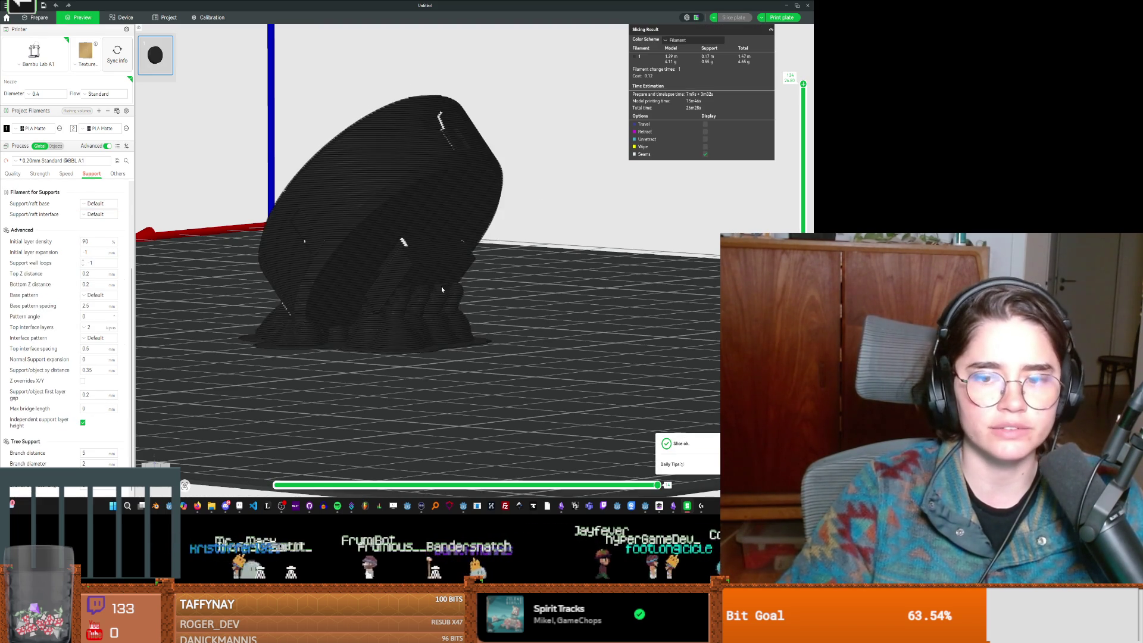
{"action": "left_click_drag", "start_coordinate": [512, 300], "coordinate": [358, 304]}
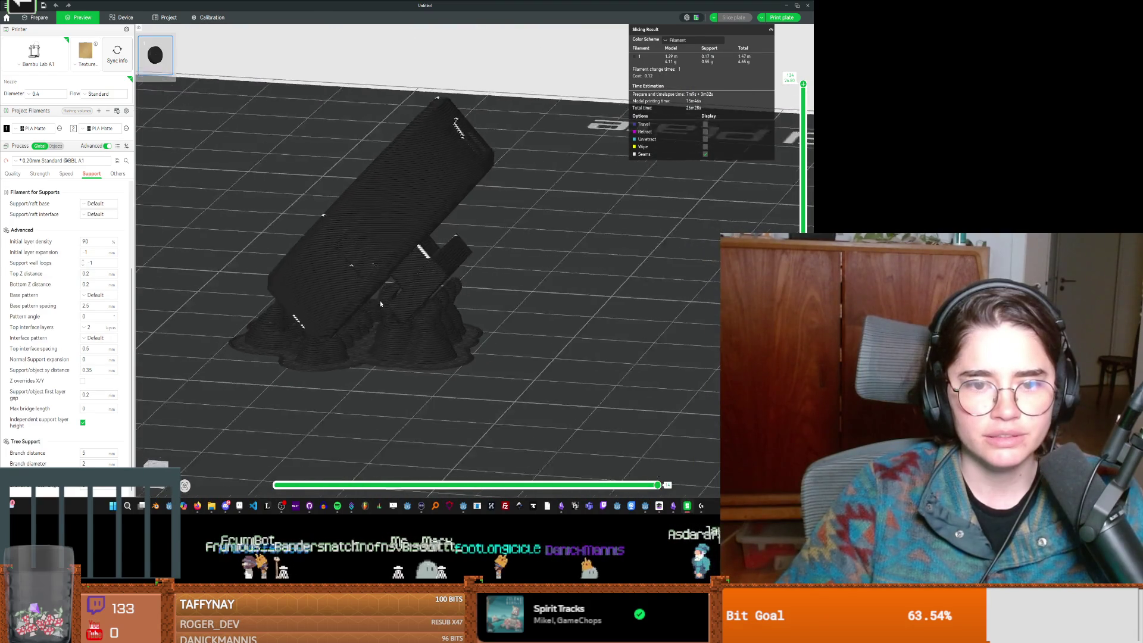
{"action": "left_click_drag", "start_coordinate": [358, 305], "coordinate": [382, 303]}
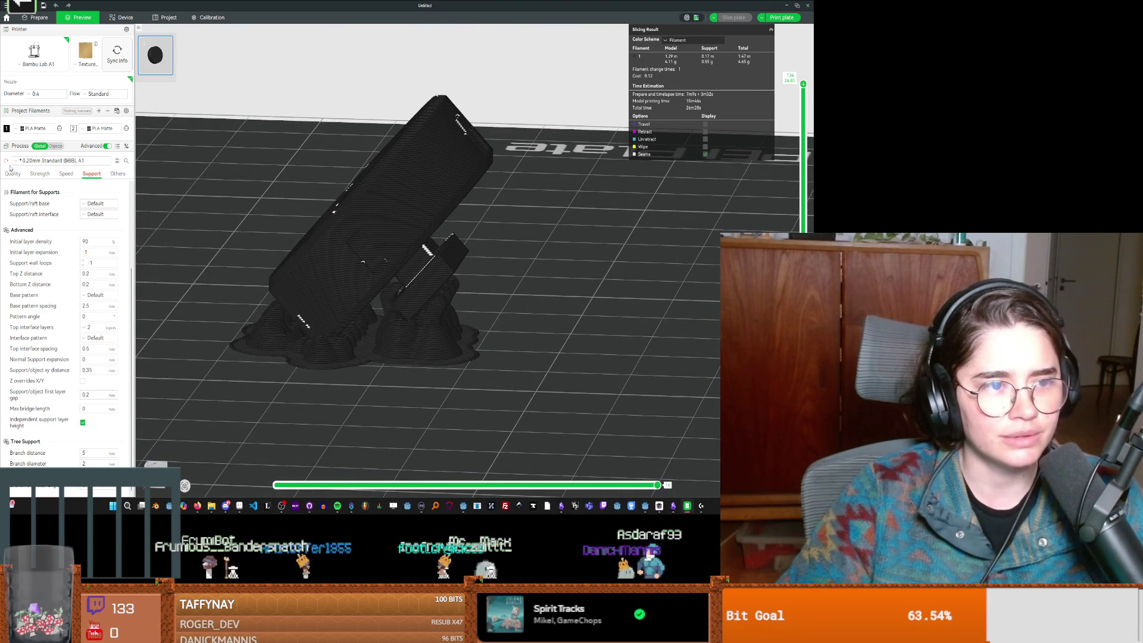
{"action": "scroll", "coordinate": [110, 317], "scroll_direction": "up", "scroll_amount": 3}
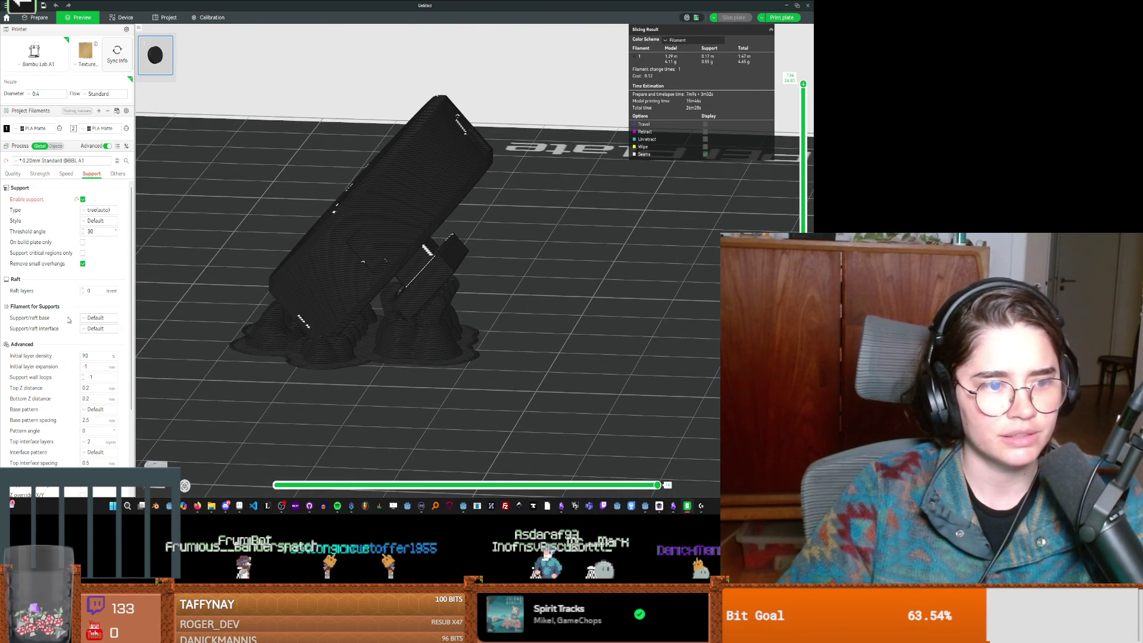
{"action": "scroll", "coordinate": [71, 319], "scroll_direction": "down", "scroll_amount": 1}
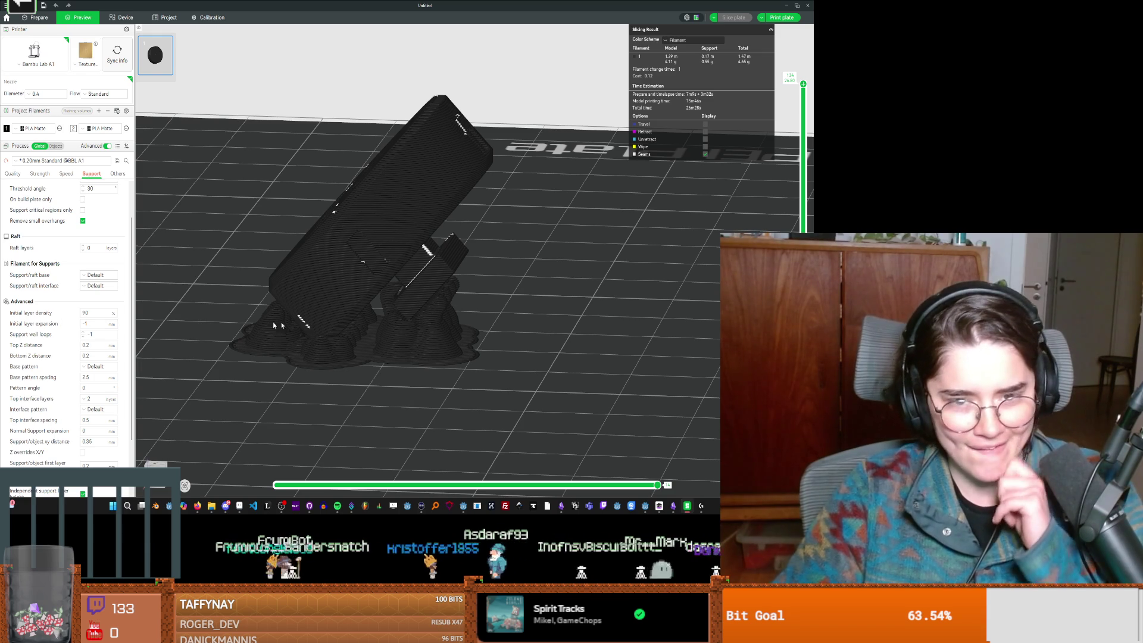
{"action": "scroll", "coordinate": [268, 331], "scroll_direction": "up", "scroll_amount": 2}
{"action": "scroll", "coordinate": [375, 339], "scroll_direction": "up", "scroll_amount": 2}
{"action": "scroll", "coordinate": [468, 348], "scroll_direction": "up", "scroll_amount": 3}
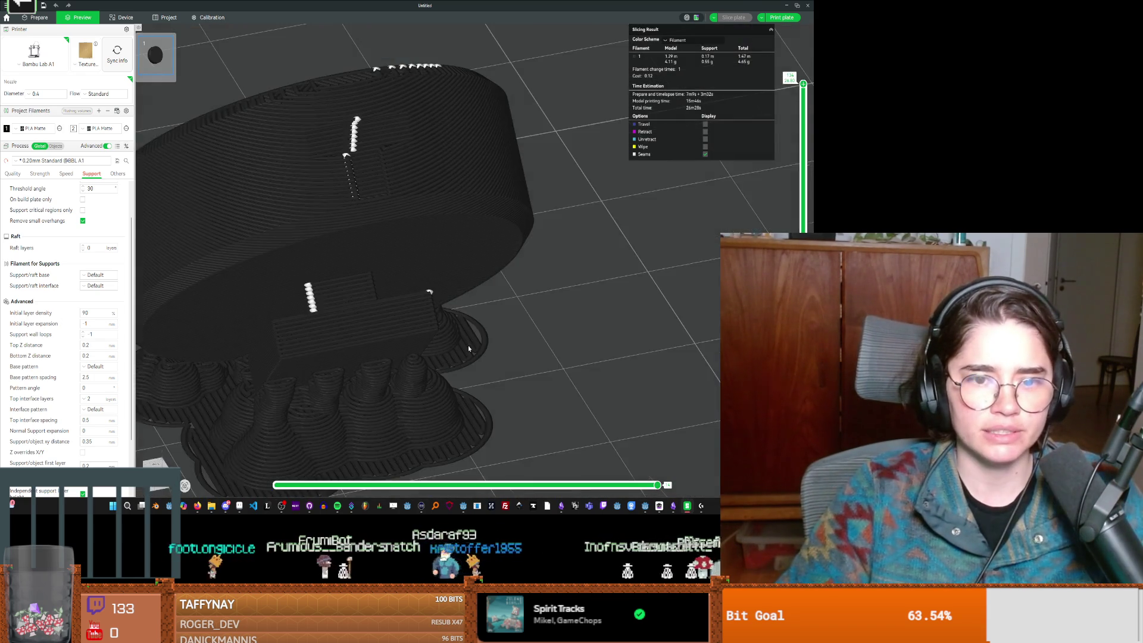
{"action": "left_click_drag", "start_coordinate": [468, 348], "coordinate": [489, 337]}
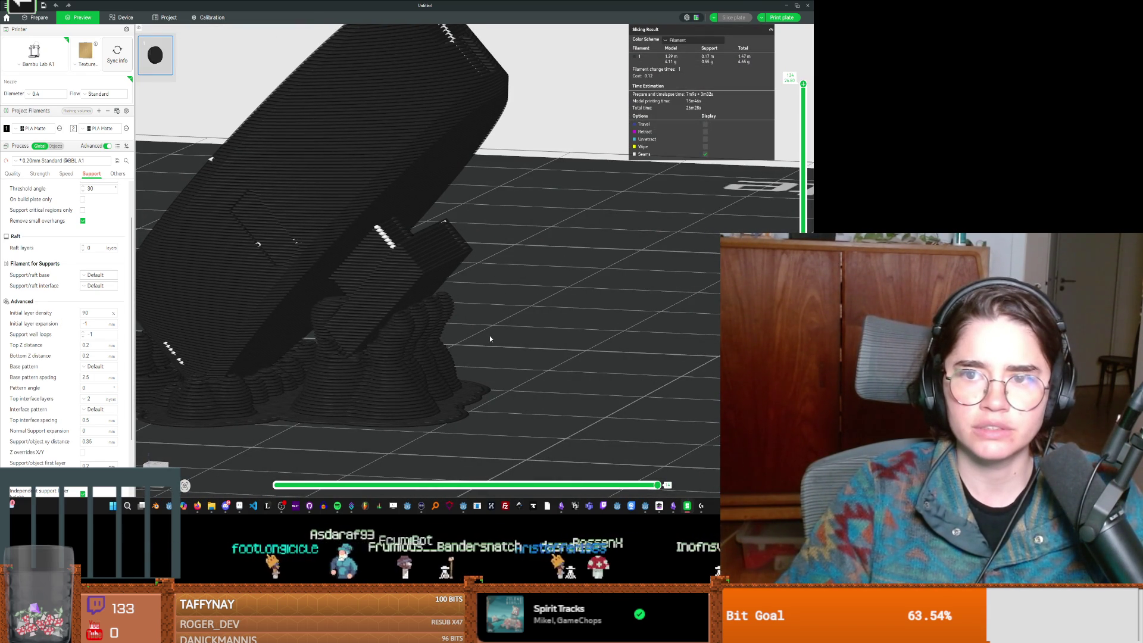
{"action": "left_click_drag", "start_coordinate": [489, 335], "coordinate": [446, 256]}
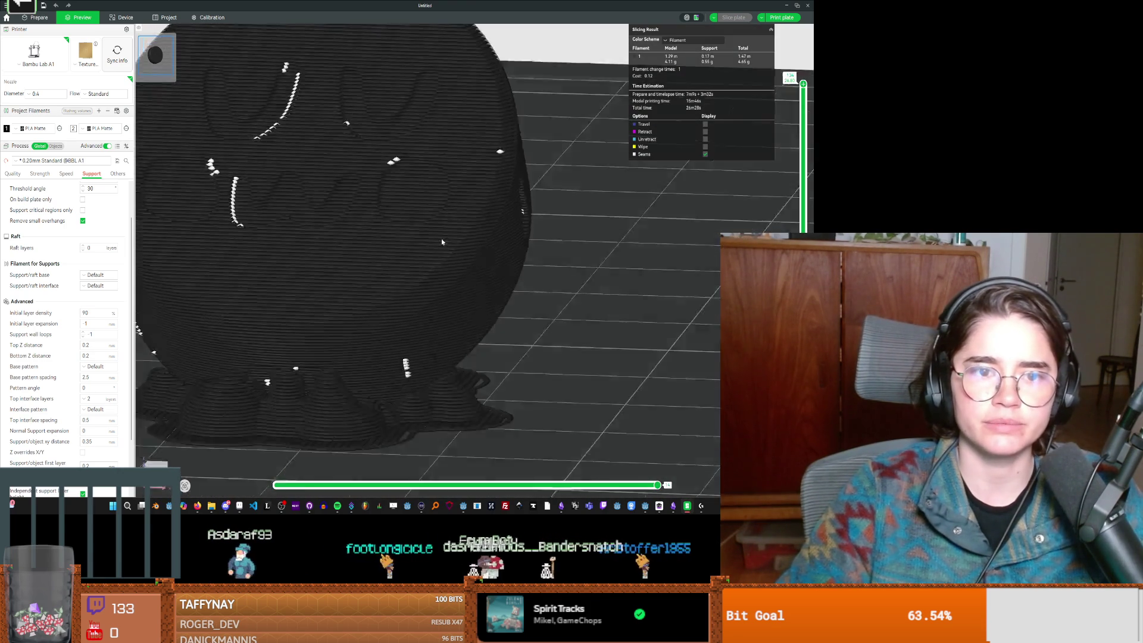
{"action": "left_click_drag", "start_coordinate": [447, 256], "coordinate": [756, 71]}
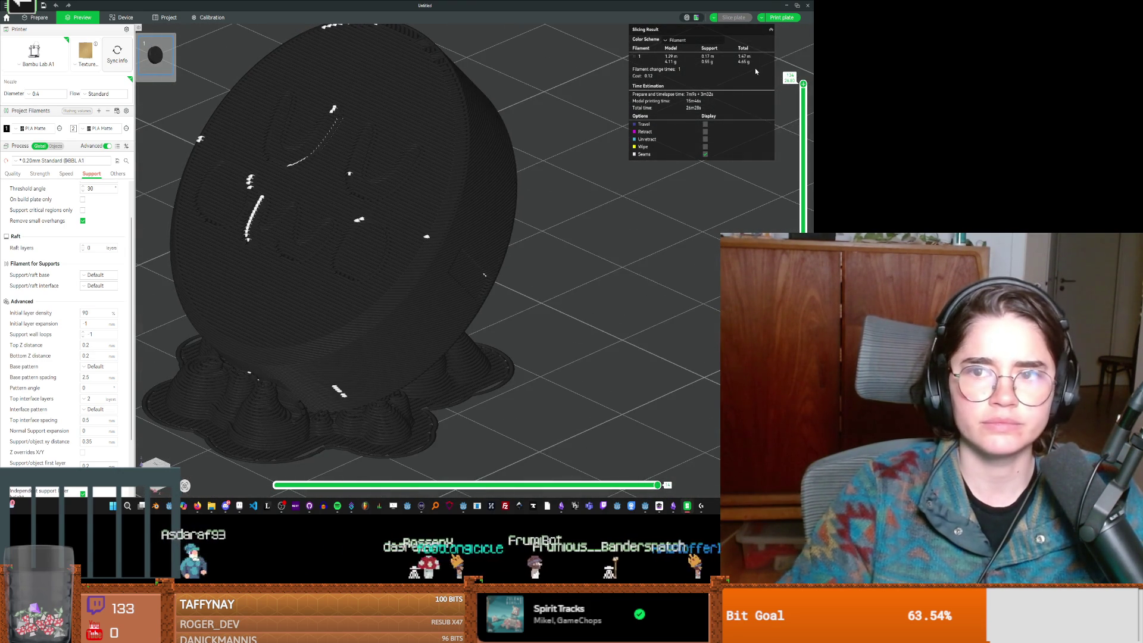
{"action": "left_click", "coordinate": [779, 18]}
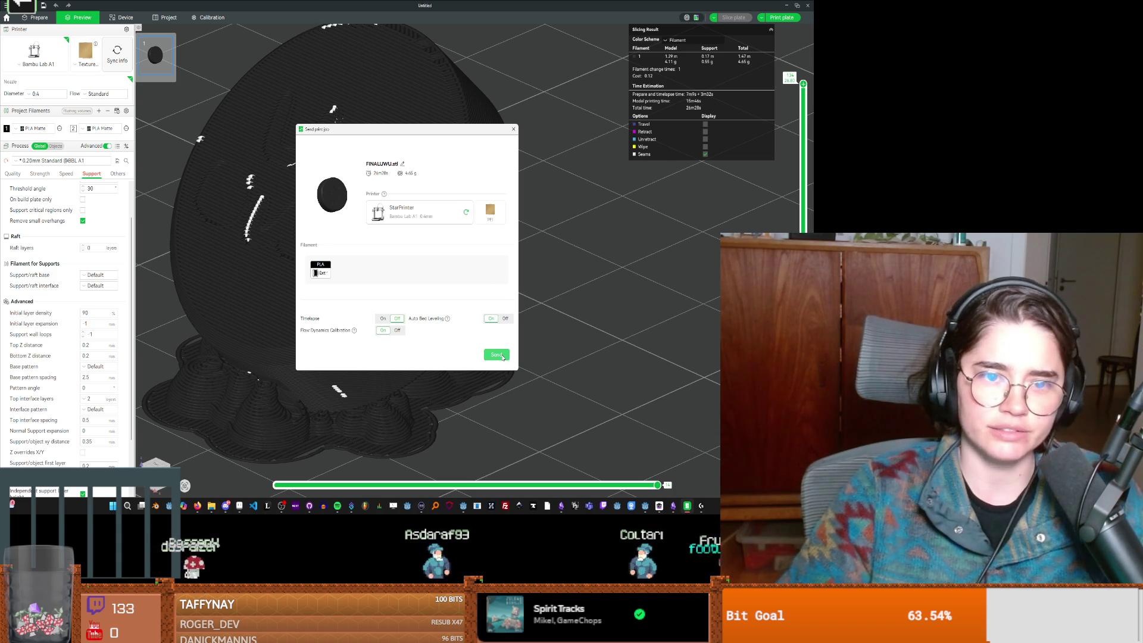
Send the sliced plate to the printer, then switch over to the Godot editor.
{"action": "left_click", "coordinate": [487, 356]}
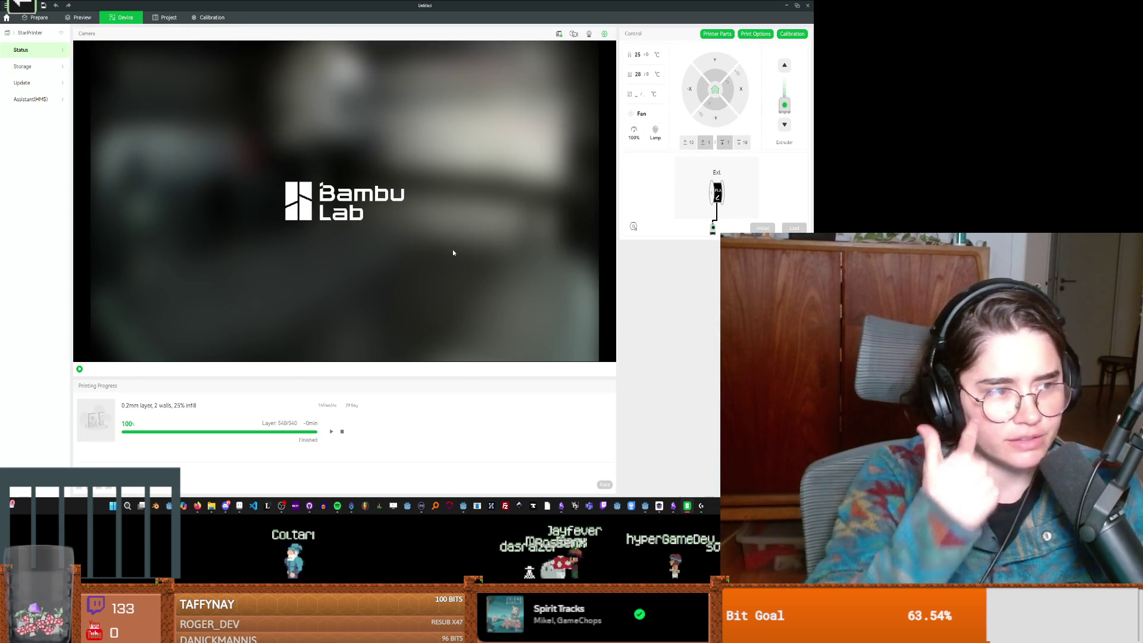
{"action": "key", "text": "alt+Tab"}
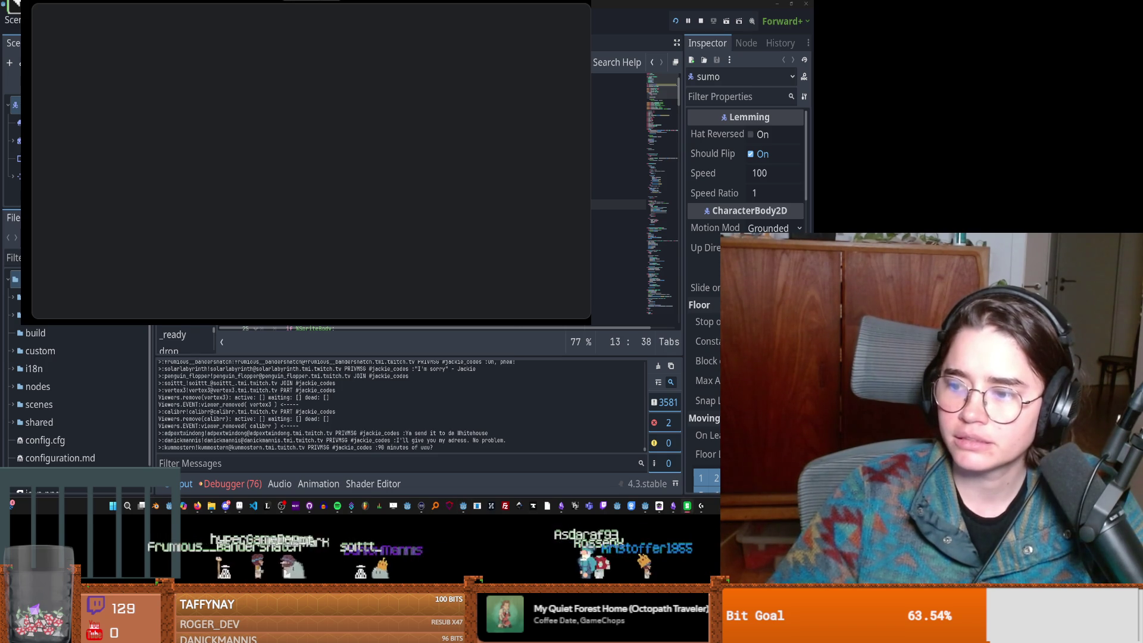
{"action": "key", "text": "Down"}
{"action": "key", "text": "Down"}
{"action": "key", "text": "Down"}
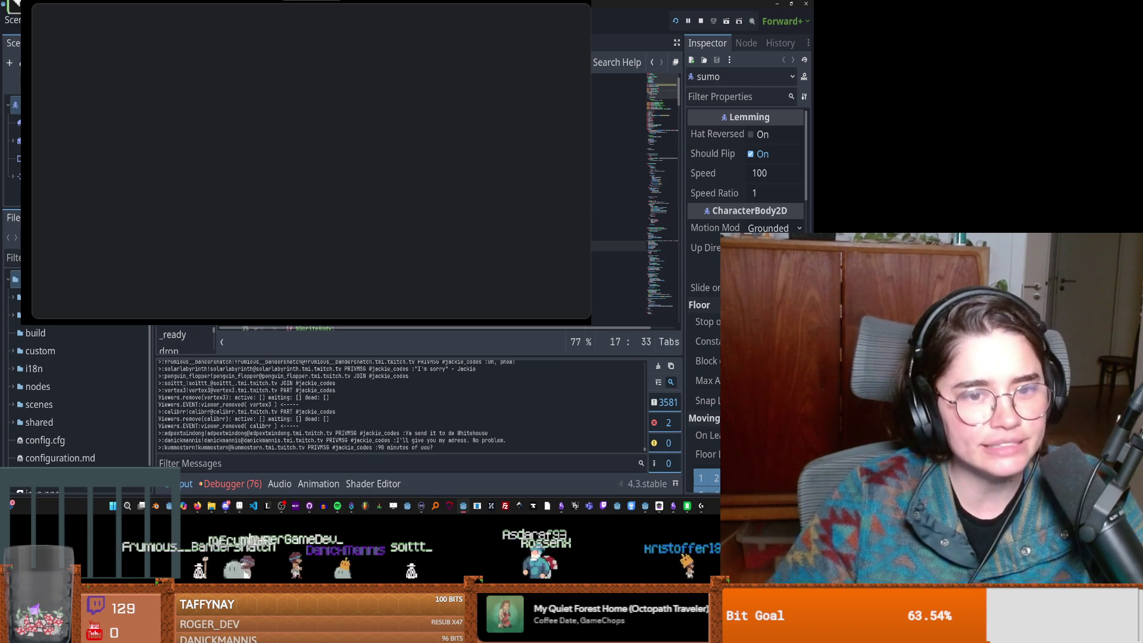
{"action": "key", "text": "Up"}
{"action": "key", "text": "Up"}
{"action": "key", "text": "Up"}
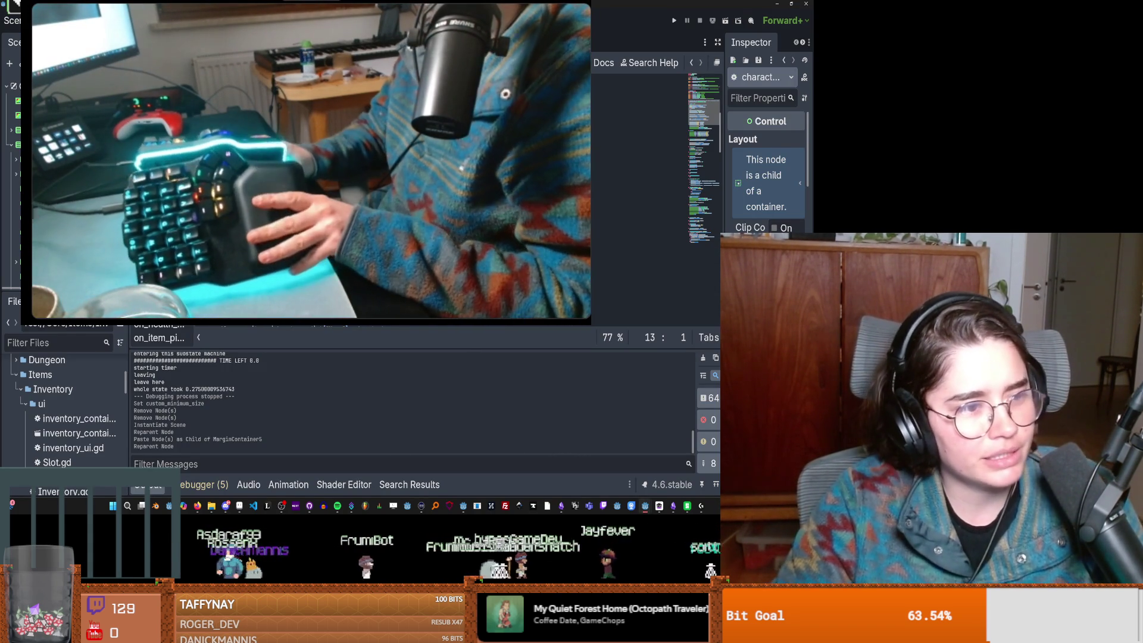
Clear the stray test text from line 28 of character_overlay.gd so no errors remain.
{"action": "key", "text": "Down"}
{"action": "key", "text": "Down"}
{"action": "key", "text": "Down"}
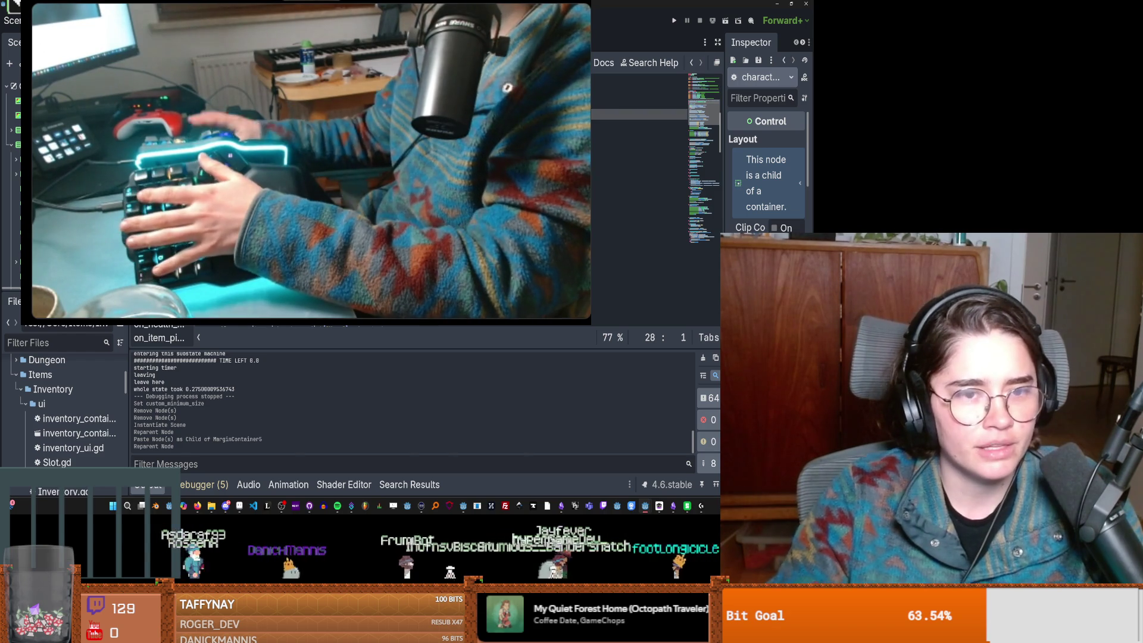
{"action": "key", "text": "End"}
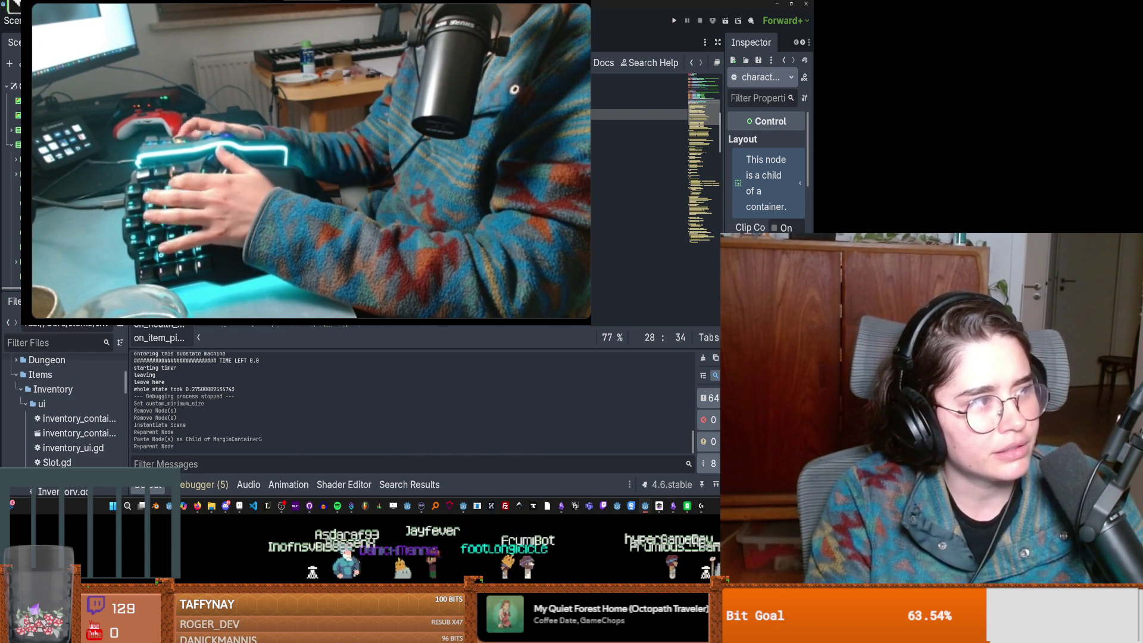
{"action": "type", "text": "itemed"}
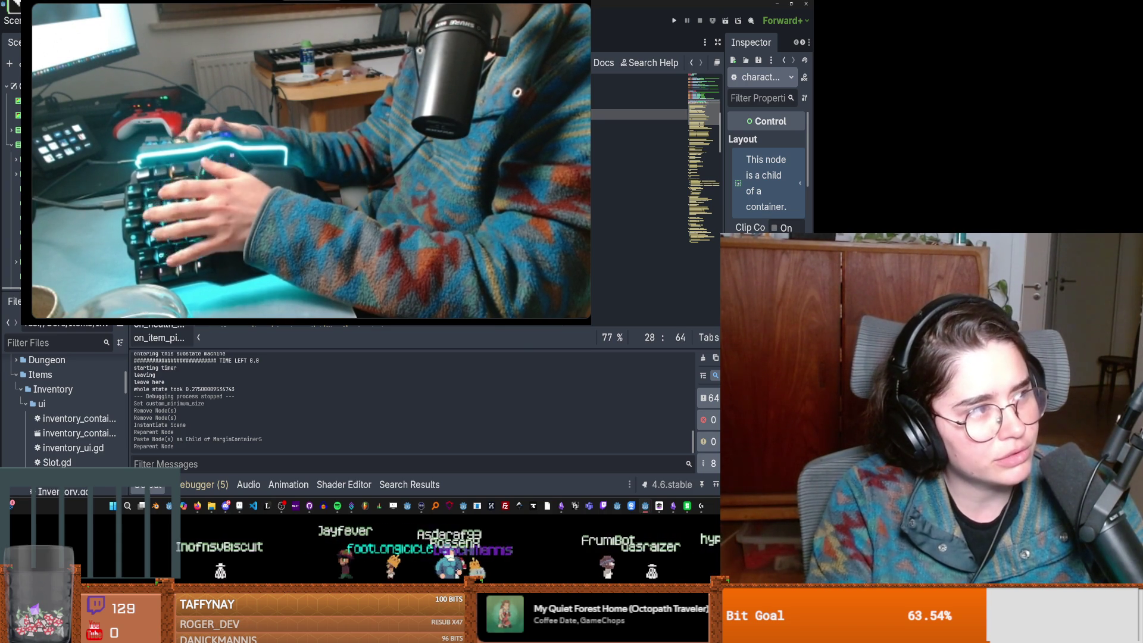
{"action": "type", "text": "item_picked("}
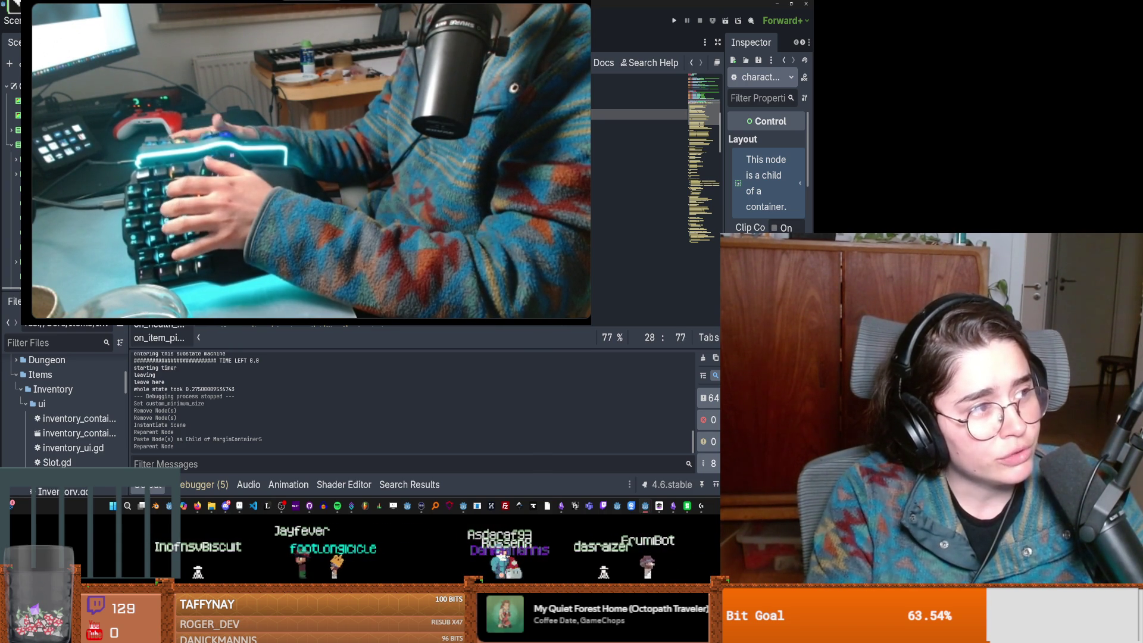
{"action": "type", "text": "ite"}
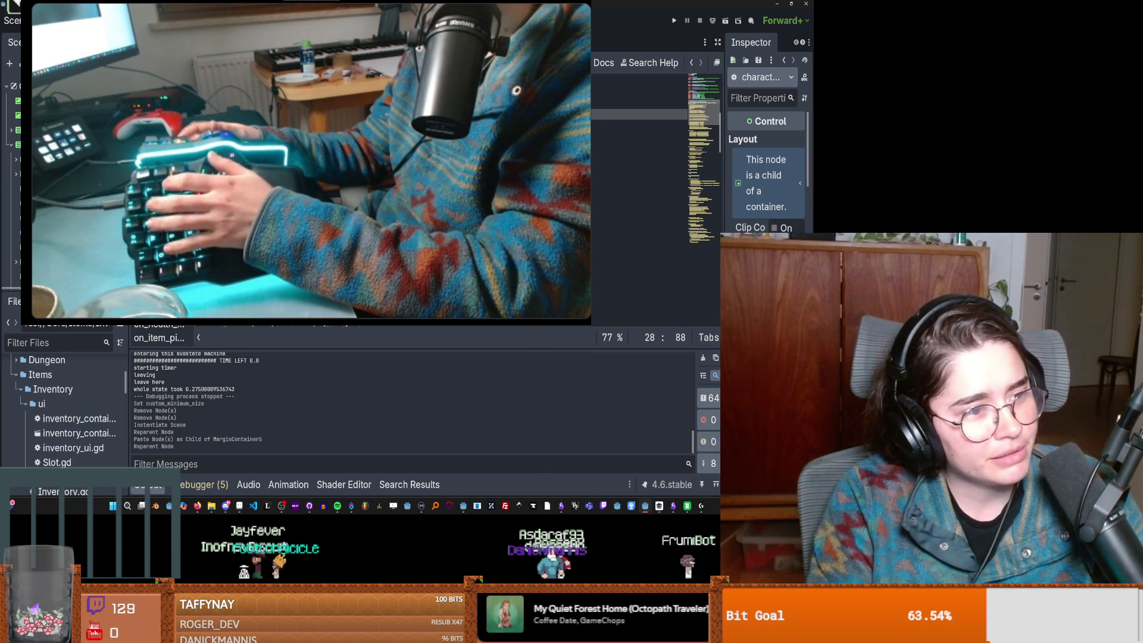
{"action": "type", "text": "temlol"}
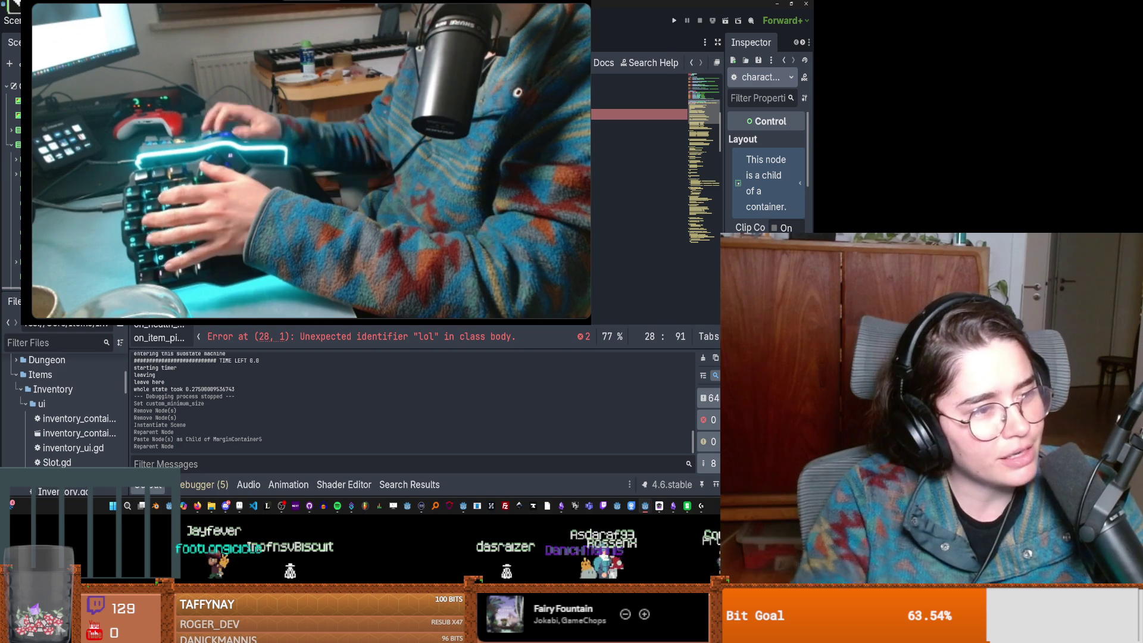
{"action": "key", "text": "Home"}
{"action": "key", "text": "Delete"}
{"action": "key", "text": "Delete"}
{"action": "key", "text": "Delete"}
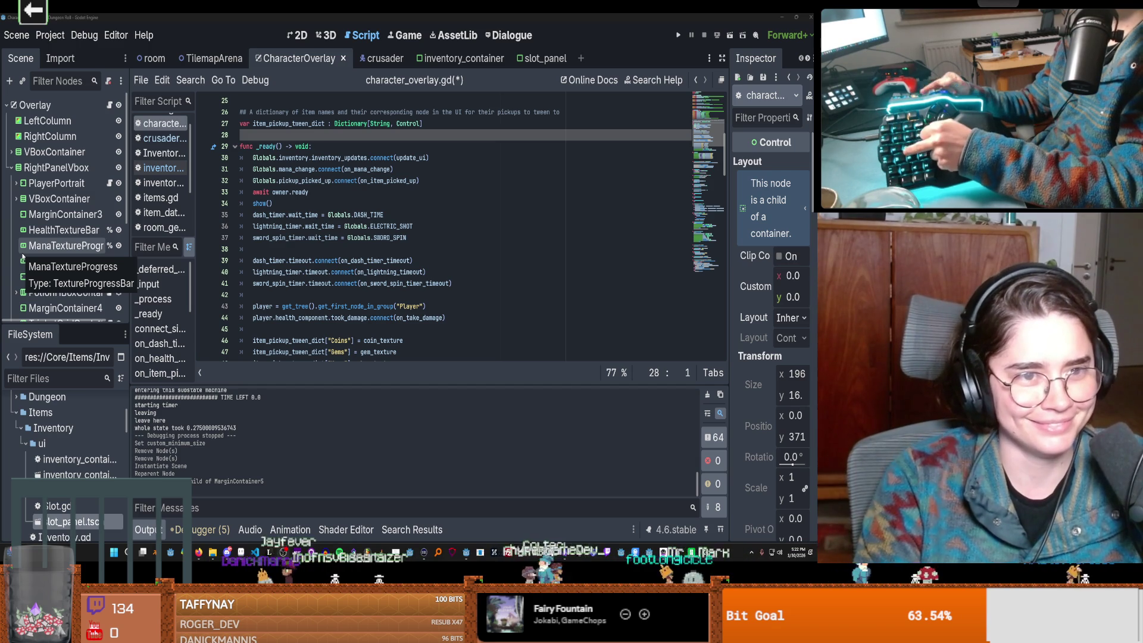
{"action": "type", "text": "this."}
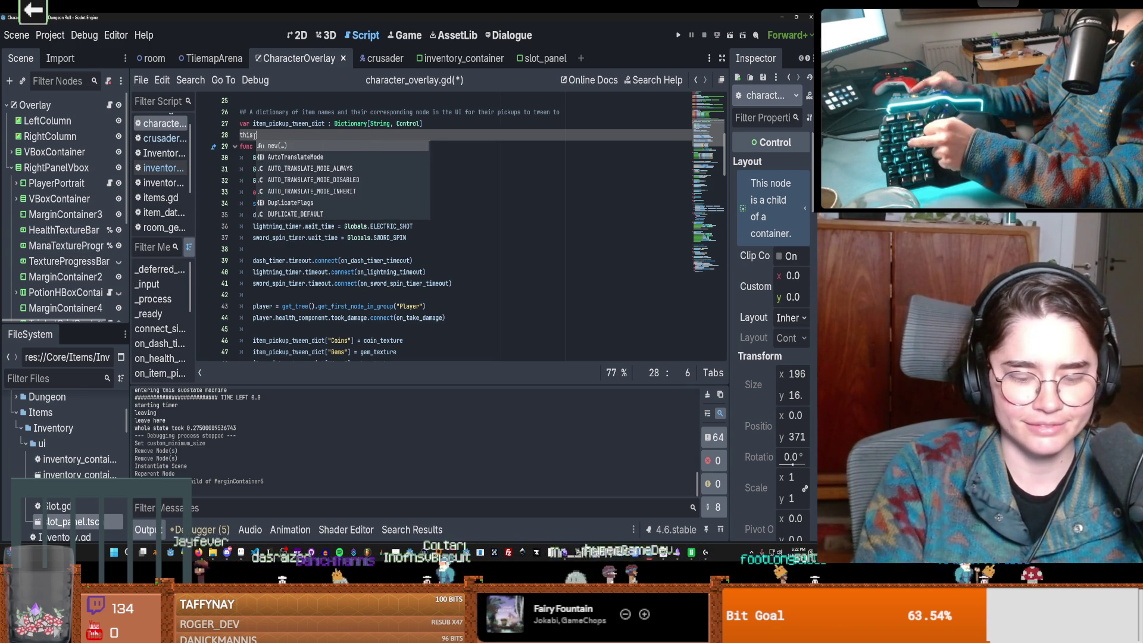
{"action": "type", "text": "ui"}
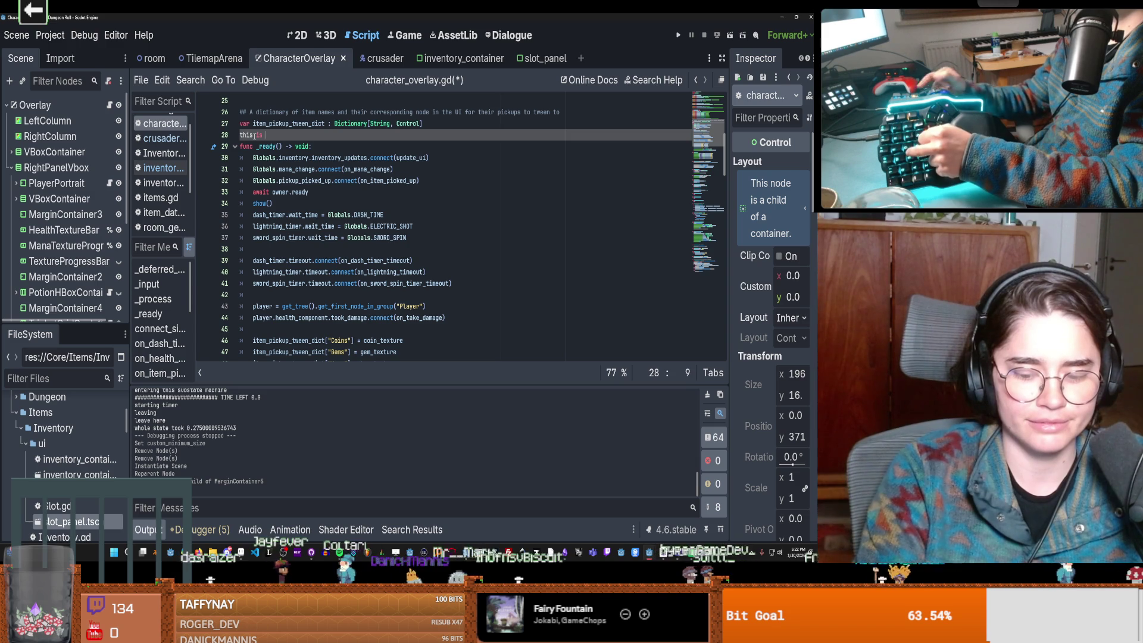
{"action": "type", "text": "ow respond"}
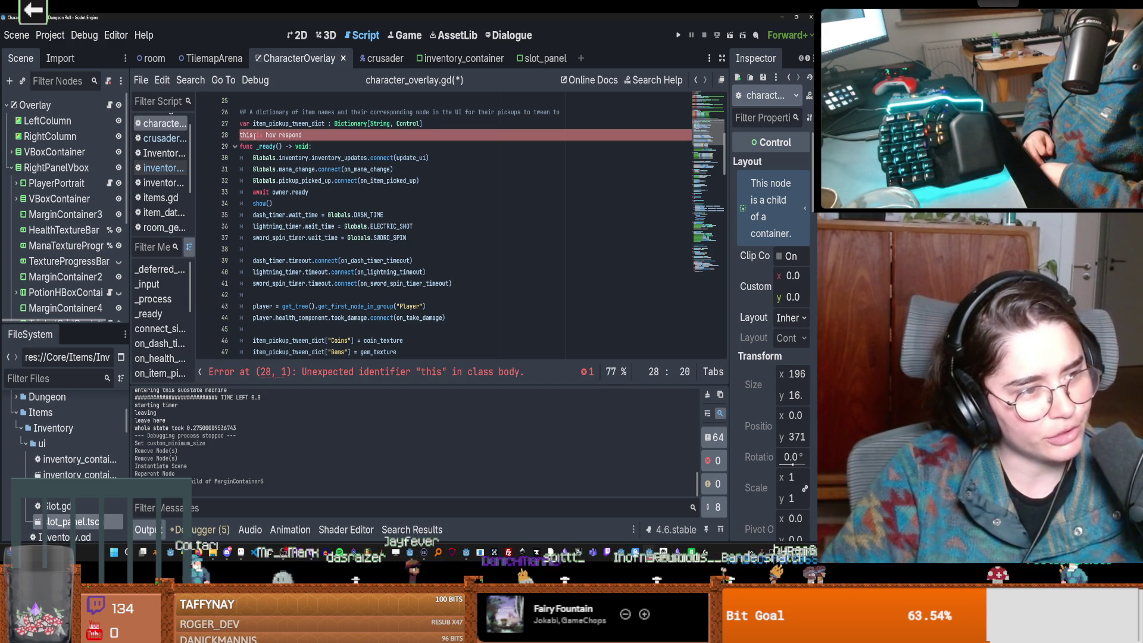
{"action": "left_click", "coordinate": [298, 146]}
{"action": "key", "text": "Up"}
{"action": "key", "text": "ctrl+BackSpace"}
{"action": "key", "text": "ctrl+BackSpace"}
{"action": "key", "text": "ctrl+BackSpace"}
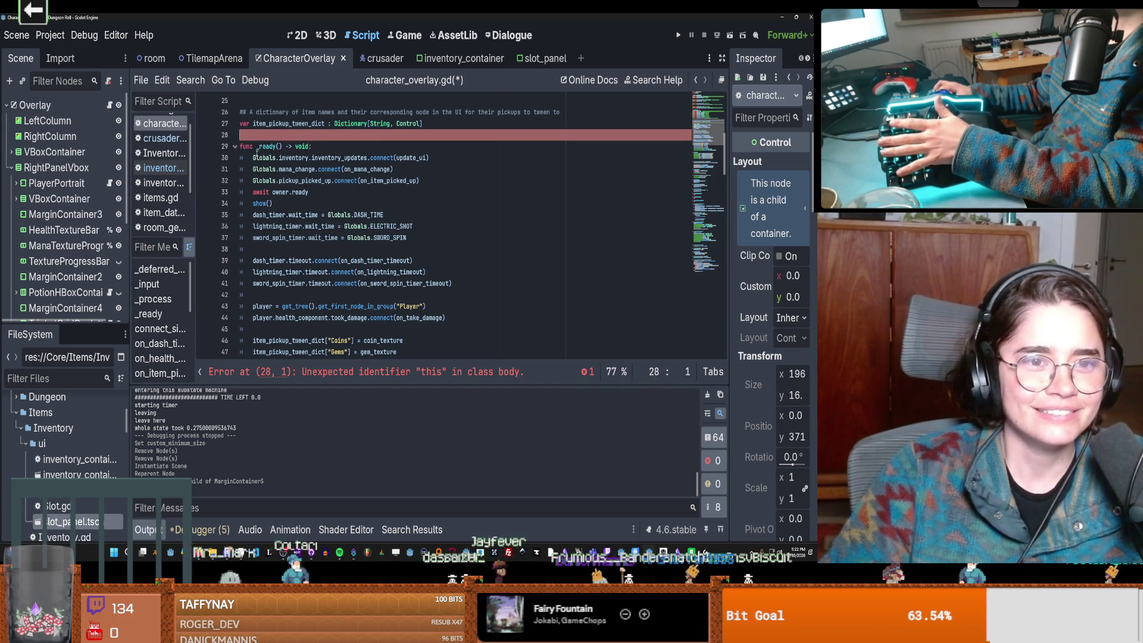
{"action": "key", "text": "ctrl+BackSpace"}
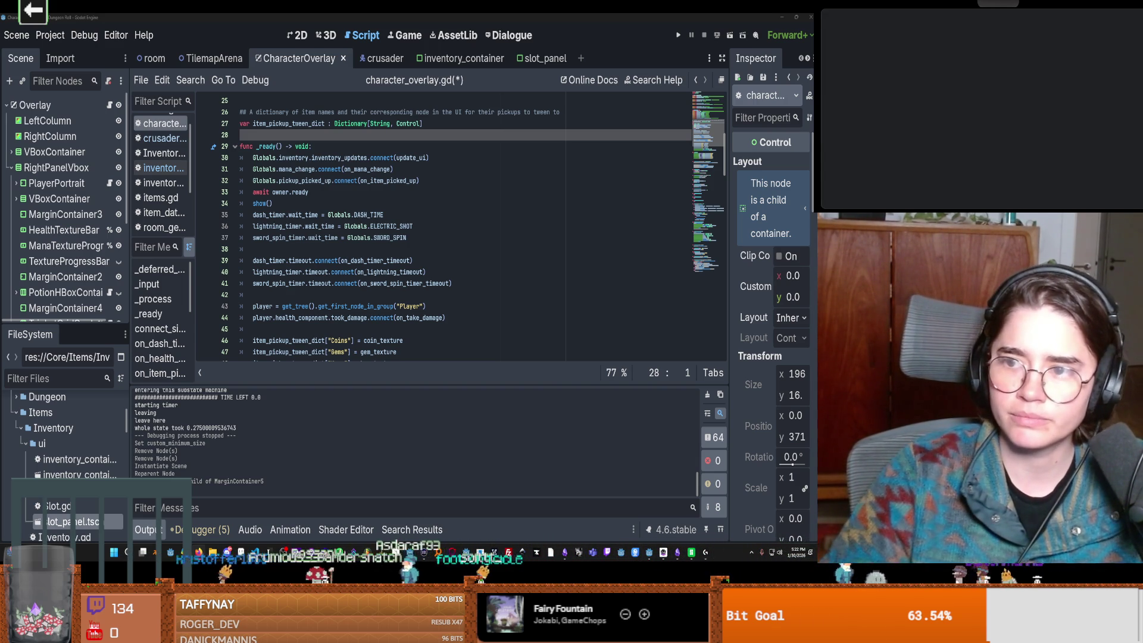
{"action": "key", "text": "alt+Tab"}
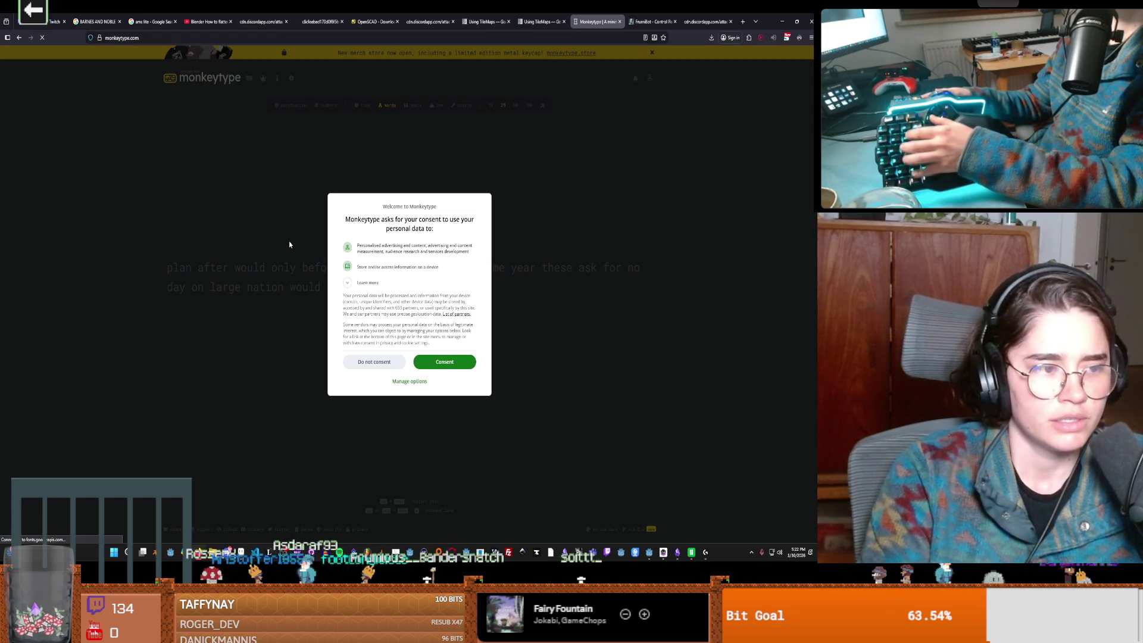
Dismiss the consent prompt, correct typos and restart the 25-word test with new words.
{"action": "left_click", "coordinate": [374, 361]}
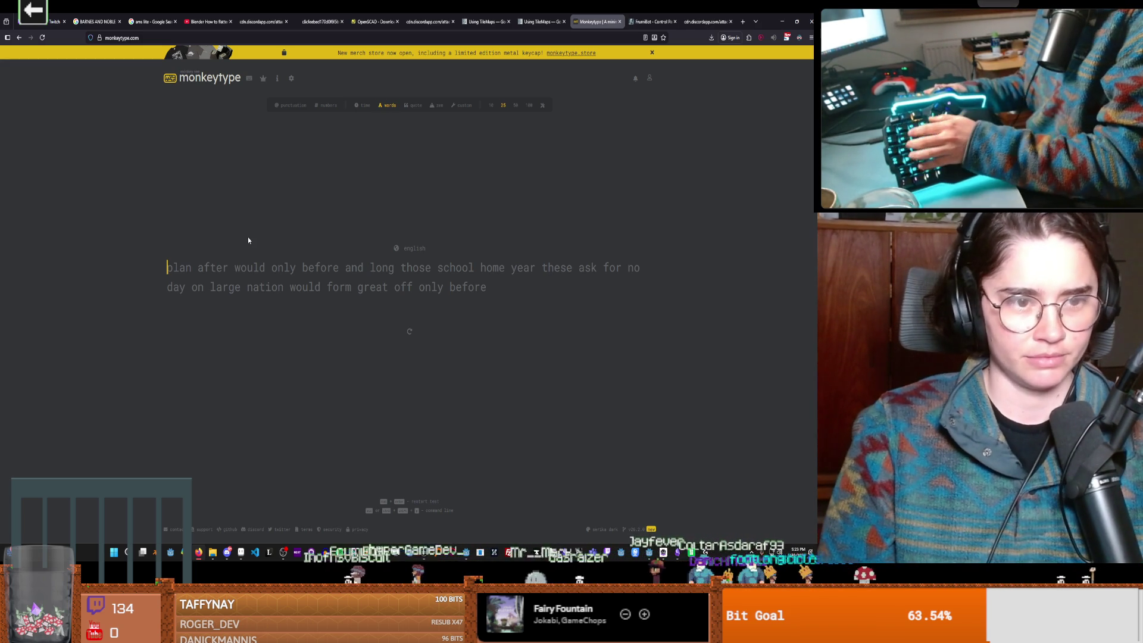
{"action": "type", "text": "plan af"}
{"action": "key", "text": "BackSpace"}
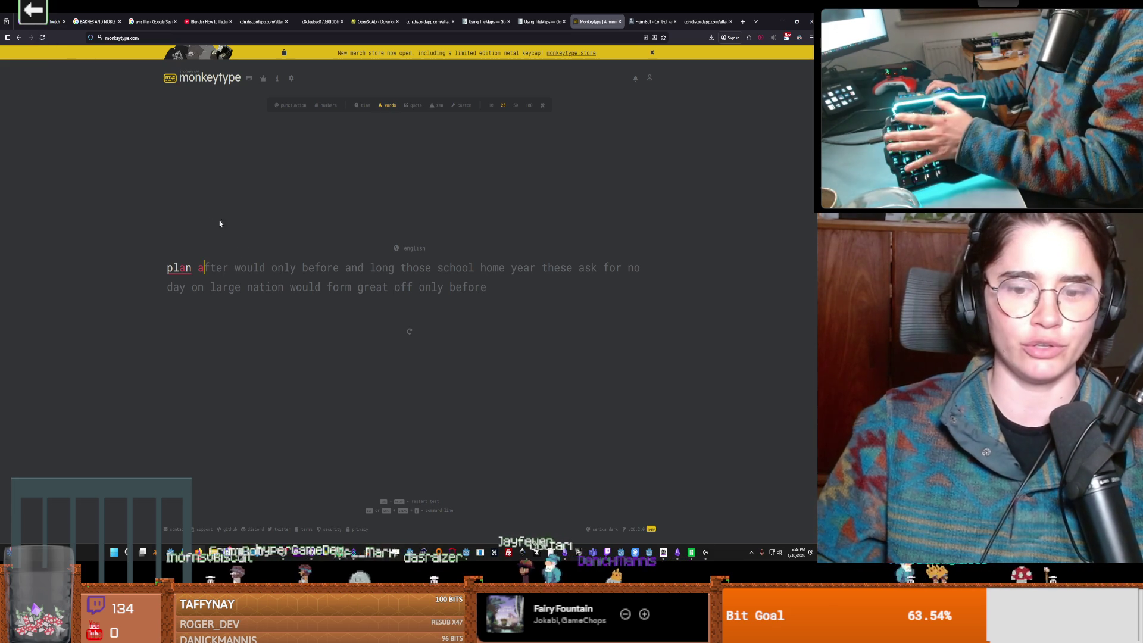
{"action": "key", "text": "BackSpace"}
{"action": "key", "text": "BackSpace"}
{"action": "key", "text": "BackSpace"}
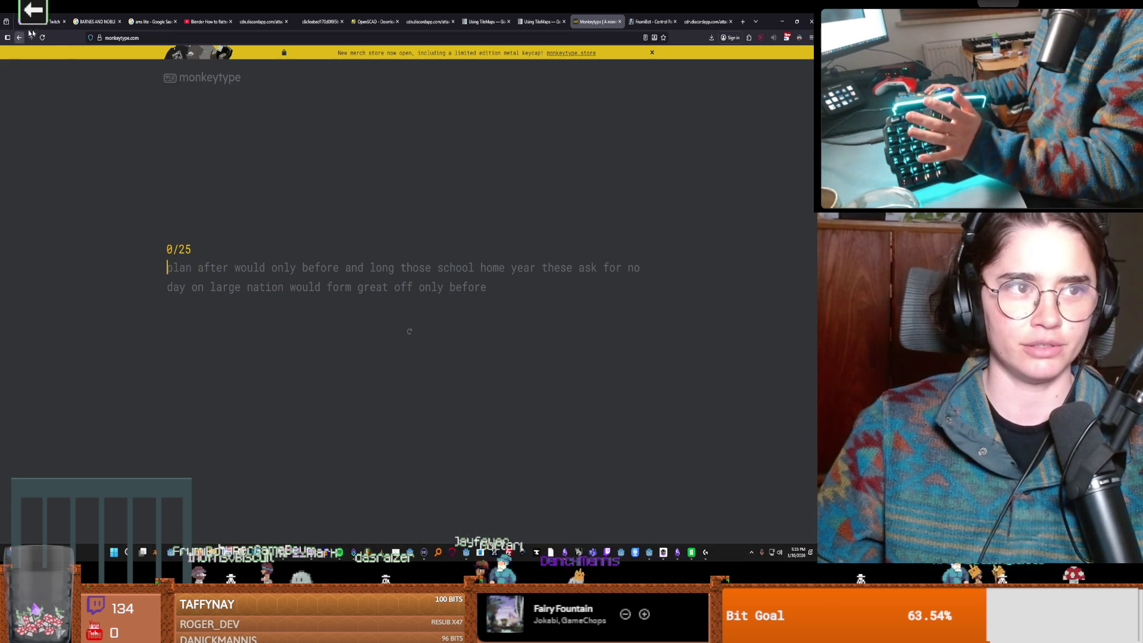
{"action": "key", "text": "Tab"}
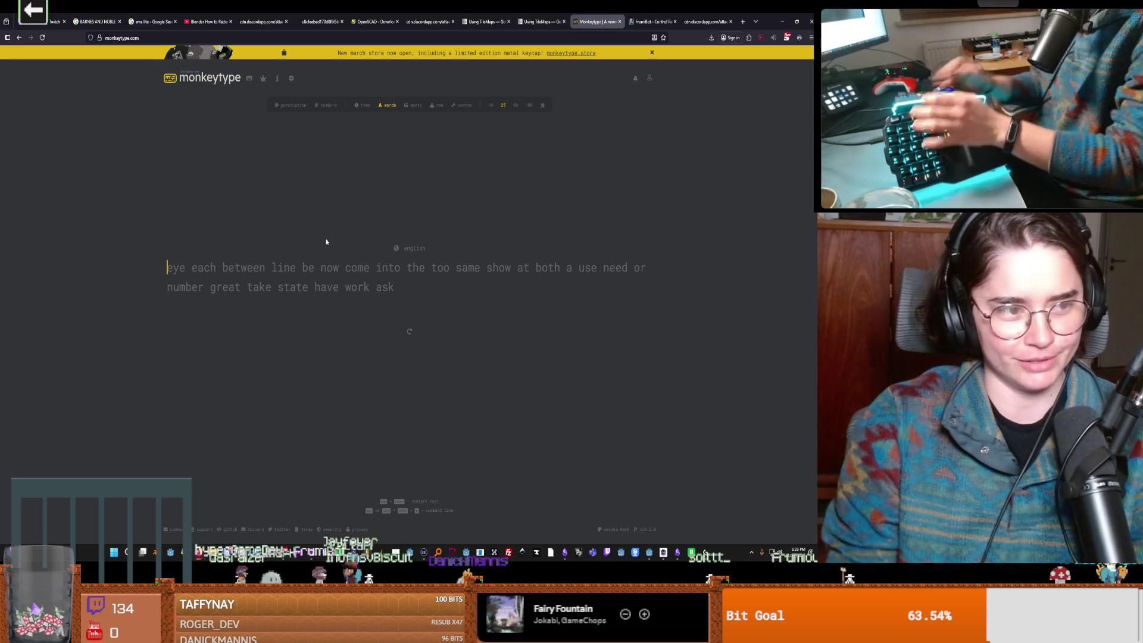
{"action": "type", "text": "eye "}
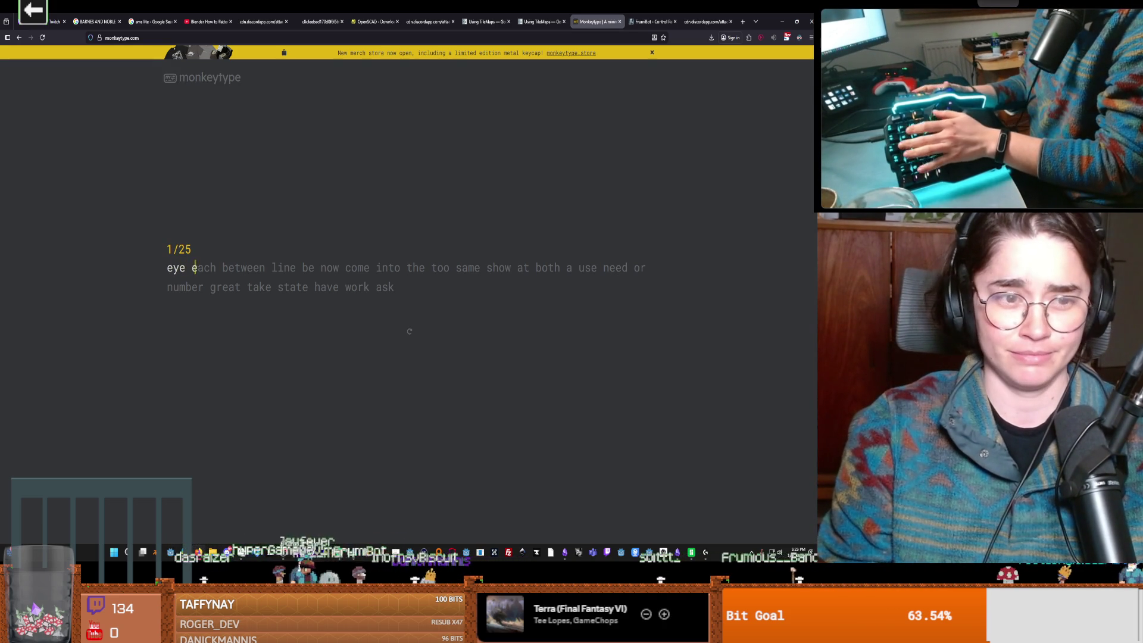
{"action": "type", "text": "each between line be now come into the too same show at both a use need or"}
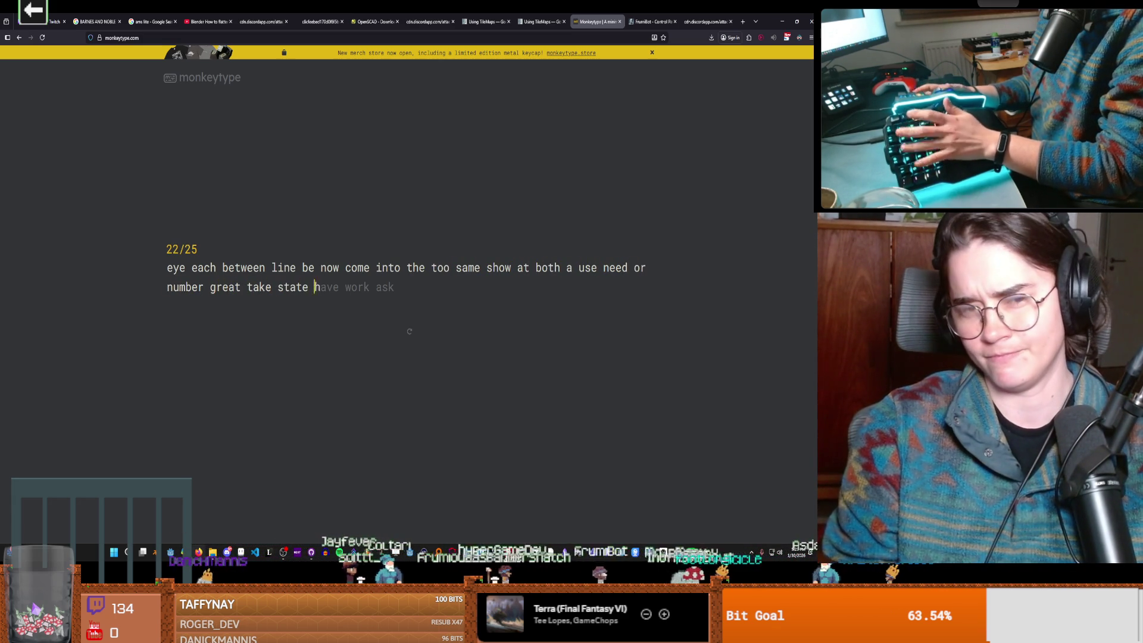
{"action": "type", "text": "ask"}
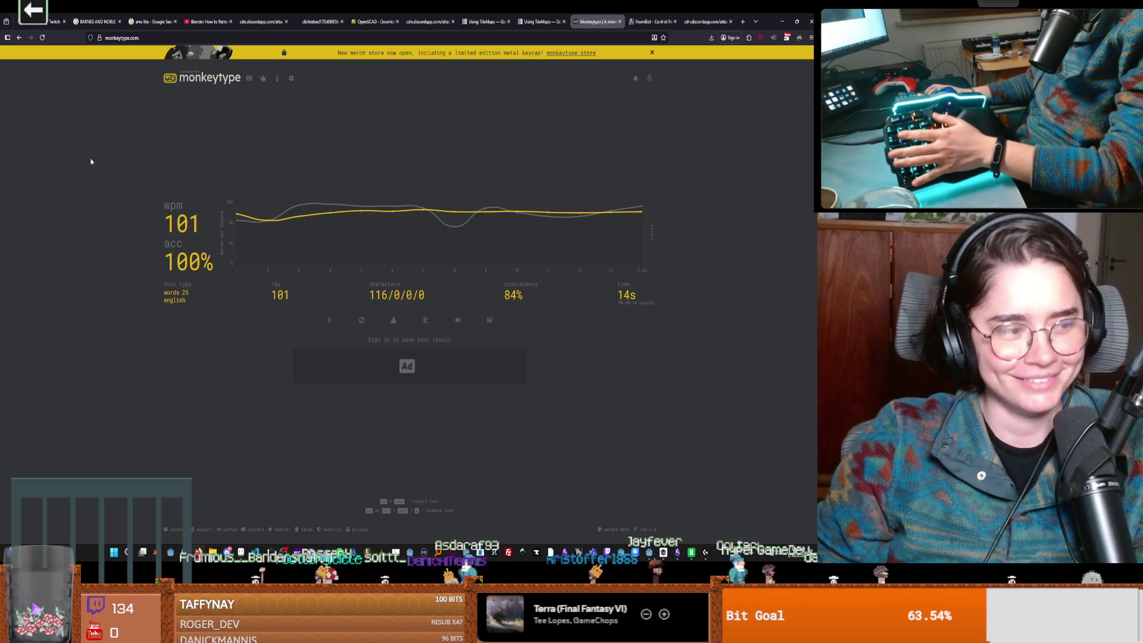
{"action": "mouse_move", "coordinate": [182, 223]}
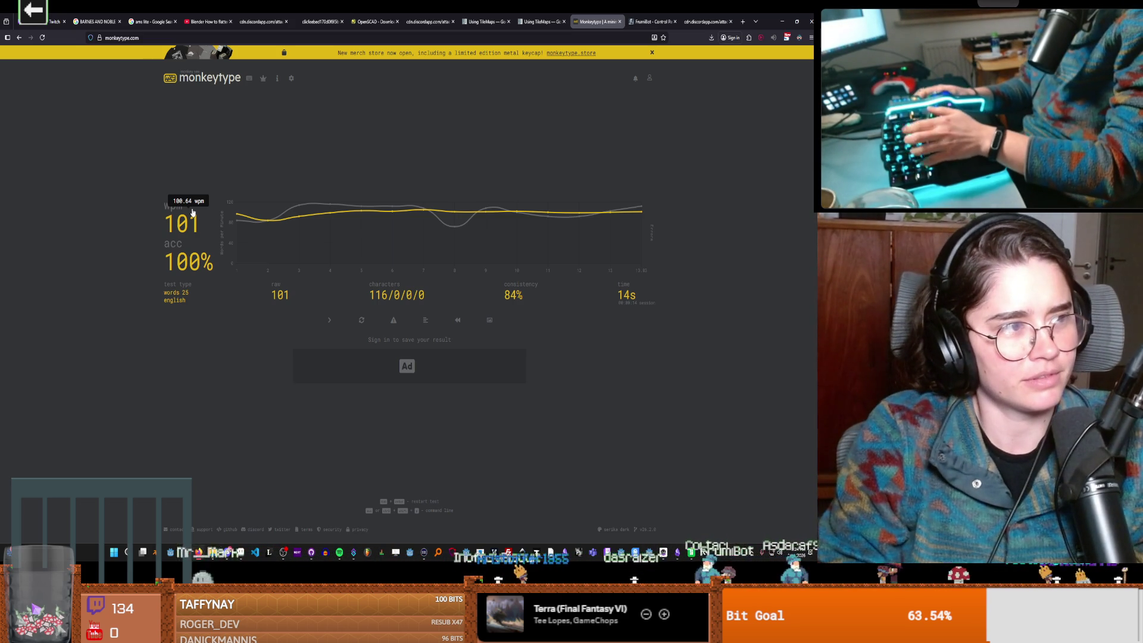
Search the web for Monkeytype and load a fresh 25-word English test.
{"action": "key", "text": "ctrl+l"}
{"action": "type", "text": "monkye type"}
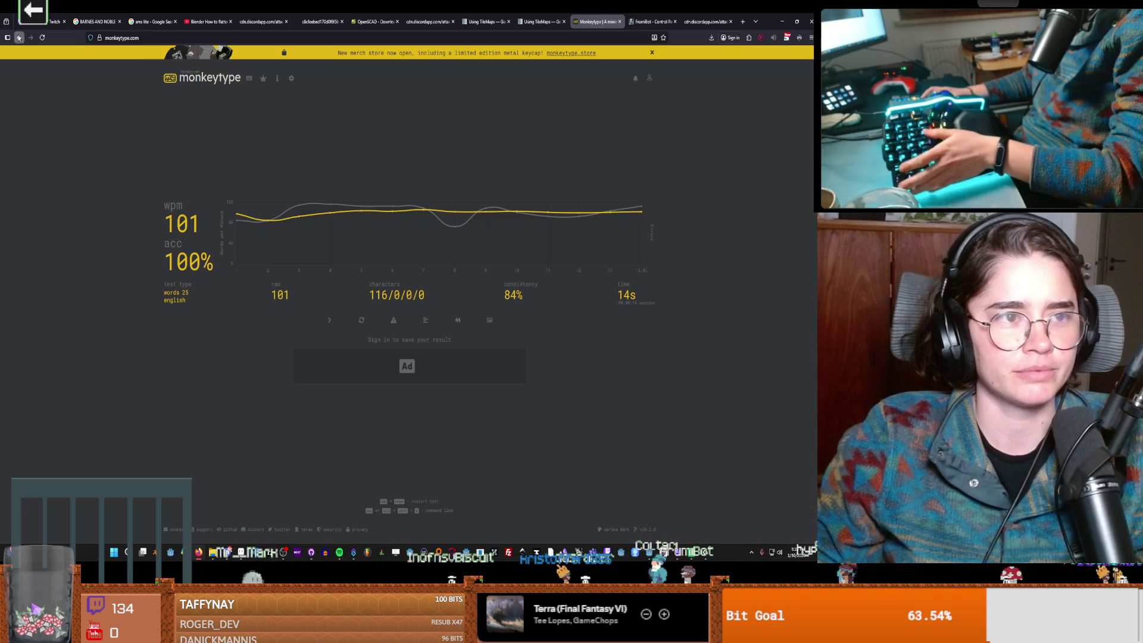
{"action": "key", "text": "Return"}
{"action": "left_click", "coordinate": [165, 176]}
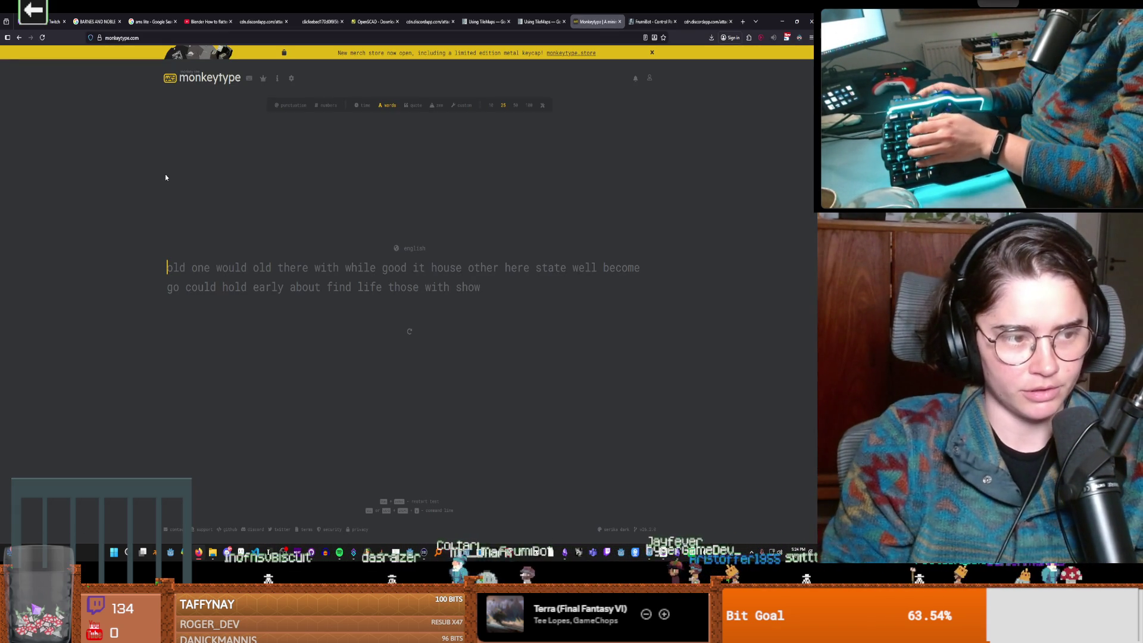
{"action": "type", "text": "old"}
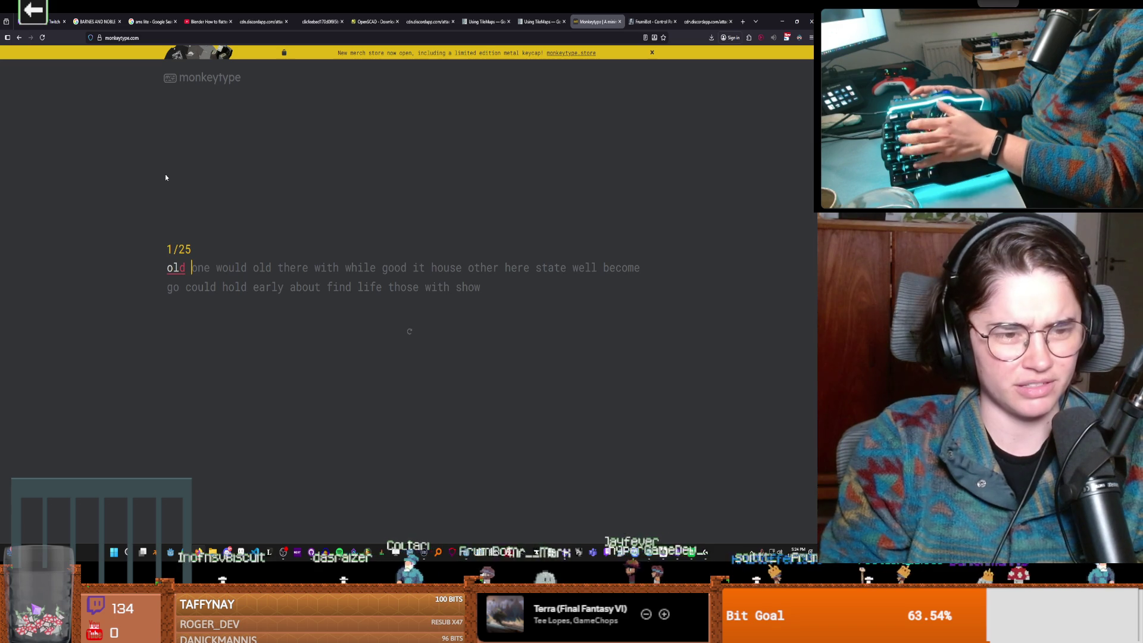
Restart the Monkeytype test with new words and reload the page before typing the 25-word test.
{"action": "key", "text": "Tab"}
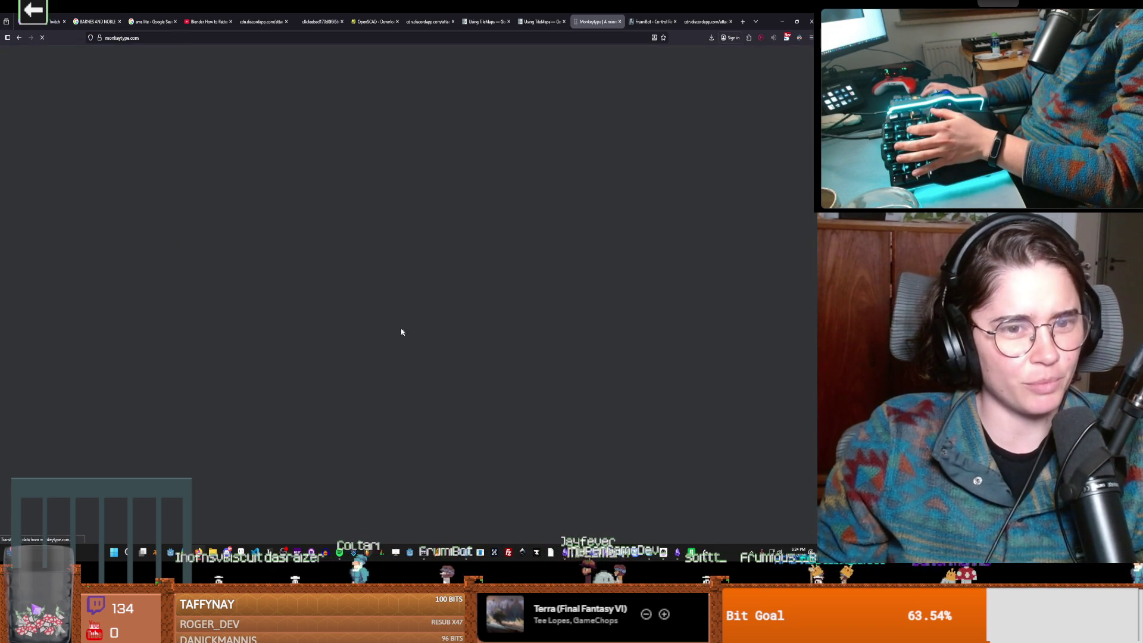
{"action": "type", "text": "run year system"}
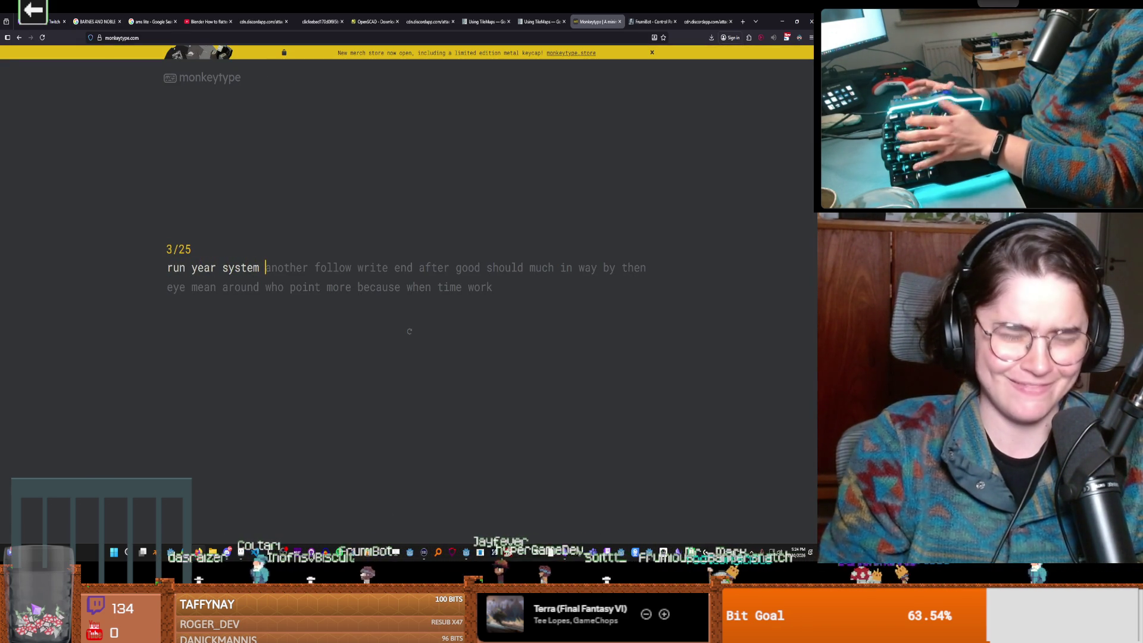
{"action": "key", "text": "F5"}
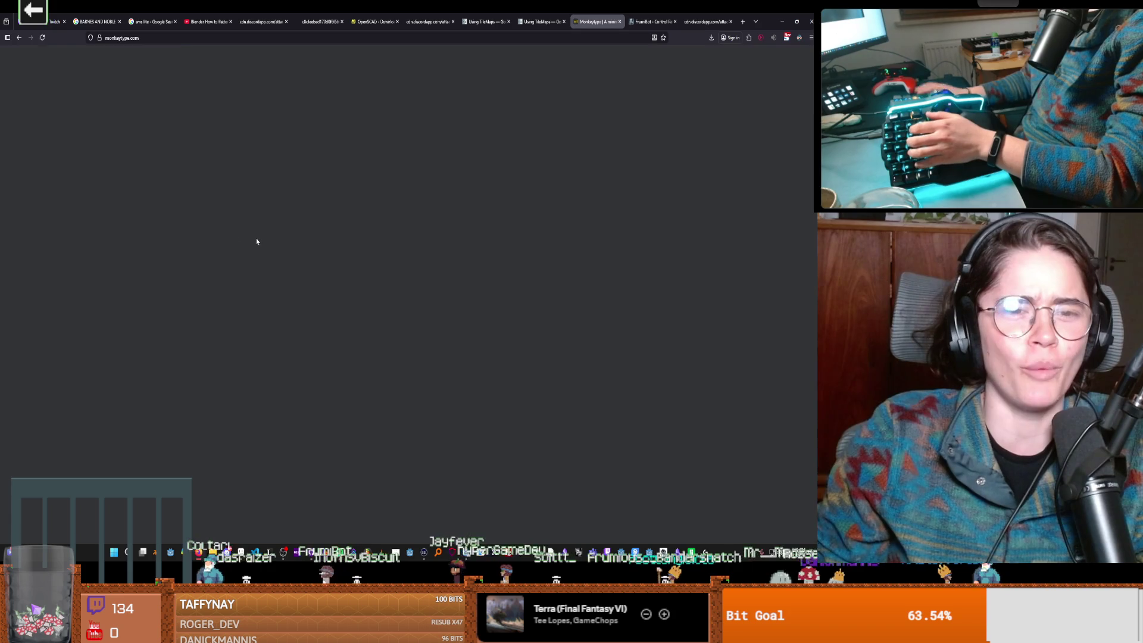
{"action": "type", "text": "he without around great can show against und"}
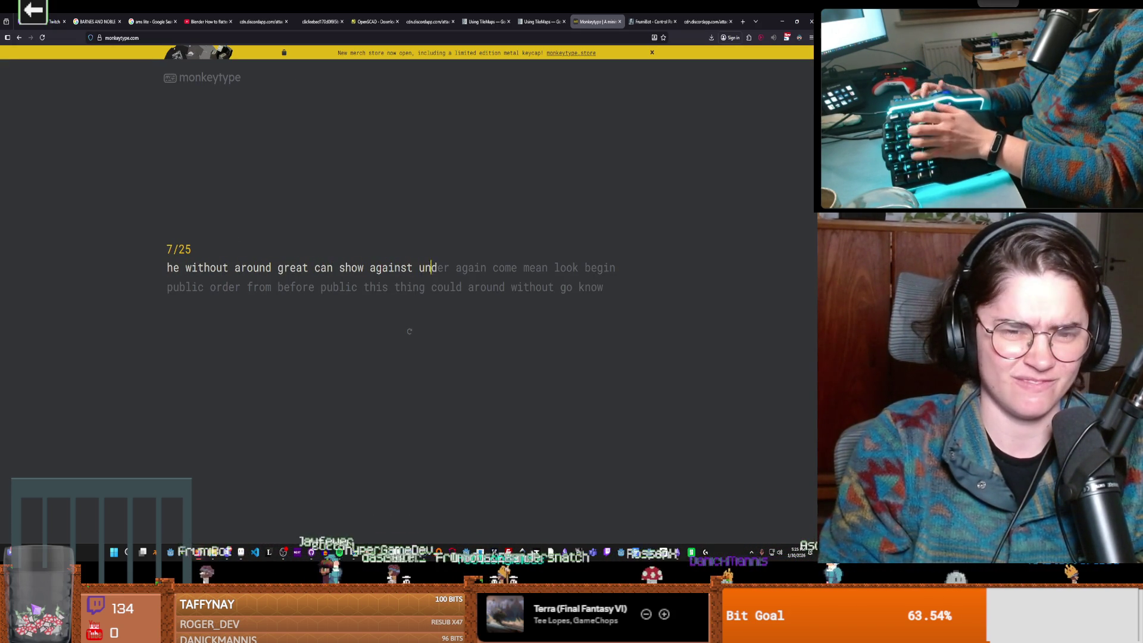
{"action": "type", "text": "er "}
{"action": "type", "text": "in come mean look b"}
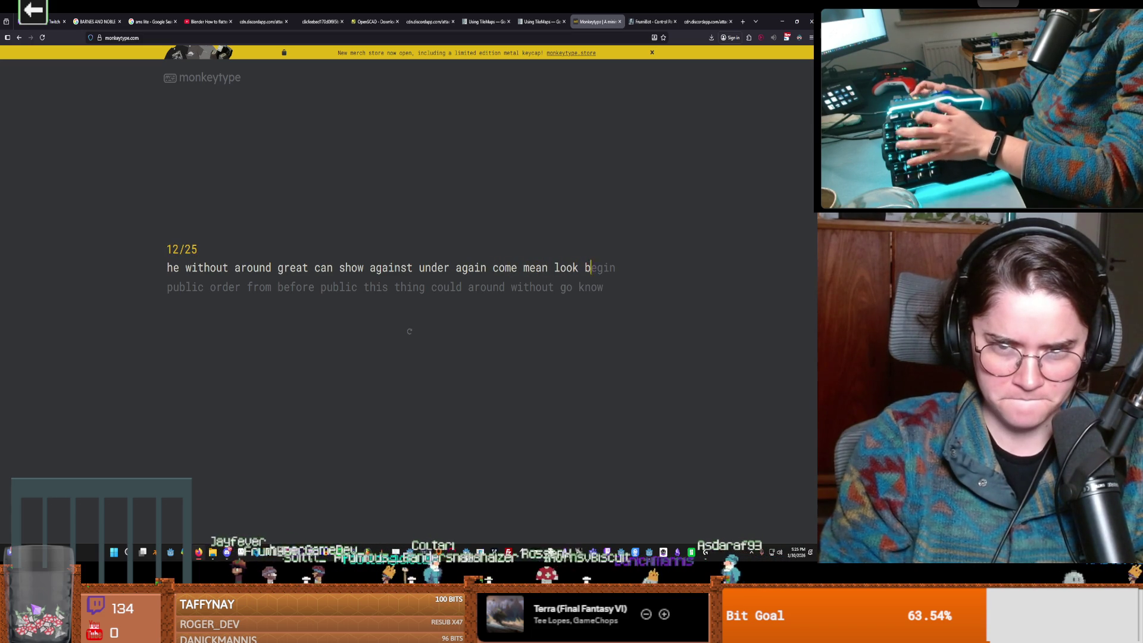
{"action": "type", "text": "public order from before public this"}
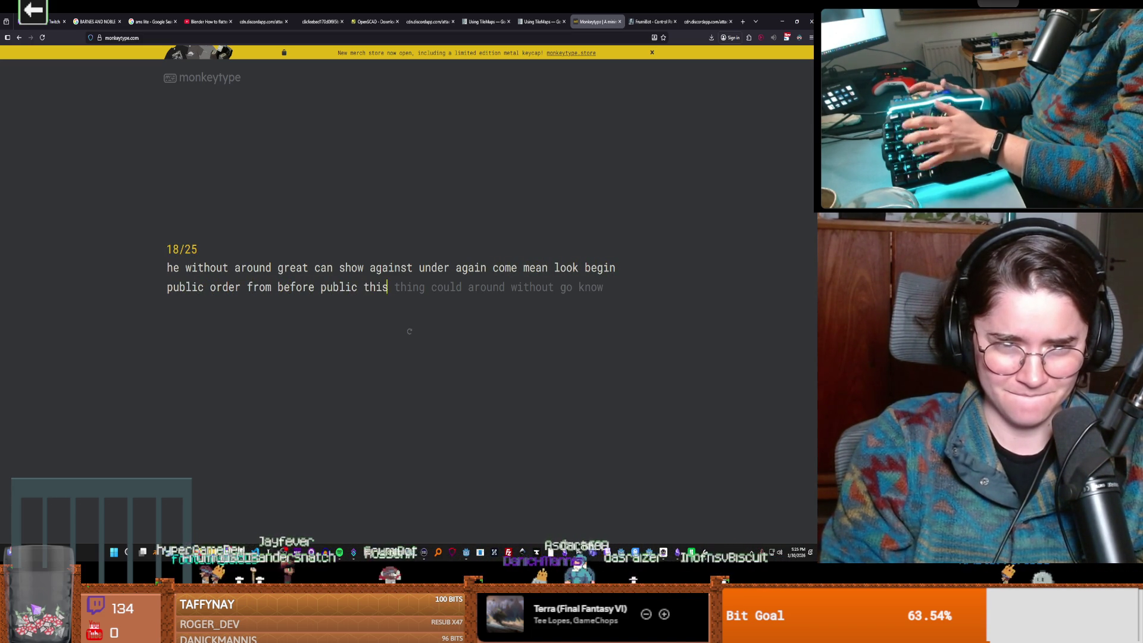
{"action": "type", "text": "g couround withouow"}
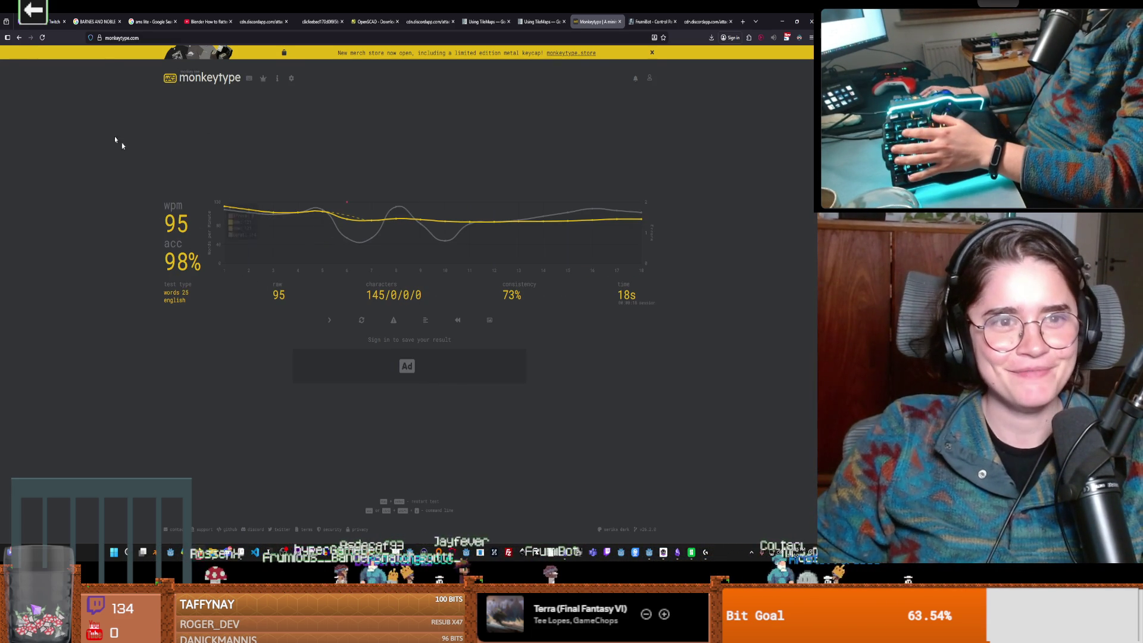
Reopen monkeytype.com from the search results, then minimise the browser to return to Godot.
{"action": "left_click", "coordinate": [21, 38]}
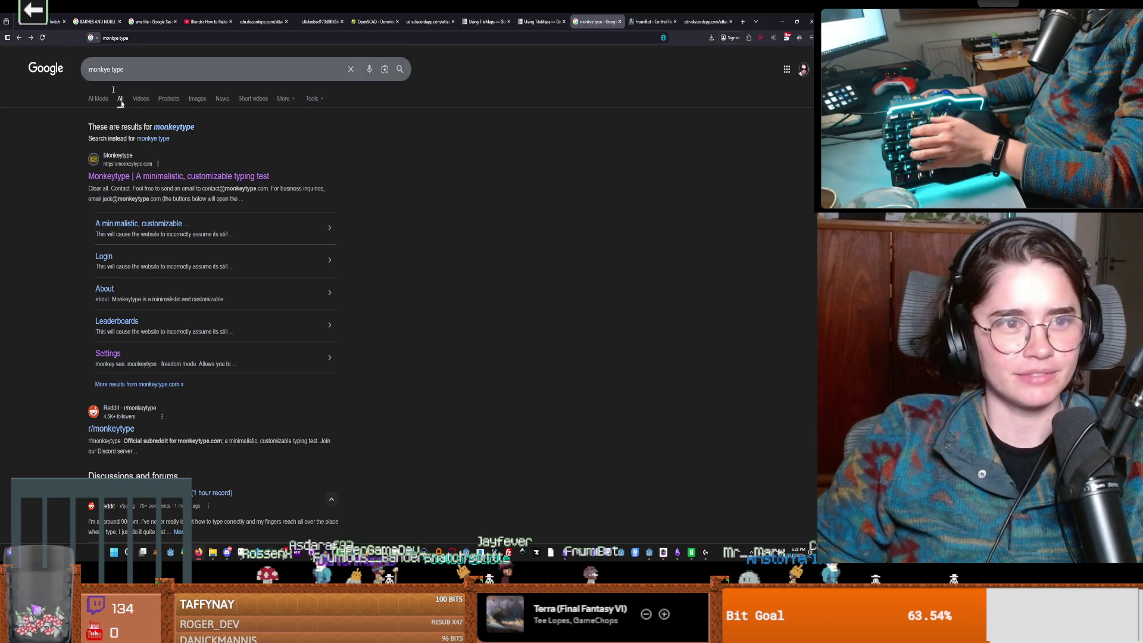
{"action": "left_click", "coordinate": [165, 178]}
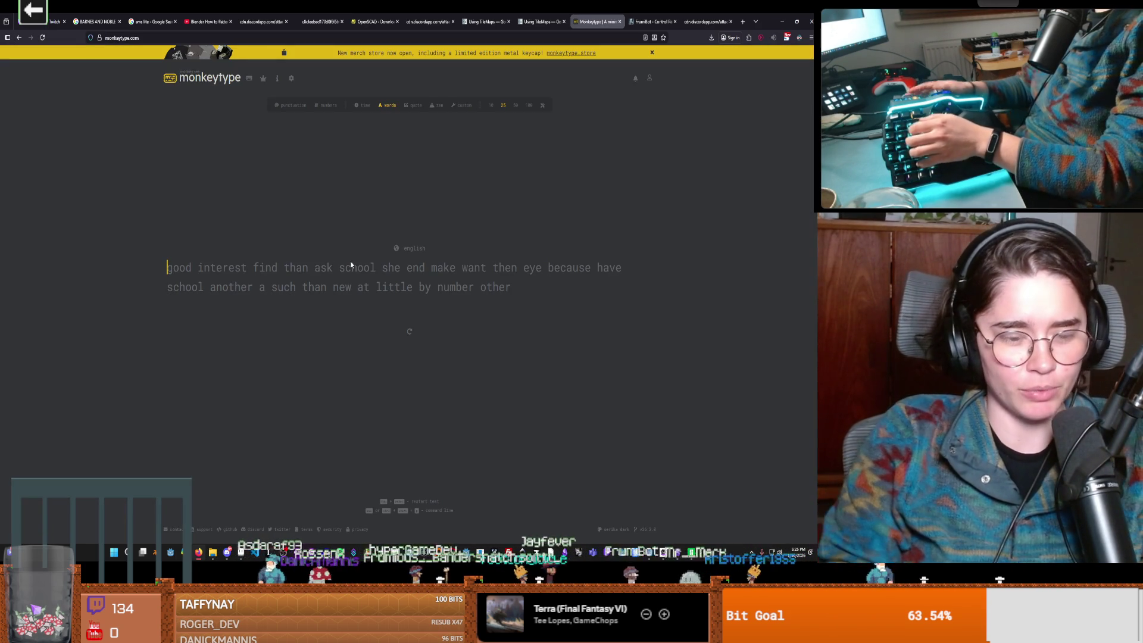
{"action": "type", "text": "good interes"}
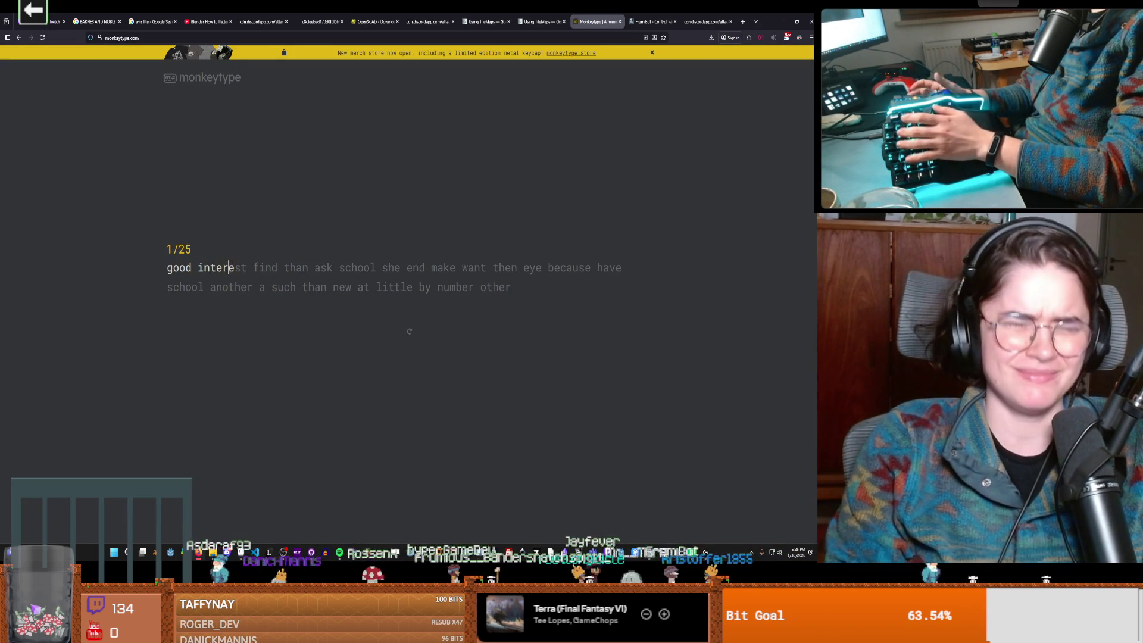
{"action": "left_click", "coordinate": [784, 20]}
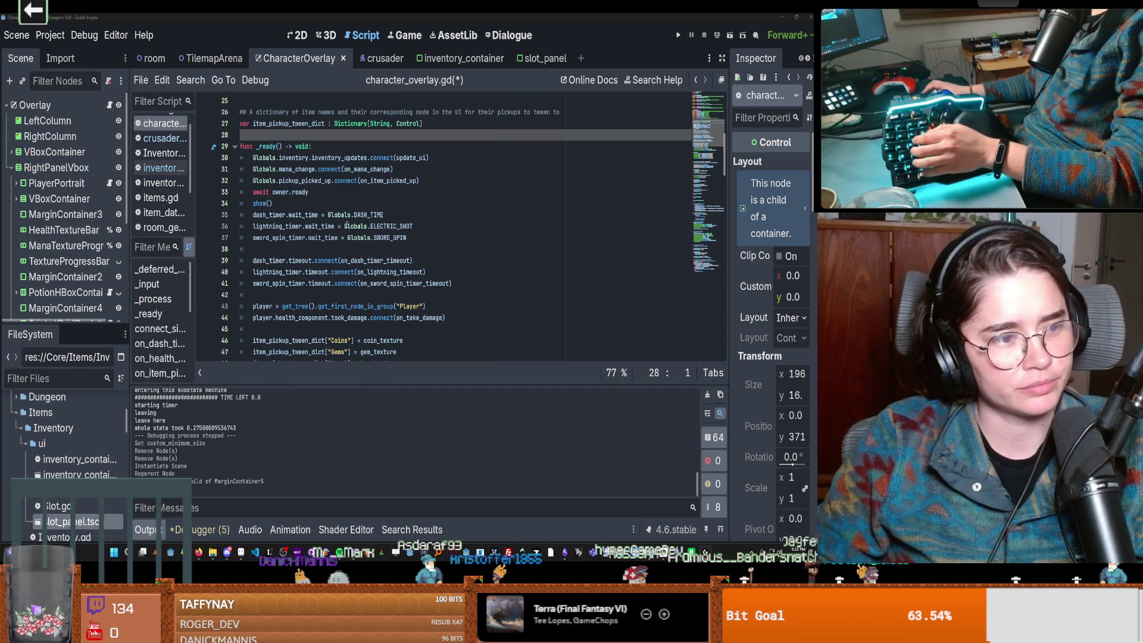
Place the cursor at line 38 of character_overlay.gd, then switch to the 2D workspace with Ctrl+F1.
{"action": "left_click", "coordinate": [416, 248]}
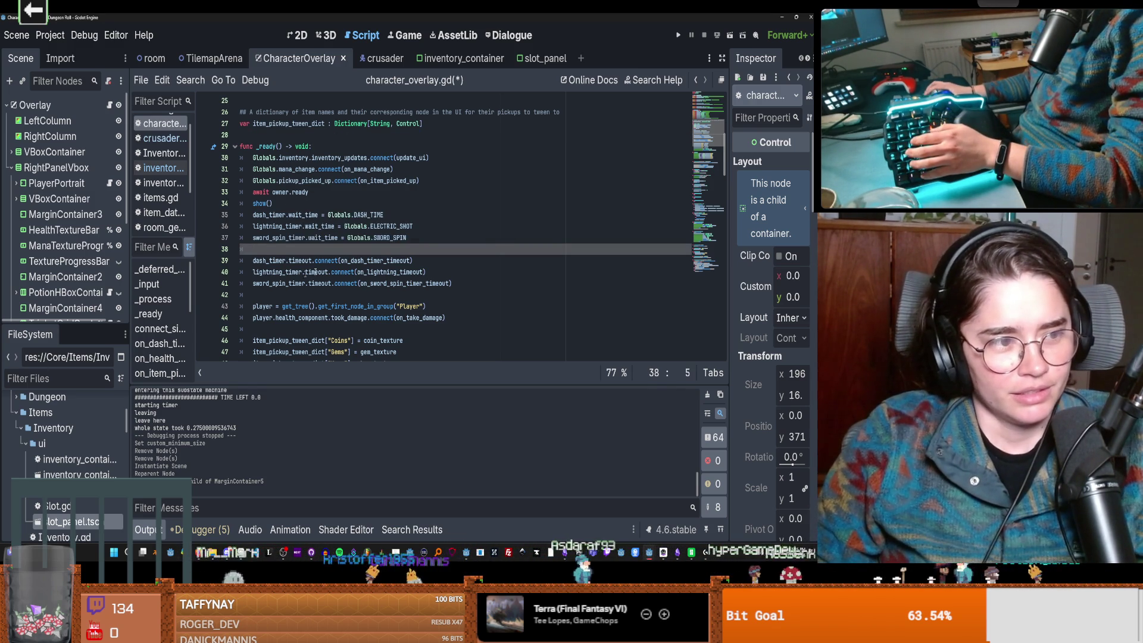
{"action": "scroll", "coordinate": [394, 269], "scroll_direction": "up", "scroll_amount": 7}
{"action": "scroll", "coordinate": [394, 269], "scroll_direction": "up", "scroll_amount": 1}
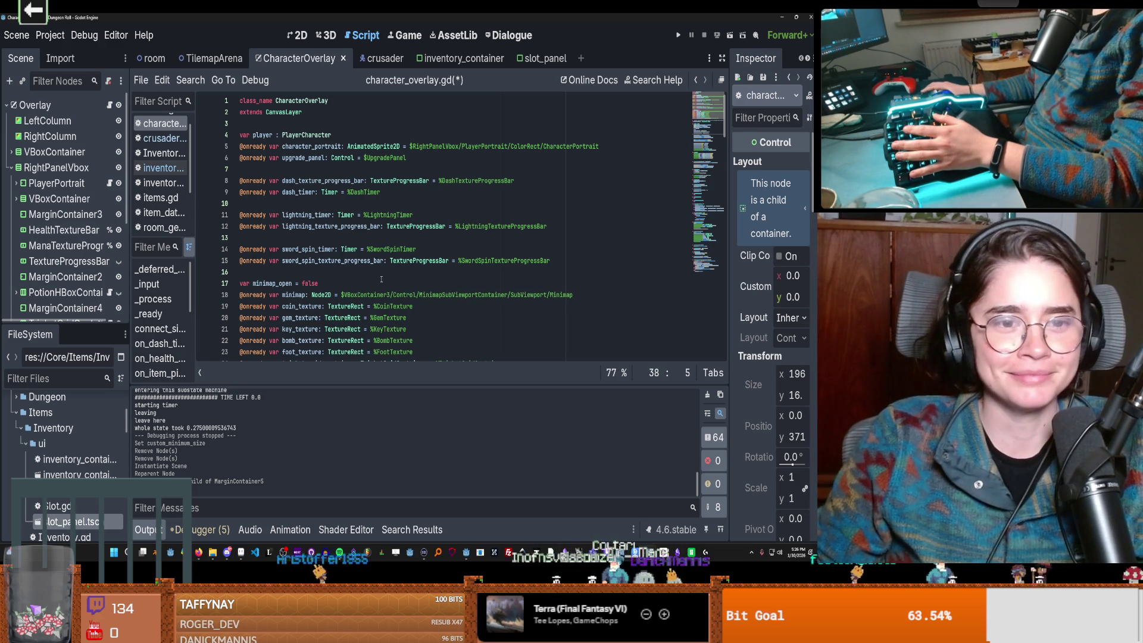
{"action": "scroll", "coordinate": [344, 262], "scroll_direction": "down", "scroll_amount": 5}
{"action": "key", "text": "ctrl+F1"}
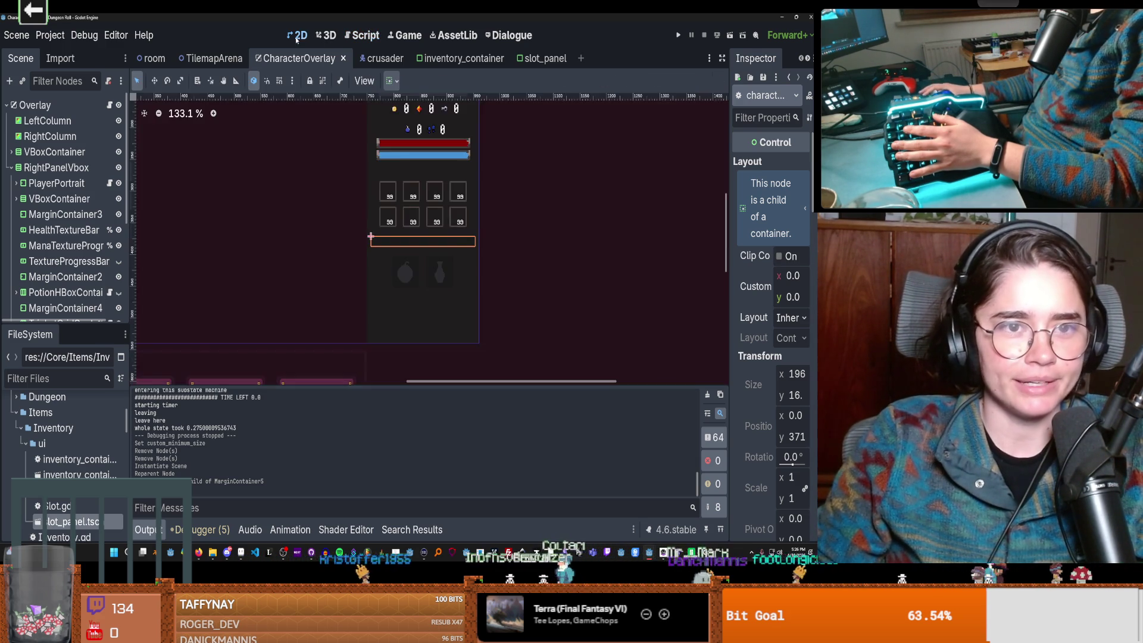
{"action": "mouse_move", "coordinate": [650, 552]}
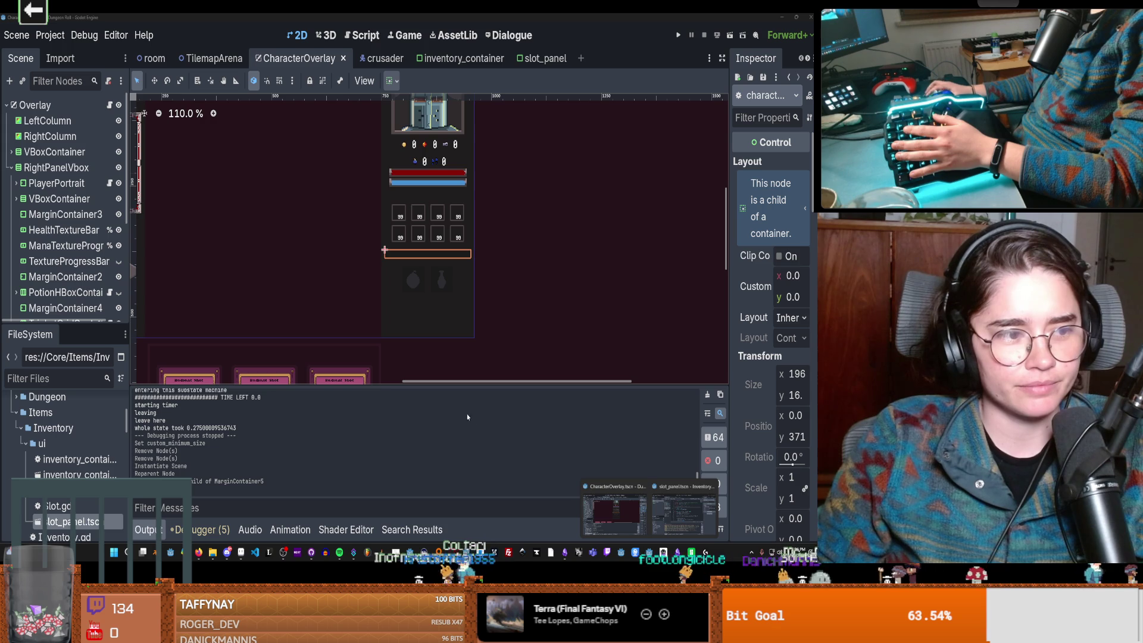
{"action": "scroll", "coordinate": [326, 314], "scroll_direction": "up", "scroll_amount": 1}
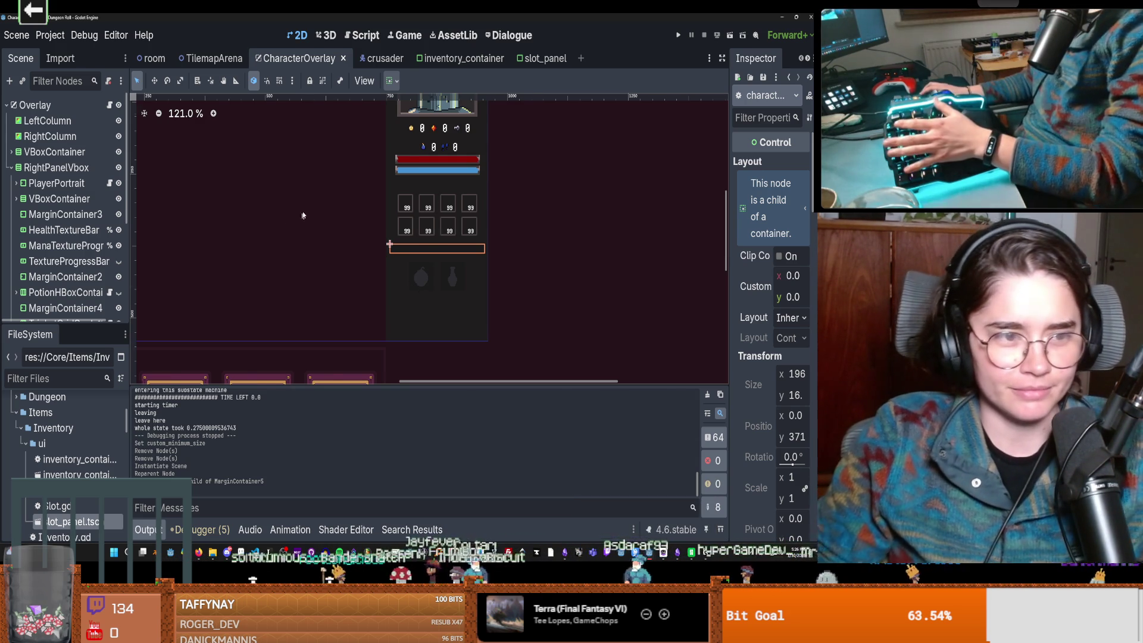
{"action": "scroll", "coordinate": [400, 254], "scroll_direction": "left", "scroll_amount": 2}
Save the CharacterOverlay scene with Ctrl+S and review the item_pickup.gd errors in Output.
{"action": "key", "text": "ctrl+s"}
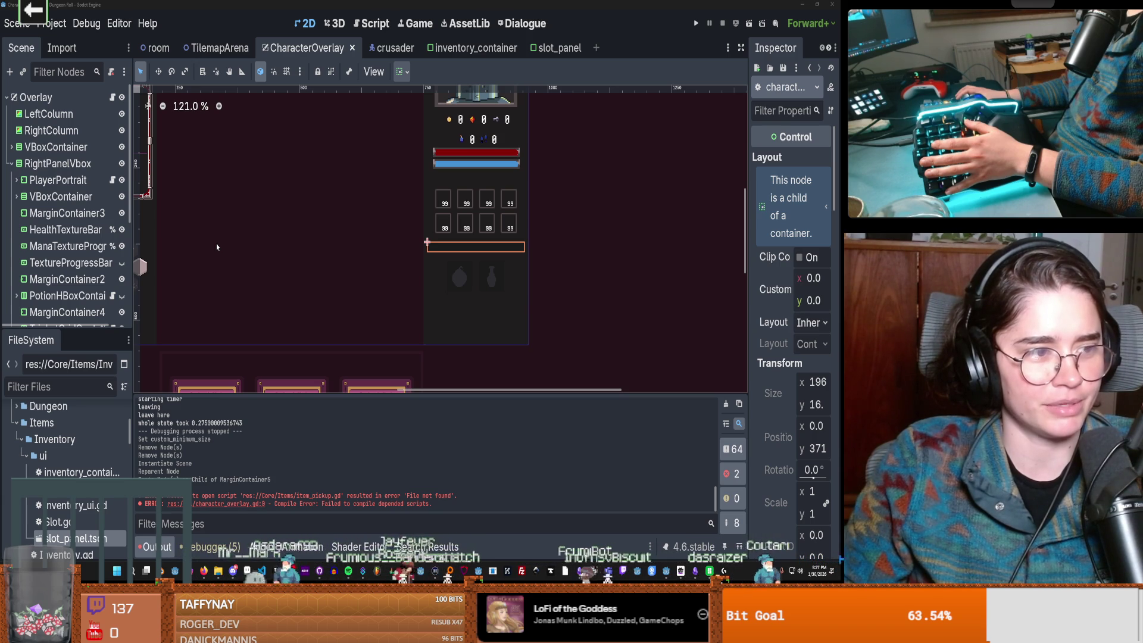
{"action": "scroll", "coordinate": [168, 263], "scroll_direction": "left", "scroll_amount": 3}
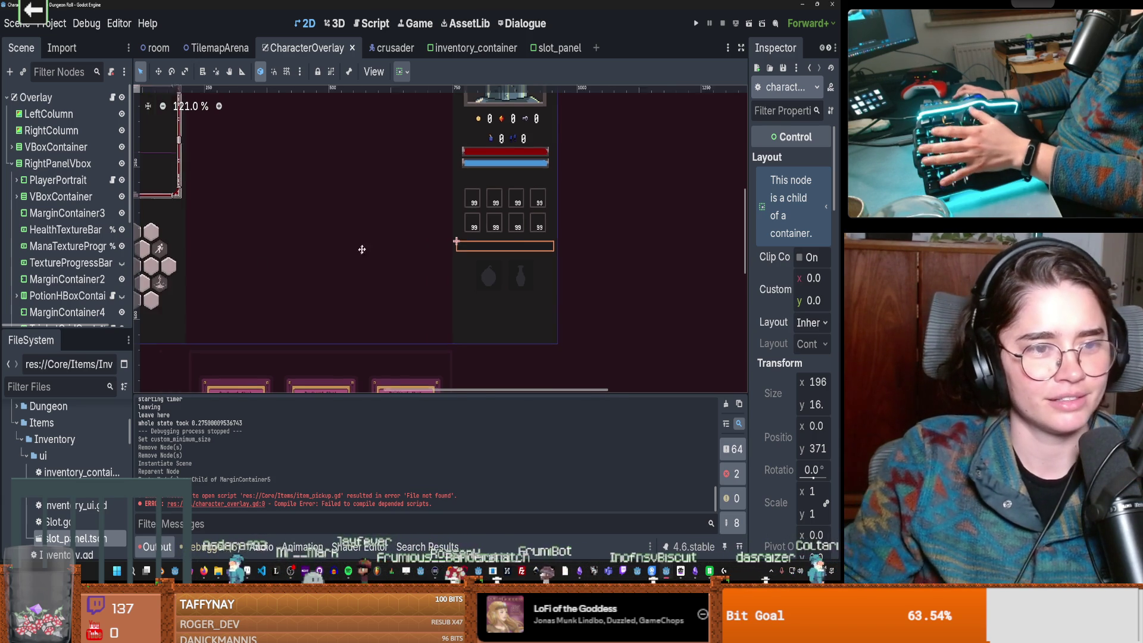
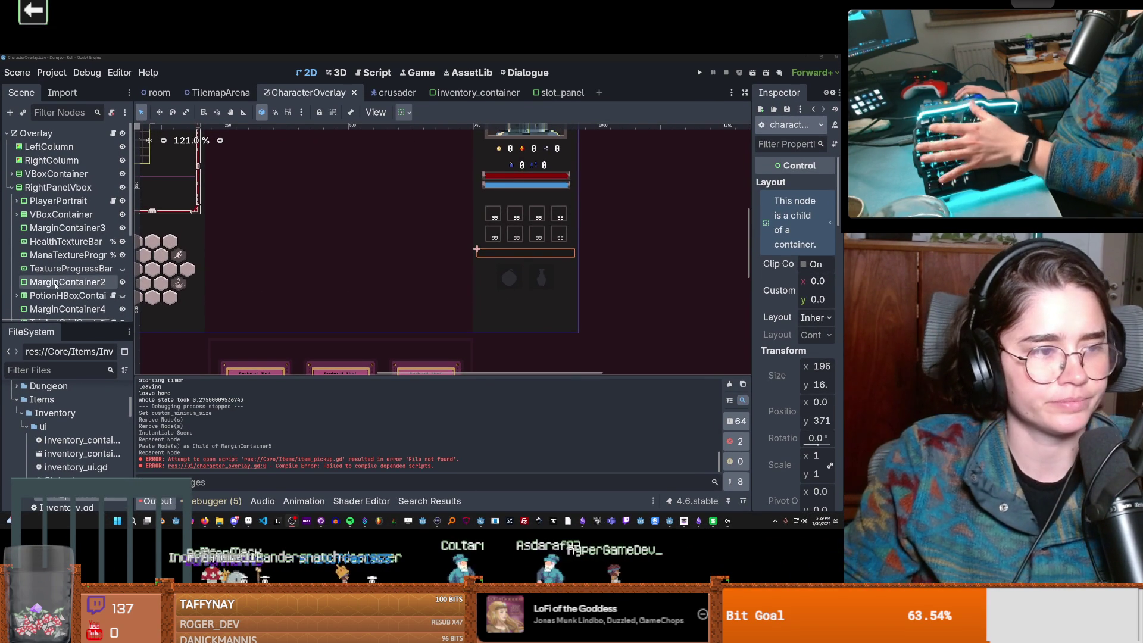
Deselect the node and switch from Godot over to the Aseprite sprite editor.
{"action": "left_click", "coordinate": [316, 290]}
{"action": "scroll", "coordinate": [316, 290], "scroll_direction": "up", "scroll_amount": 1}
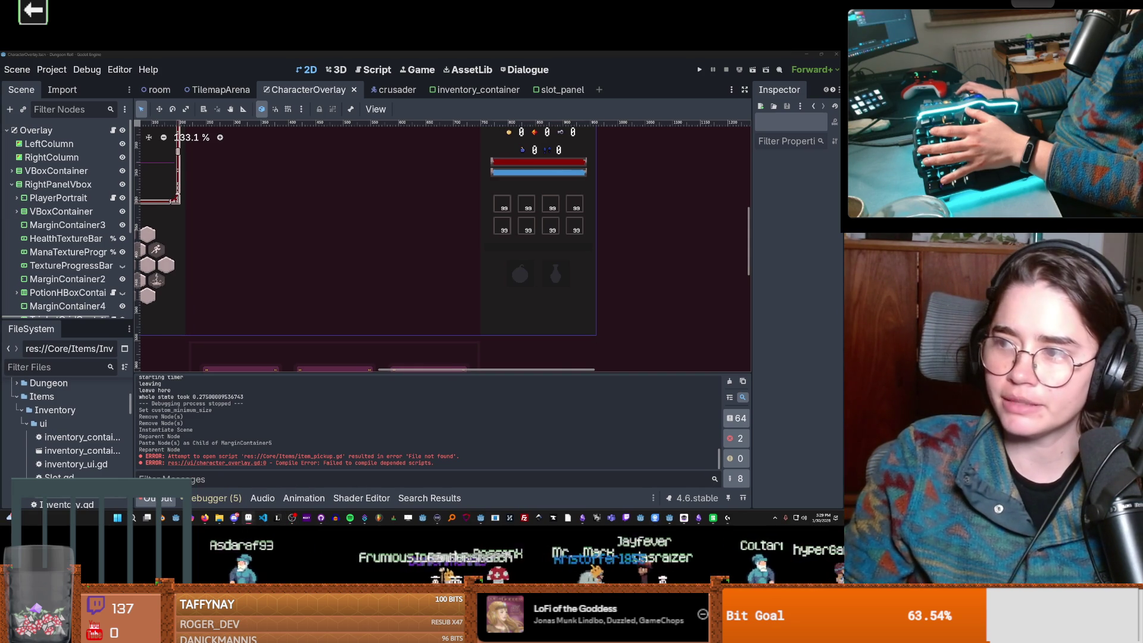
{"action": "key", "text": "alt+Tab"}
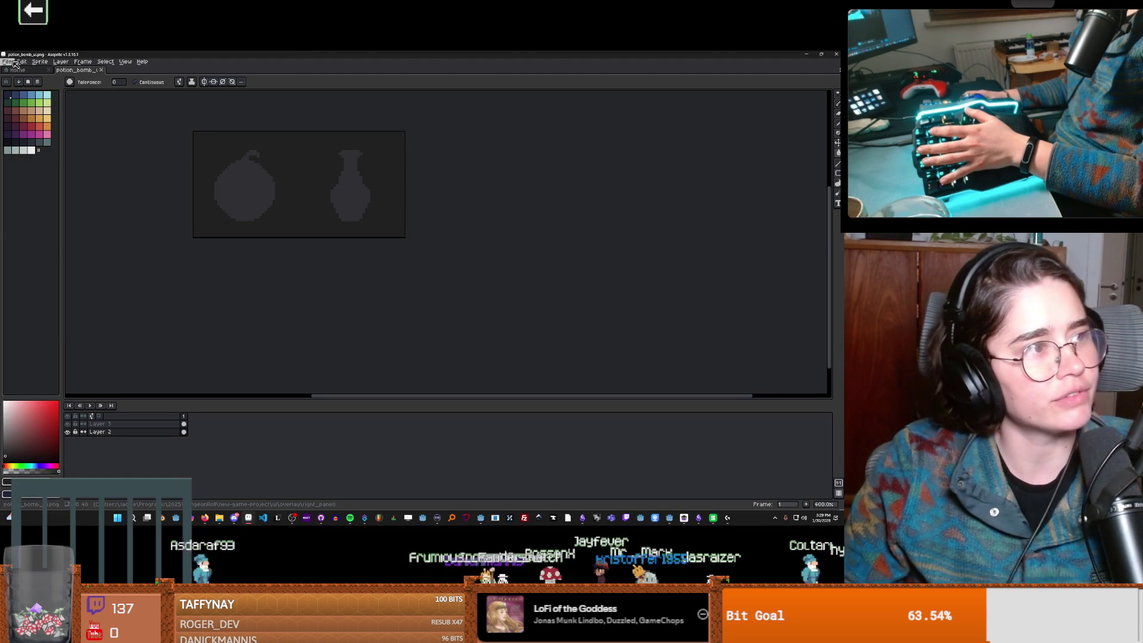
Create a new blank transparent sprite 64 px wide from the New Sprite dialog.
{"action": "left_click", "coordinate": [13, 63]}
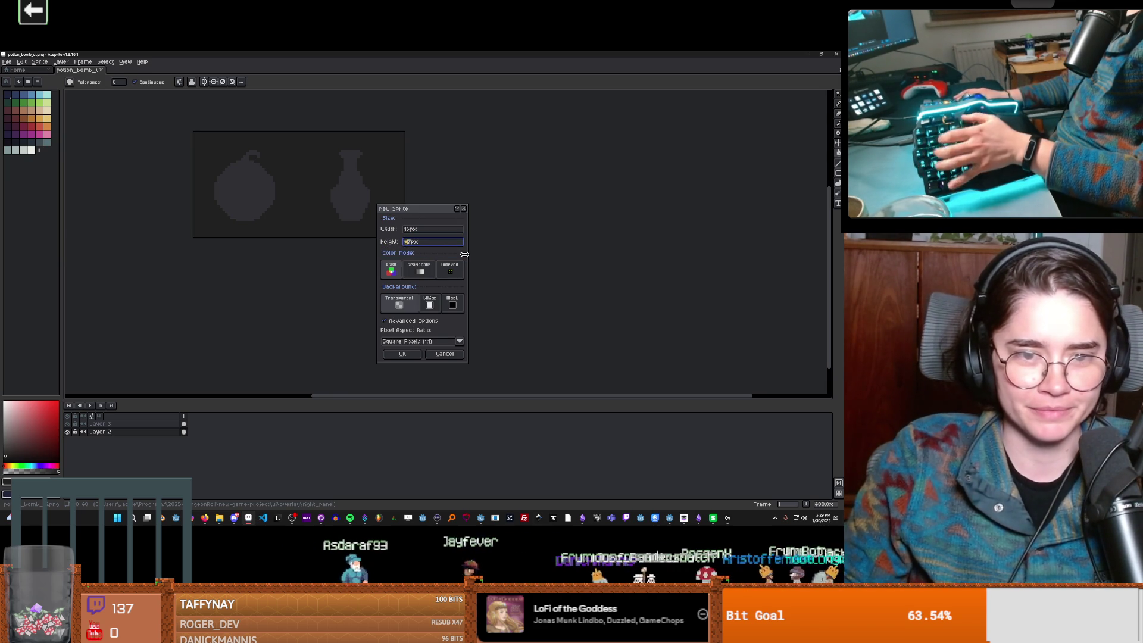
{"action": "type", "text": "2732"}
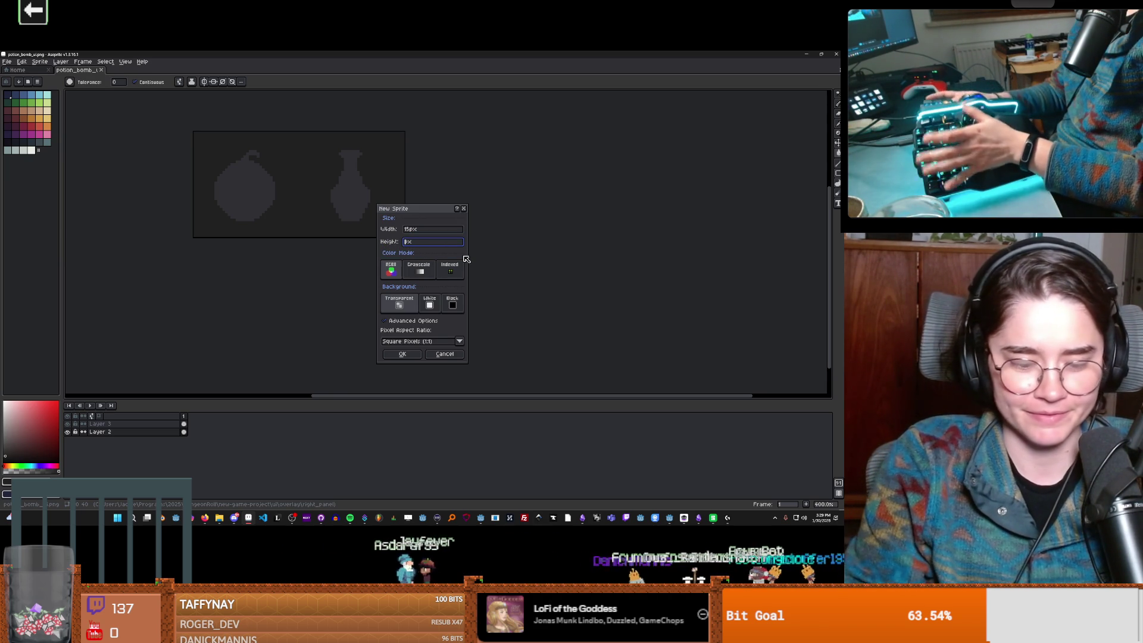
{"action": "type", "text": "83"}
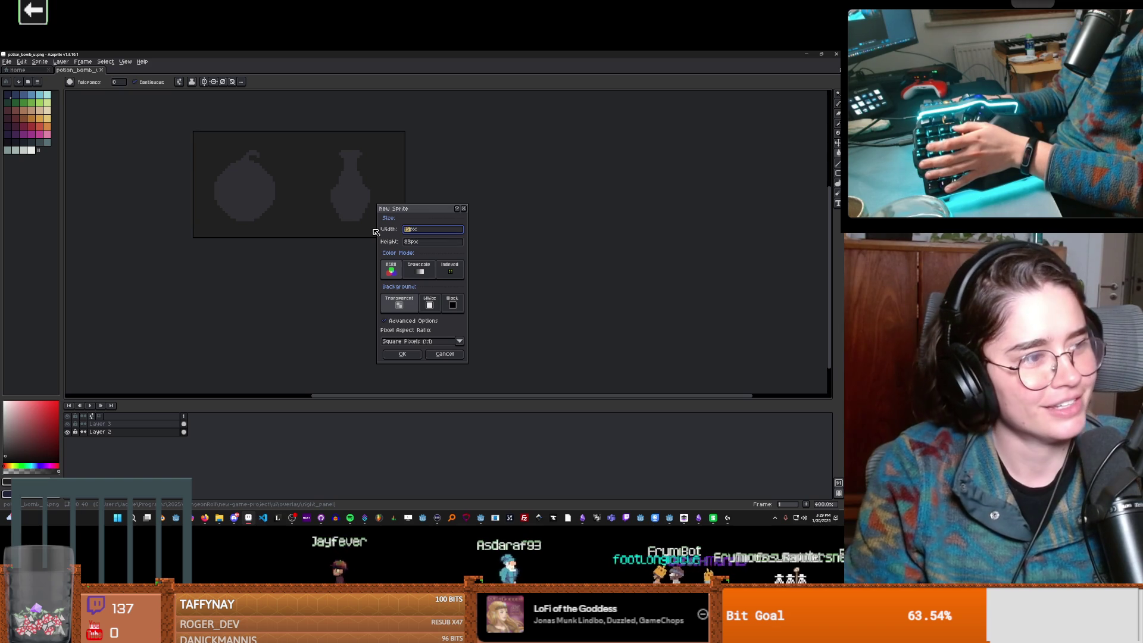
{"action": "type", "text": "100"}
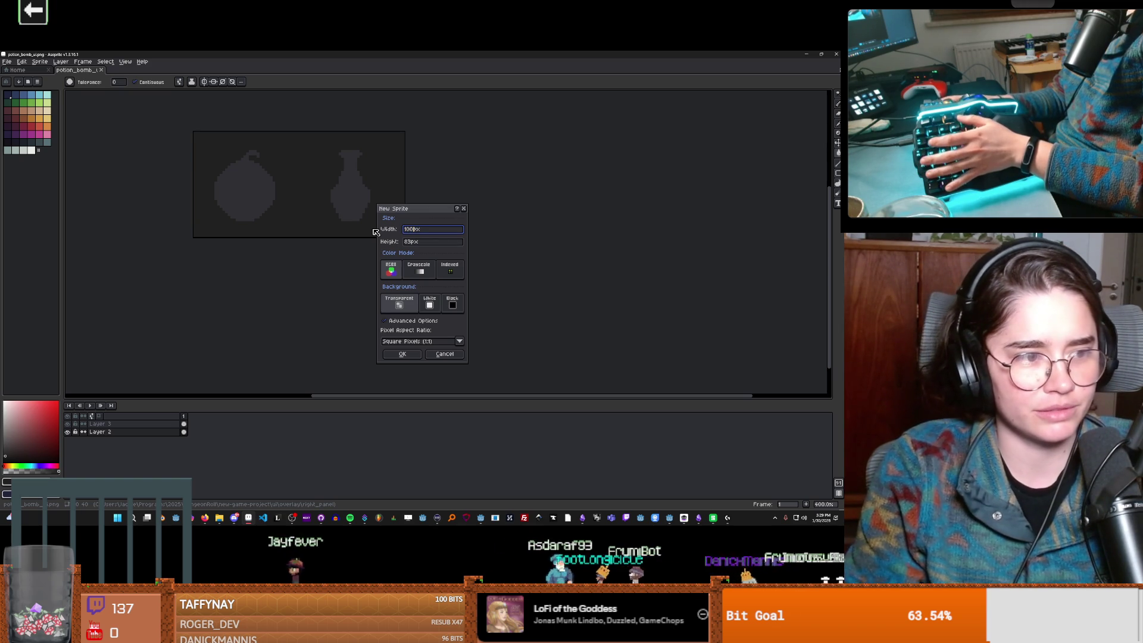
{"action": "key", "text": "BackSpace"}
{"action": "key", "text": "BackSpace"}
{"action": "key", "text": "BackSpace"}
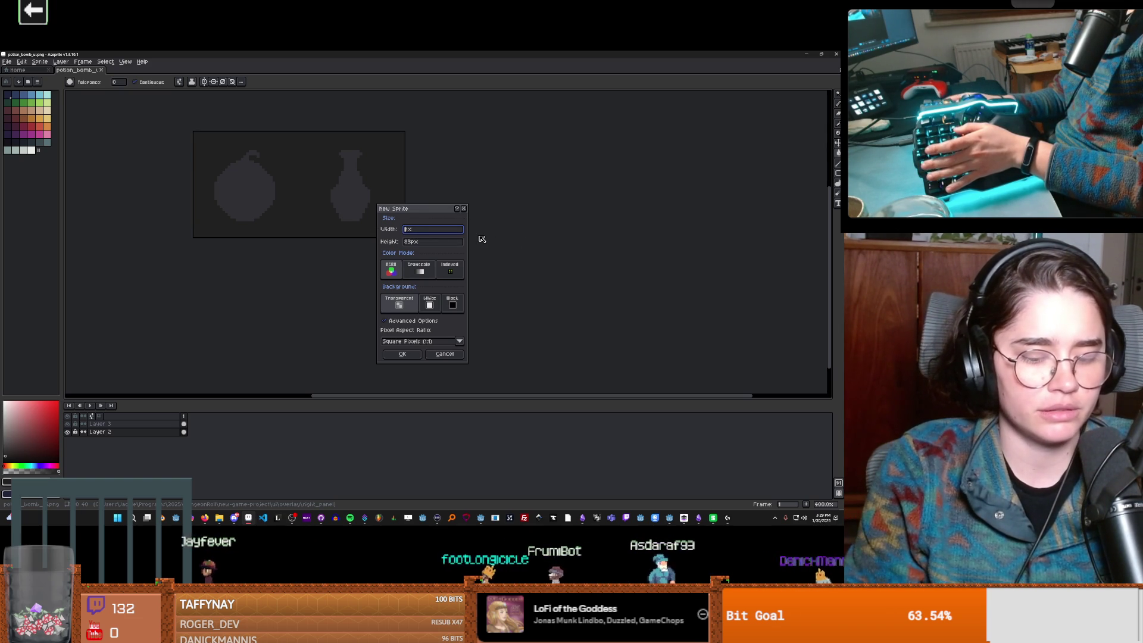
{"action": "type", "text": "64"}
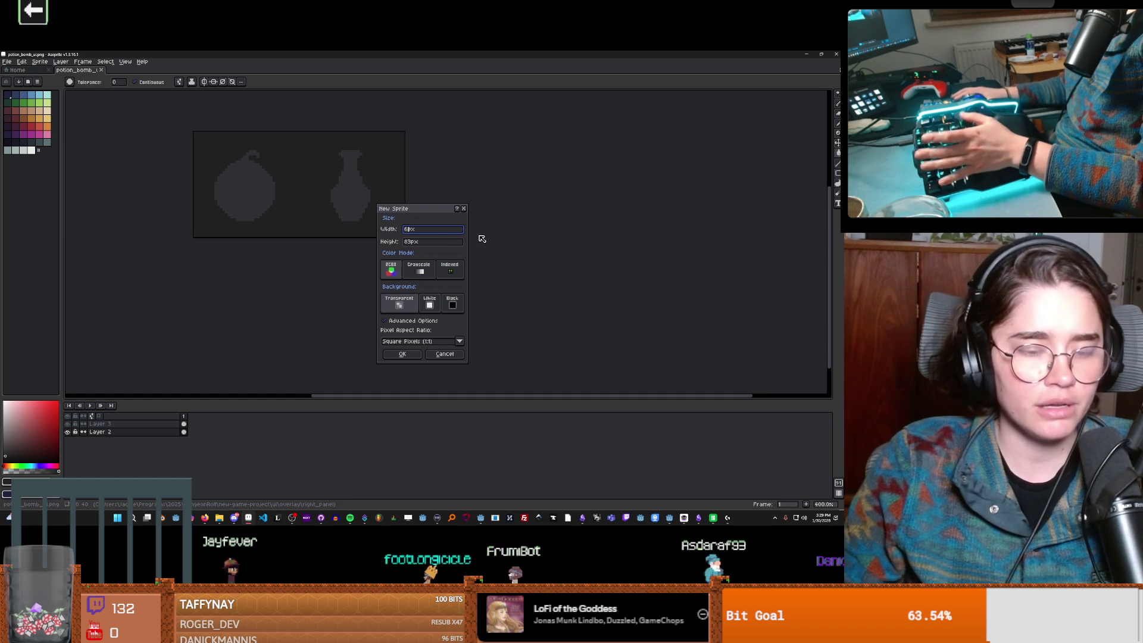
{"action": "key", "text": "Return"}
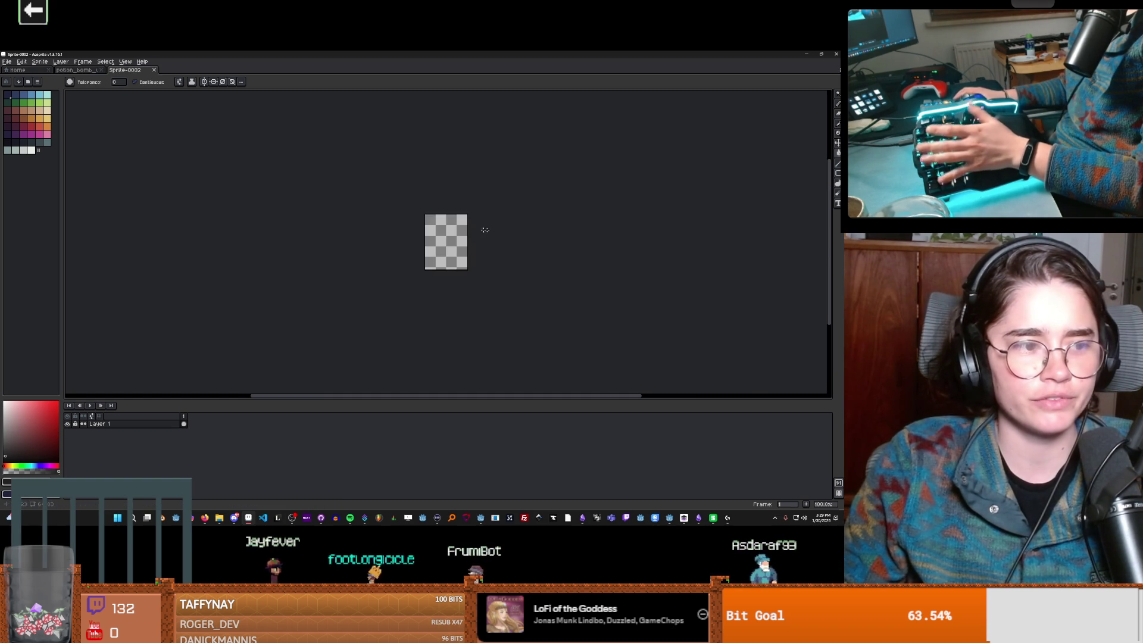
{"action": "scroll", "coordinate": [502, 235], "scroll_direction": "up", "scroll_amount": 2}
{"action": "scroll", "coordinate": [503, 235], "scroll_direction": "down", "scroll_amount": 2}
Set the view to Tiled Mode so the sprite repeats in the X axis.
{"action": "left_click", "coordinate": [125, 61]}
{"action": "mouse_move", "coordinate": [133, 103]}
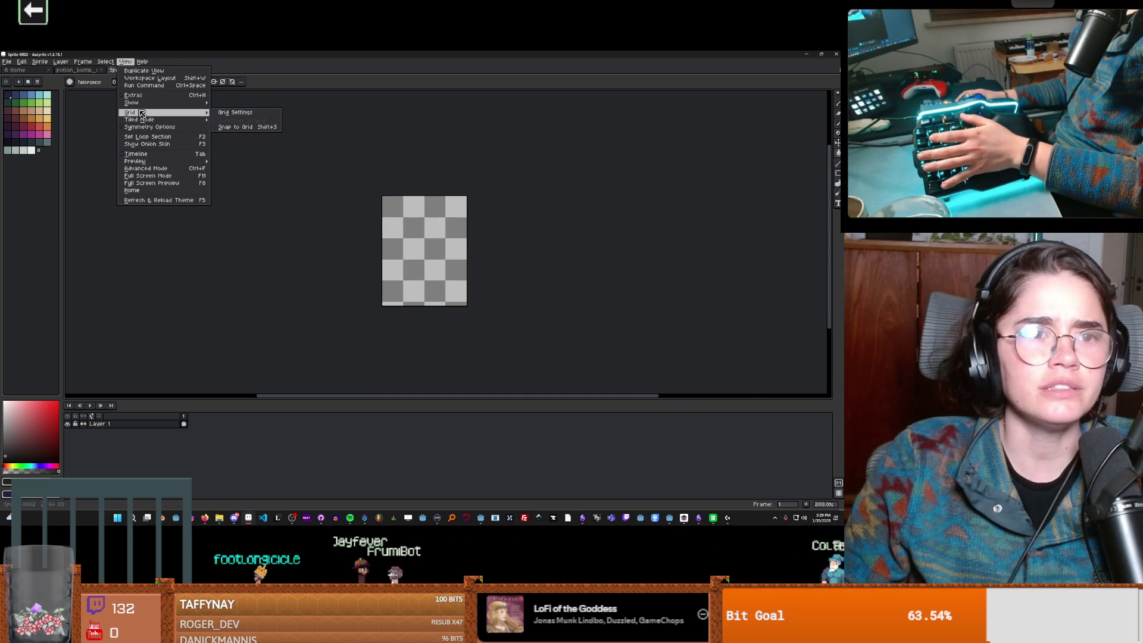
{"action": "left_click", "coordinate": [126, 62]}
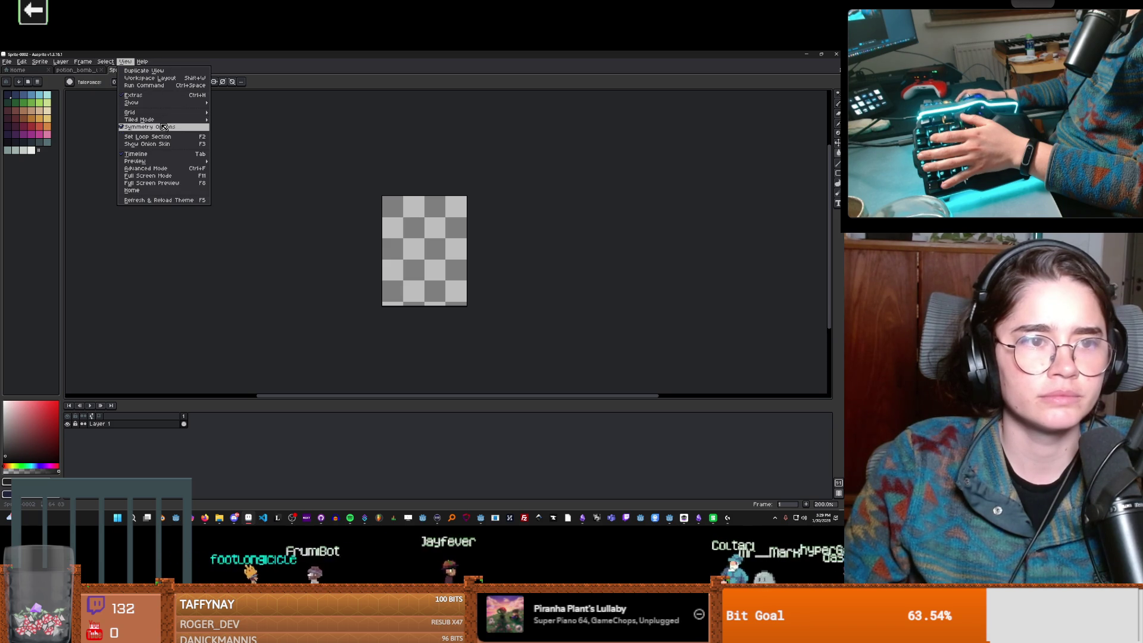
{"action": "left_click", "coordinate": [257, 140]}
{"action": "scroll", "coordinate": [500, 217], "scroll_direction": "up", "scroll_amount": 2}
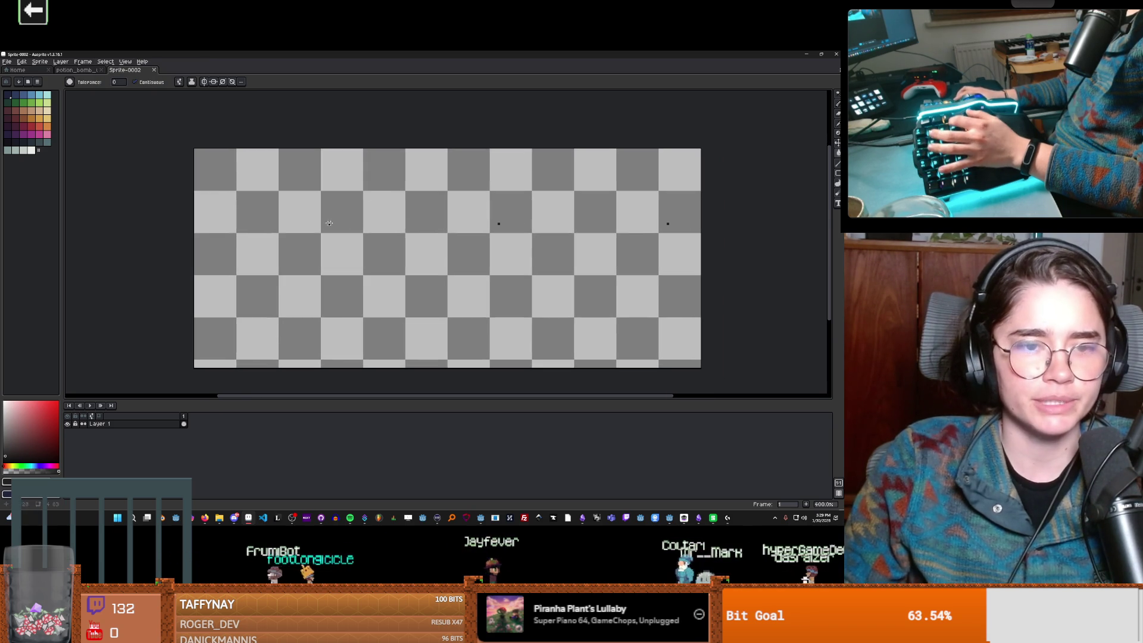
Bucket-fill the canvas green, then darker green, and undo a red test pixel.
{"action": "left_click", "coordinate": [17, 103]}
{"action": "left_click", "coordinate": [307, 248]}
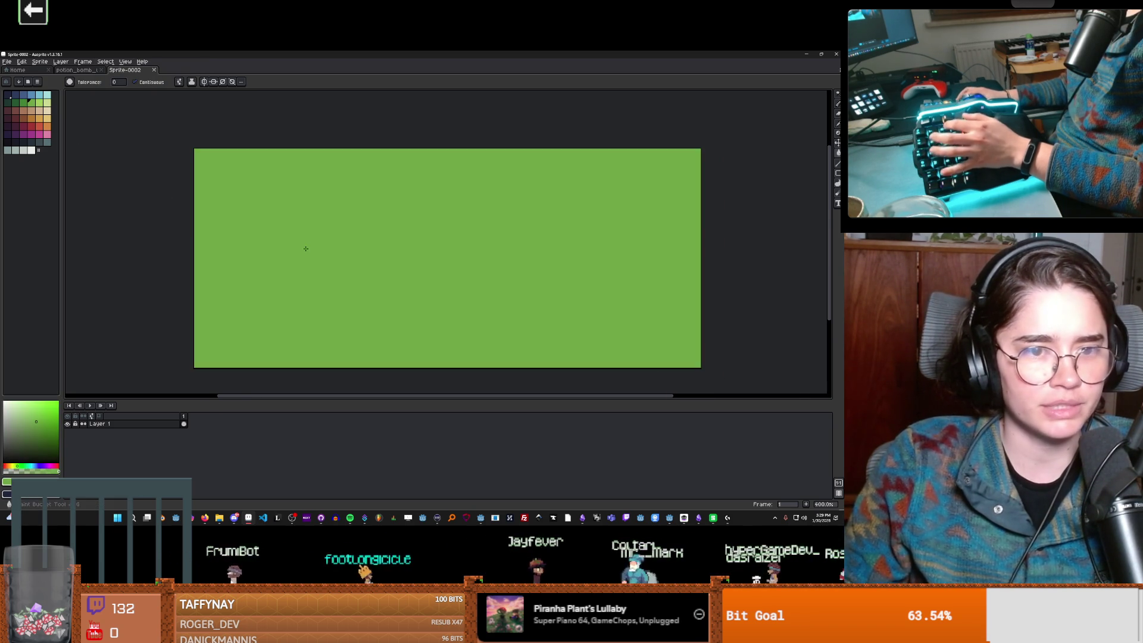
{"action": "scroll", "coordinate": [179, 196], "scroll_direction": "up", "scroll_amount": 1}
{"action": "left_click", "coordinate": [20, 102]}
{"action": "left_click", "coordinate": [275, 232]}
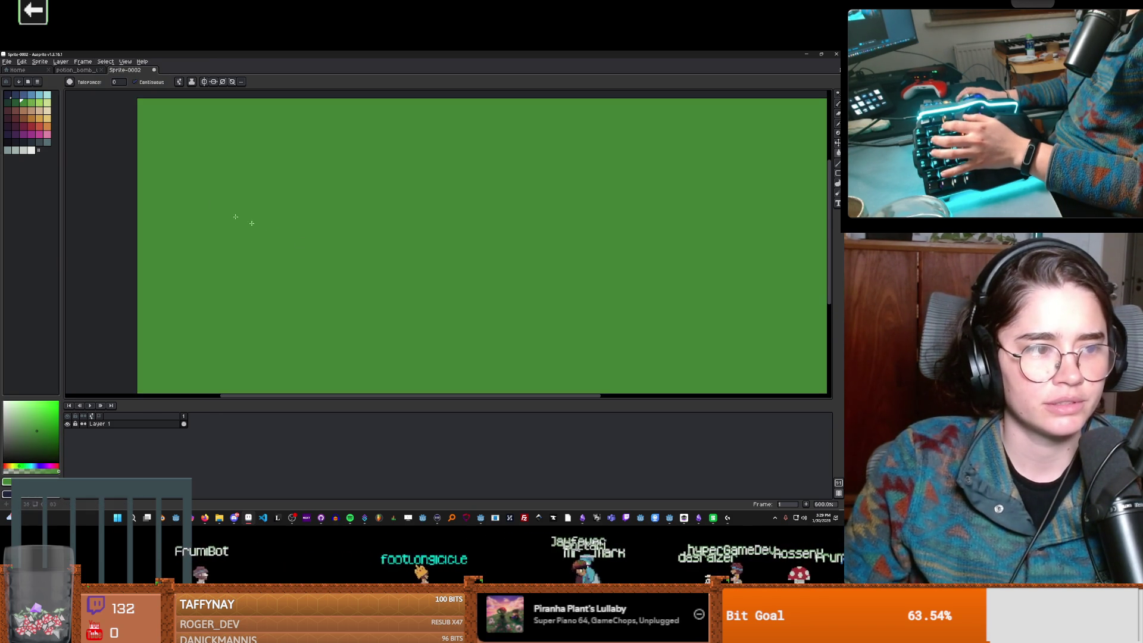
{"action": "left_click", "coordinate": [13, 116]}
{"action": "left_click", "coordinate": [263, 201]}
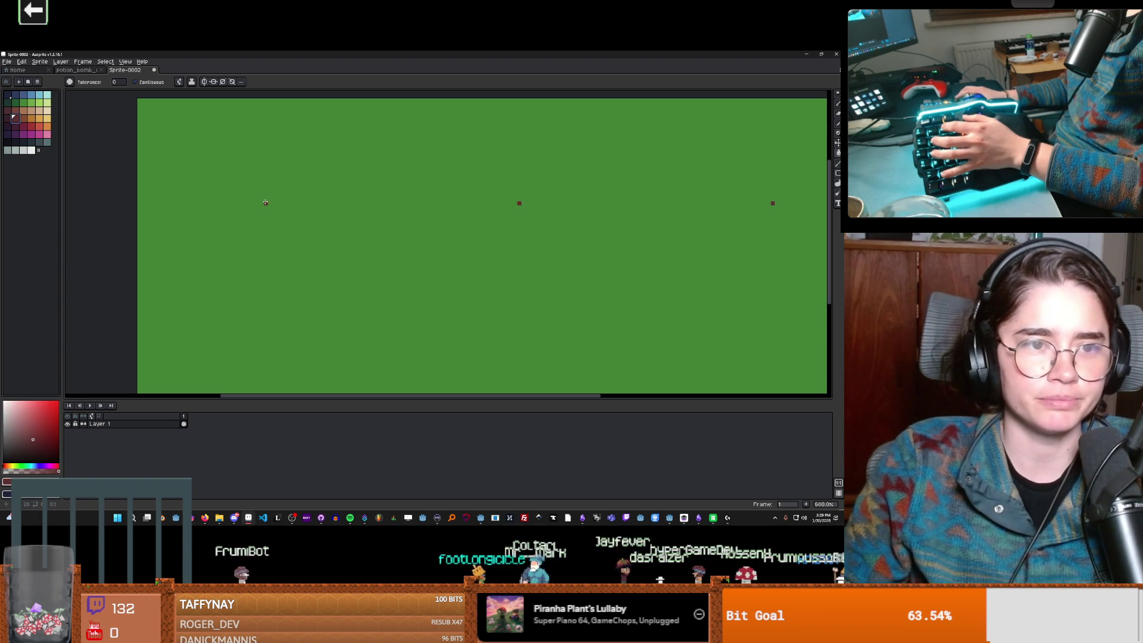
{"action": "scroll", "coordinate": [354, 269], "scroll_direction": "down", "scroll_amount": 1}
{"action": "scroll", "coordinate": [354, 268], "scroll_direction": "up", "scroll_amount": 1}
{"action": "key", "text": "ctrl+z"}
Draw two grey trial waves across the tile with the pencil, then undo them.
{"action": "left_click", "coordinate": [21, 102]}
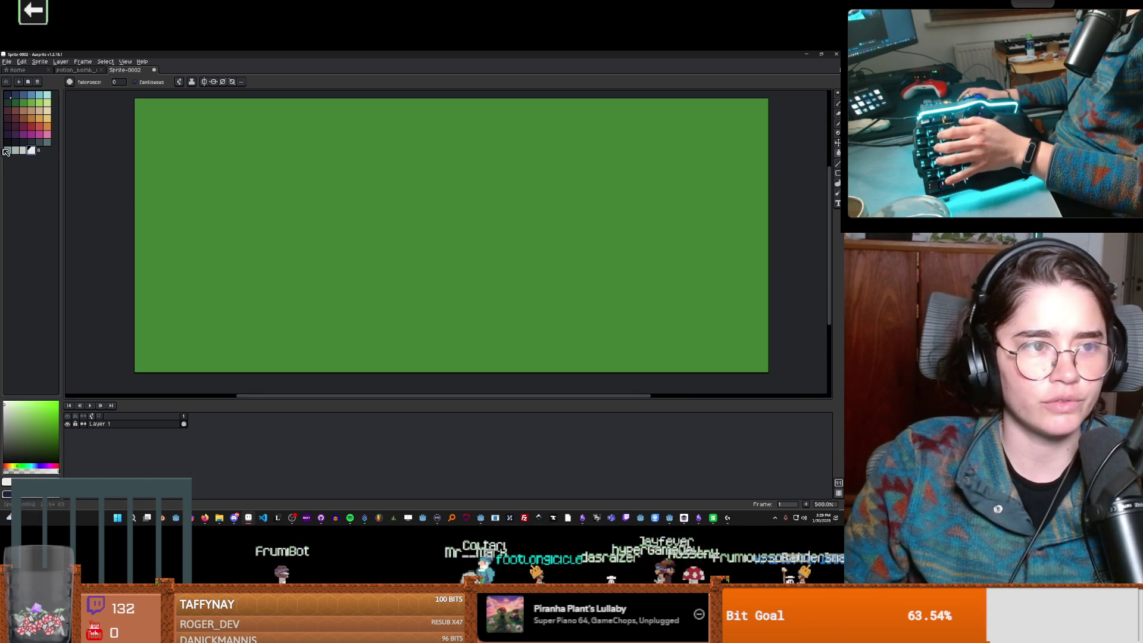
{"action": "left_click", "coordinate": [22, 152]}
{"action": "key", "text": "b"}
{"action": "left_click", "coordinate": [396, 227]}
{"action": "mouse_move", "coordinate": [399, 226]}
{"action": "left_mouse_down"}
{"action": "mouse_move", "coordinate": [345, 169]}
{"action": "mouse_move", "coordinate": [268, 223]}
{"action": "mouse_move", "coordinate": [209, 225]}
{"action": "left_mouse_up"}
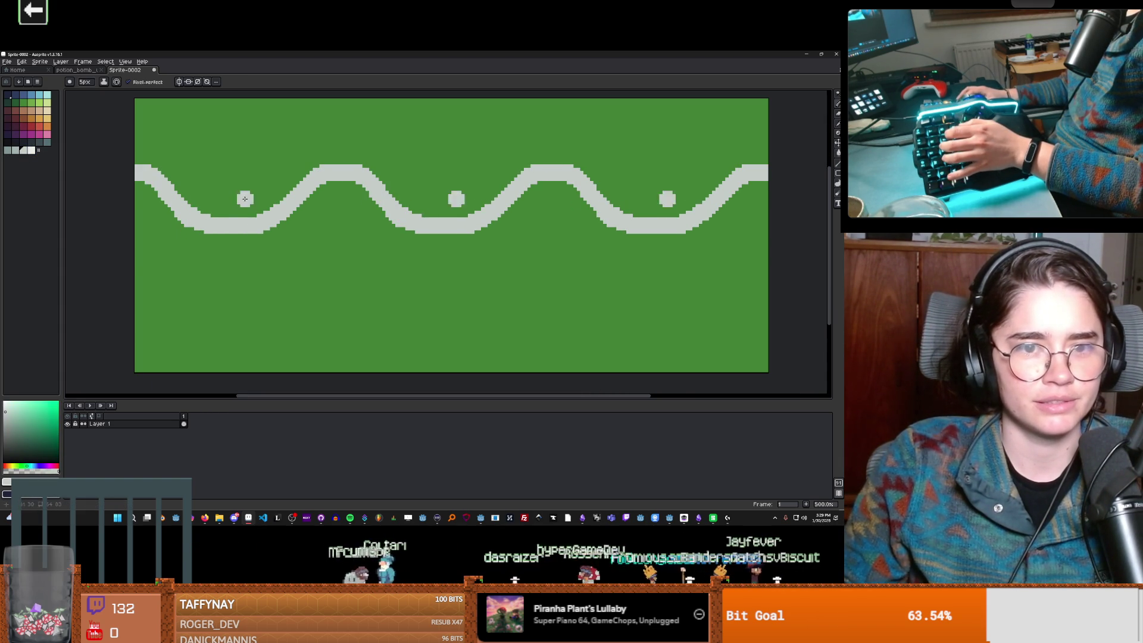
{"action": "left_click_drag", "start_coordinate": [160, 291], "coordinate": [343, 254]}
{"action": "scroll", "coordinate": [394, 298], "scroll_direction": "down", "scroll_amount": 4}
{"action": "scroll", "coordinate": [394, 297], "scroll_direction": "up", "scroll_amount": 4}
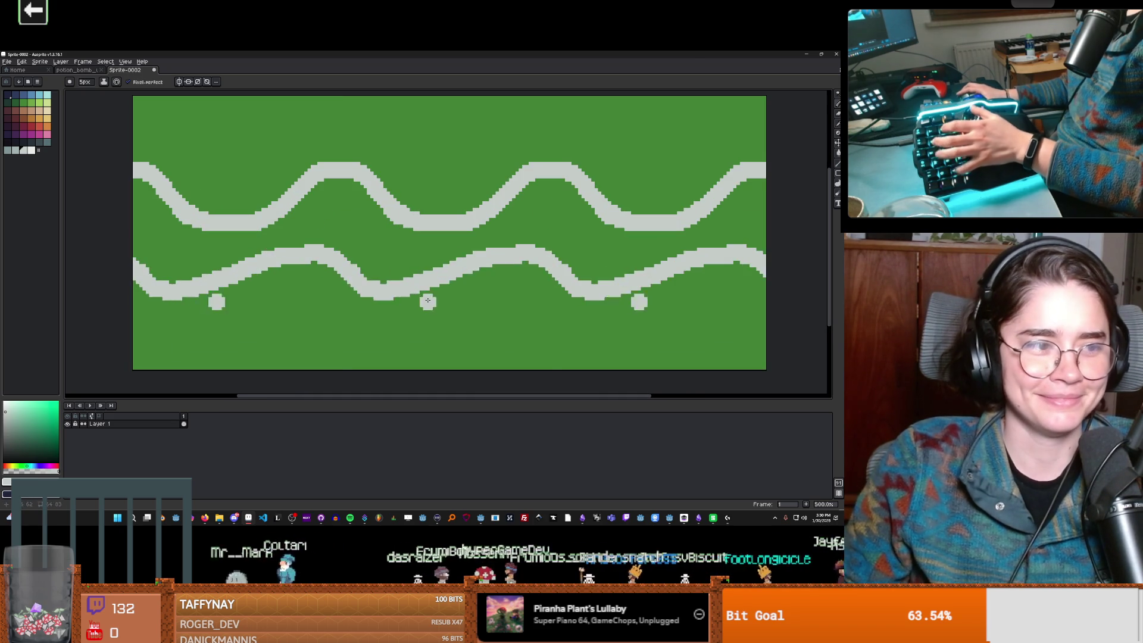
{"action": "key", "text": "ctrl+z"}
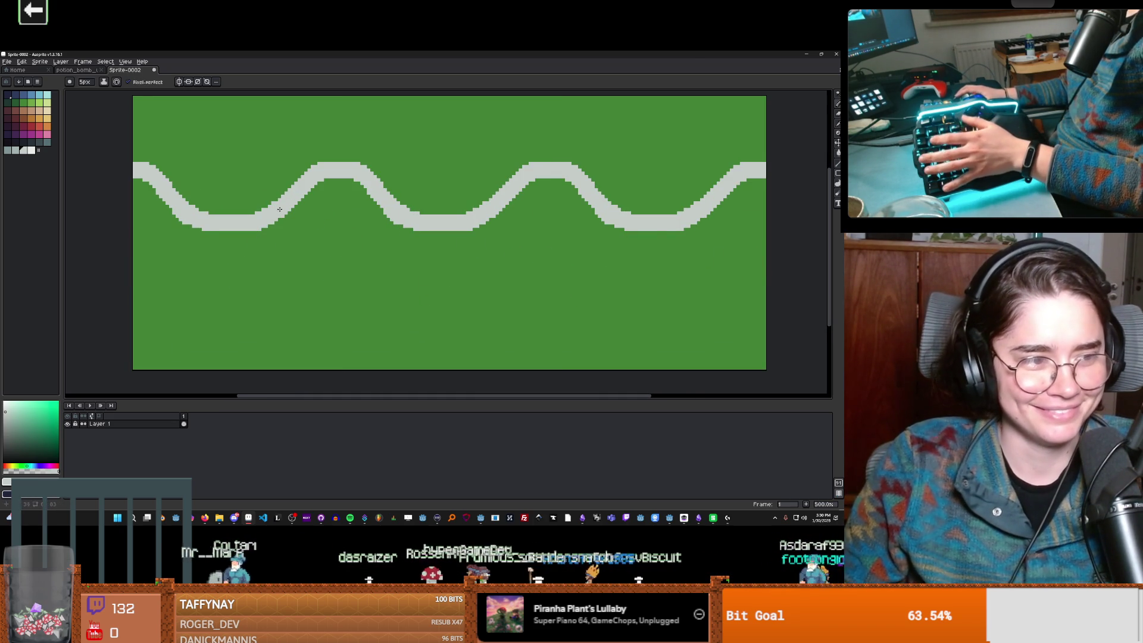
{"action": "scroll", "coordinate": [347, 249], "scroll_direction": "down", "scroll_amount": 2}
{"action": "scroll", "coordinate": [346, 248], "scroll_direction": "up", "scroll_amount": 3}
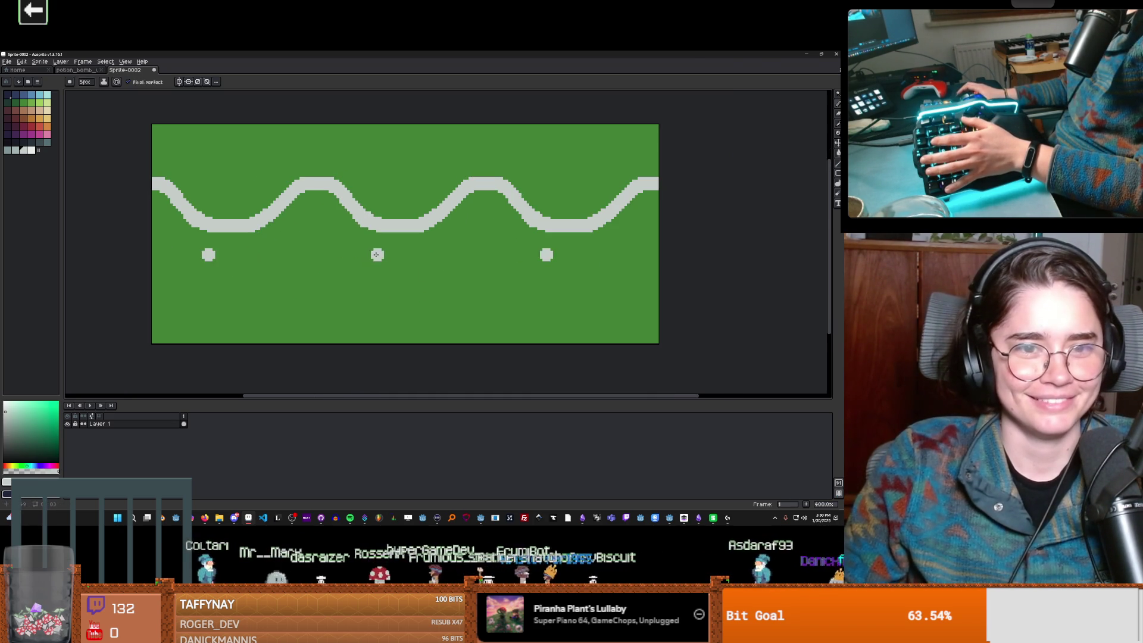
{"action": "key", "text": "ctrl+z"}
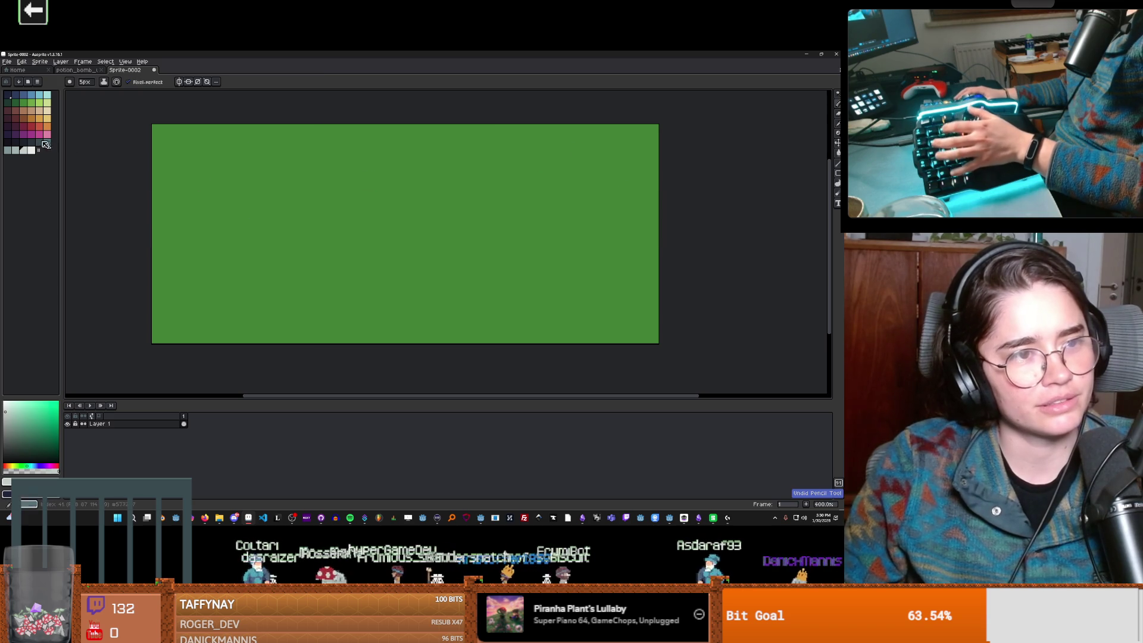
Fill the canvas with a dark palette colour.
{"action": "left_click", "coordinate": [9, 123]}
{"action": "left_click", "coordinate": [174, 244]}
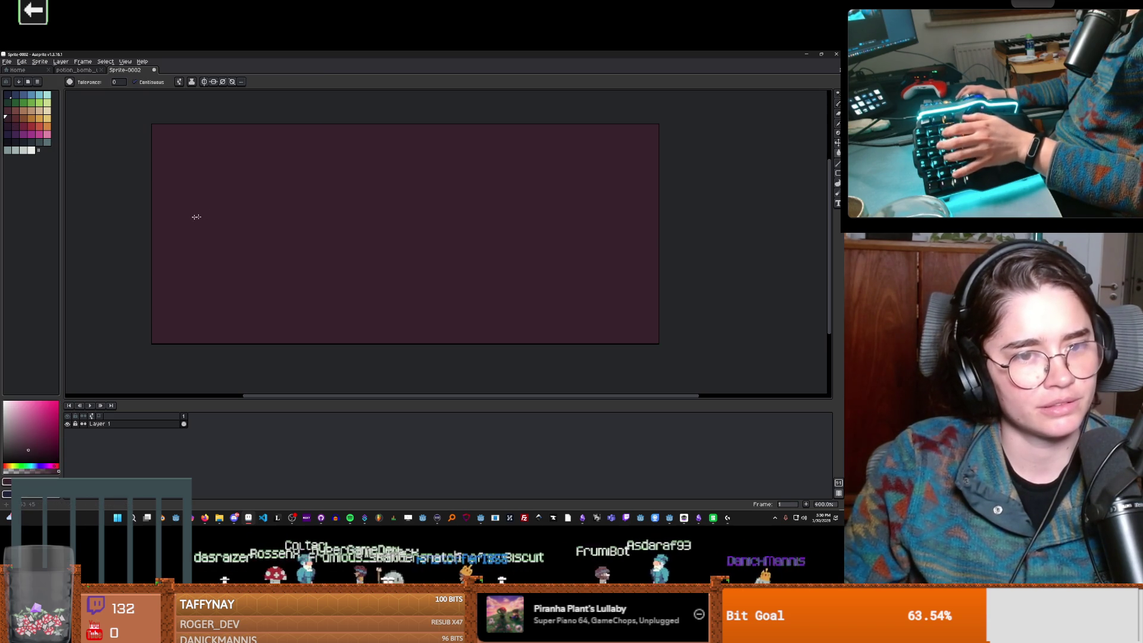
Undo the dark fill and draw a dark vine with a curling branch across the tile.
{"action": "key", "text": "ctrl+z"}
{"action": "key", "text": "b"}
{"action": "left_click_drag", "start_coordinate": [155, 237], "coordinate": [182, 224]}
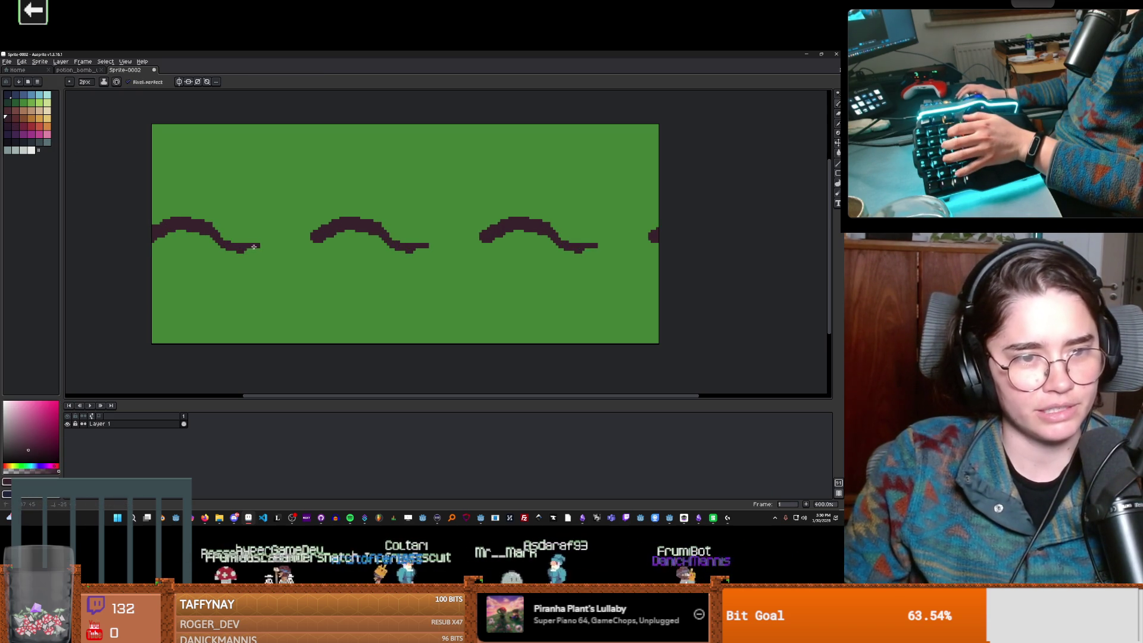
{"action": "left_click_drag", "start_coordinate": [258, 247], "coordinate": [267, 244]}
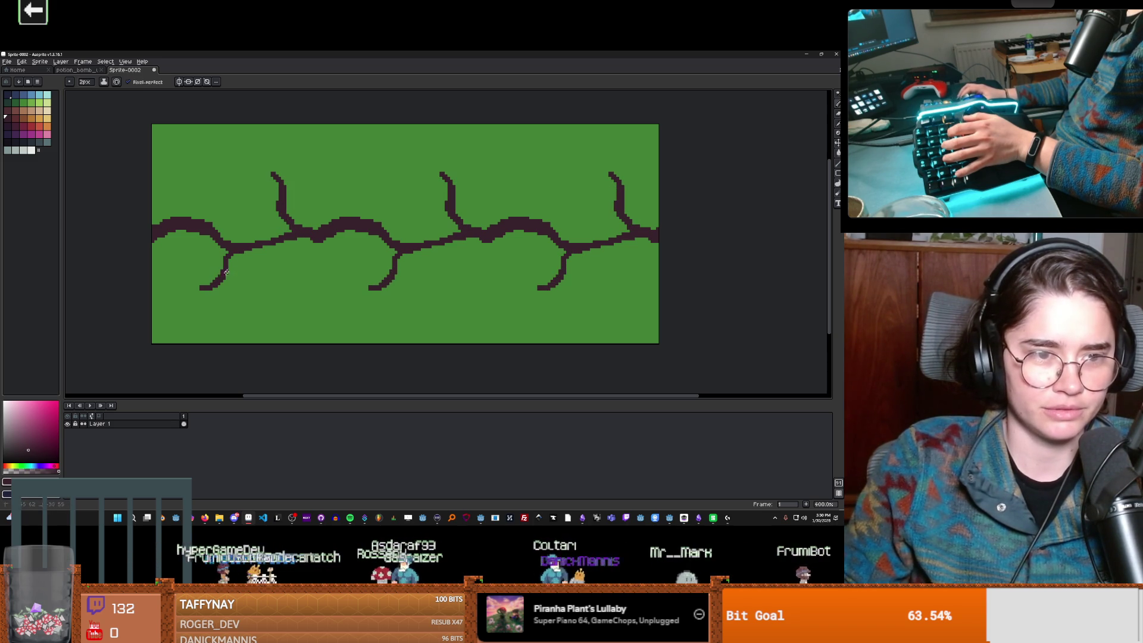
{"action": "left_click_drag", "start_coordinate": [375, 214], "coordinate": [390, 170]}
{"action": "scroll", "coordinate": [344, 233], "scroll_direction": "down", "scroll_amount": 2}
{"action": "scroll", "coordinate": [344, 234], "scroll_direction": "up", "scroll_amount": 2}
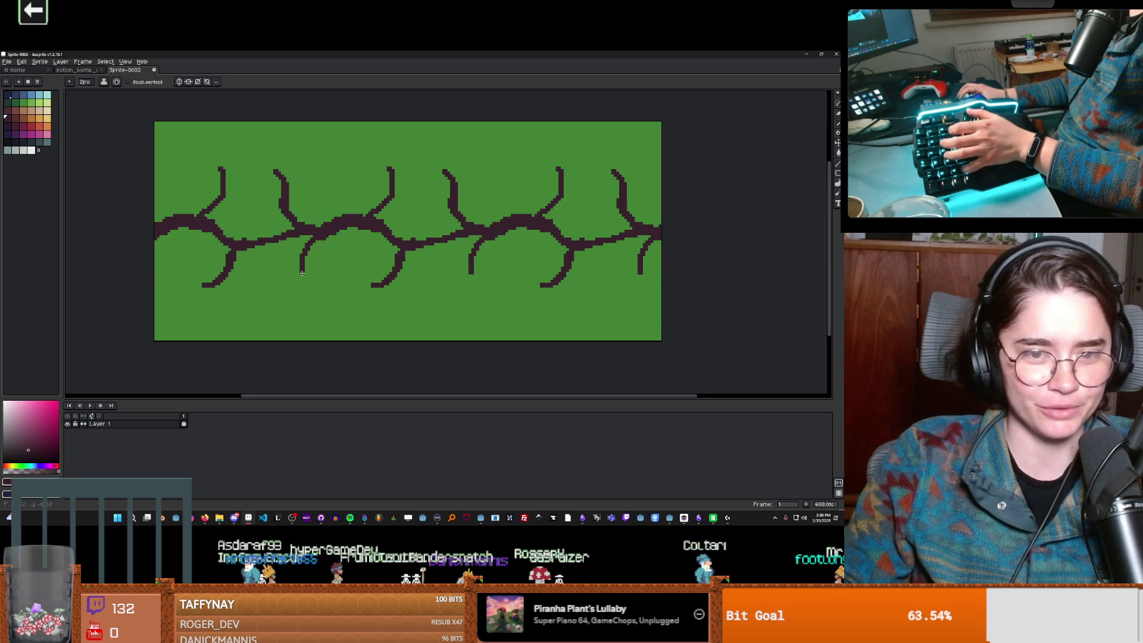
{"action": "scroll", "coordinate": [323, 277], "scroll_direction": "down", "scroll_amount": 2}
{"action": "scroll", "coordinate": [324, 276], "scroll_direction": "up", "scroll_amount": 4}
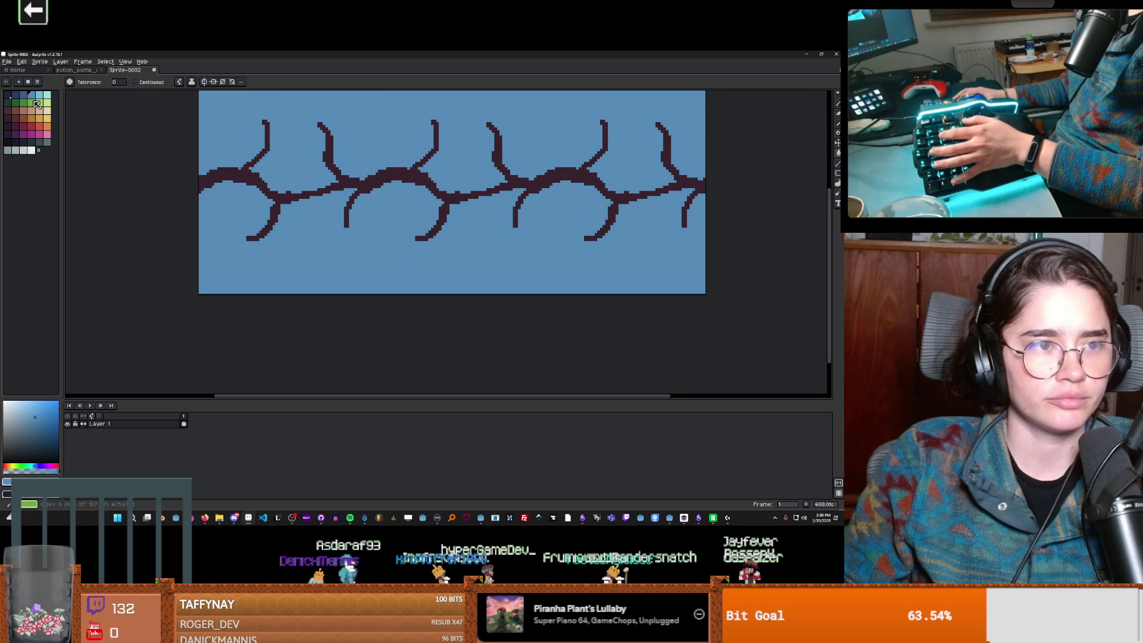
Paint green leaves at the branch tips and pick a lighter green for highlights.
{"action": "key", "text": "b"}
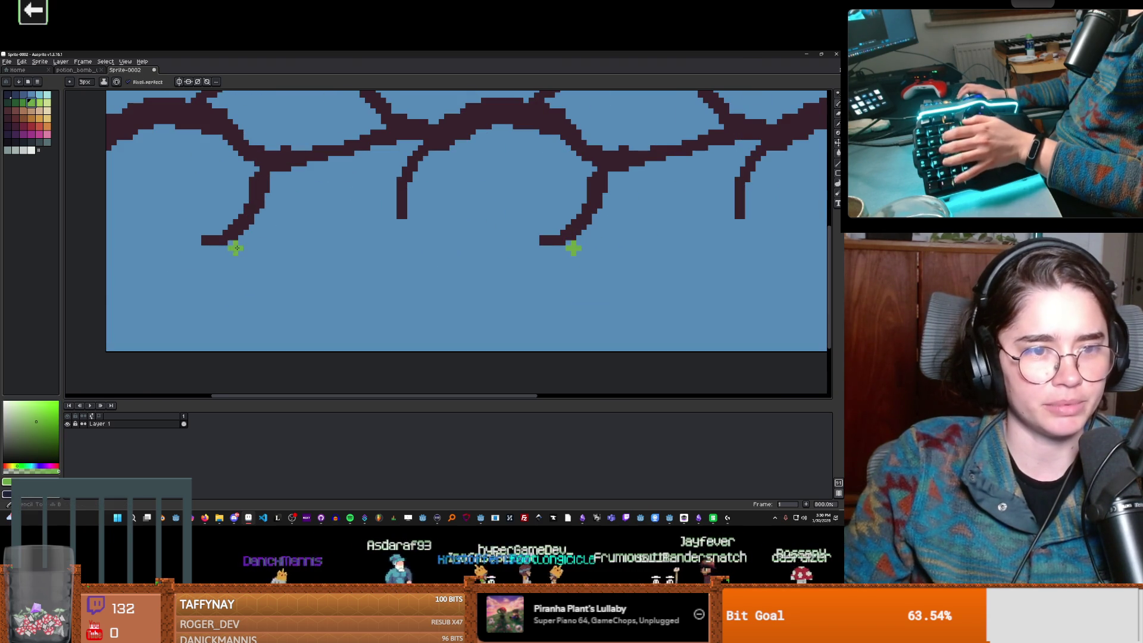
{"action": "left_click", "coordinate": [30, 105]}
{"action": "mouse_move", "coordinate": [227, 250]}
{"action": "left_mouse_down"}
{"action": "mouse_move", "coordinate": [223, 269]}
{"action": "mouse_move", "coordinate": [284, 239]}
{"action": "left_mouse_up"}
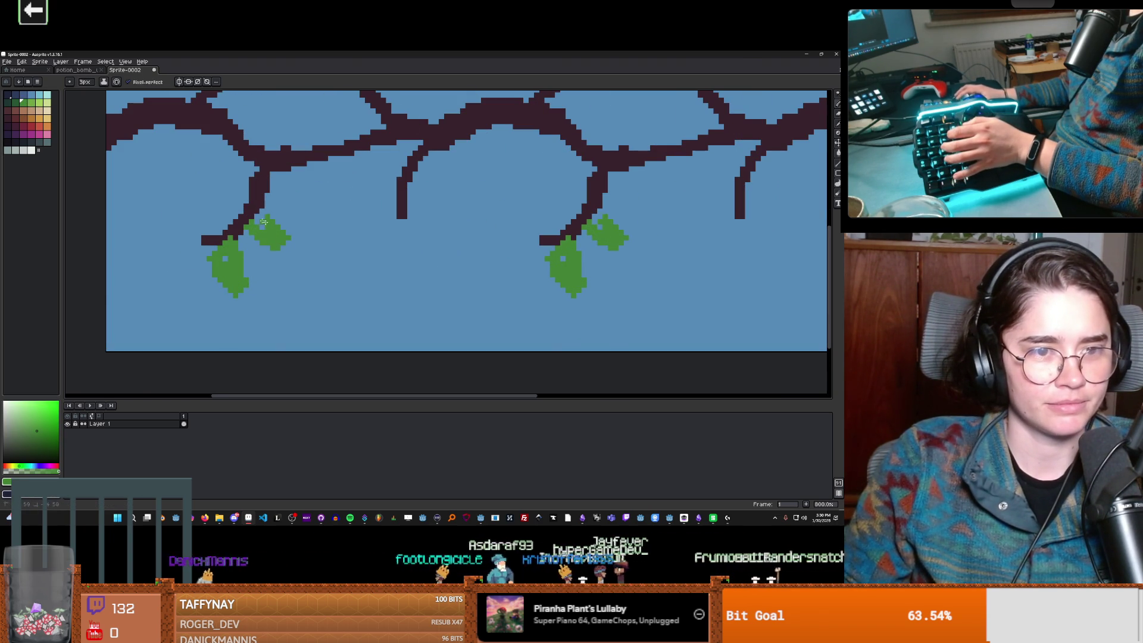
{"action": "left_click_drag", "start_coordinate": [251, 195], "coordinate": [222, 183]}
{"action": "scroll", "coordinate": [242, 195], "scroll_direction": "down", "scroll_amount": 3}
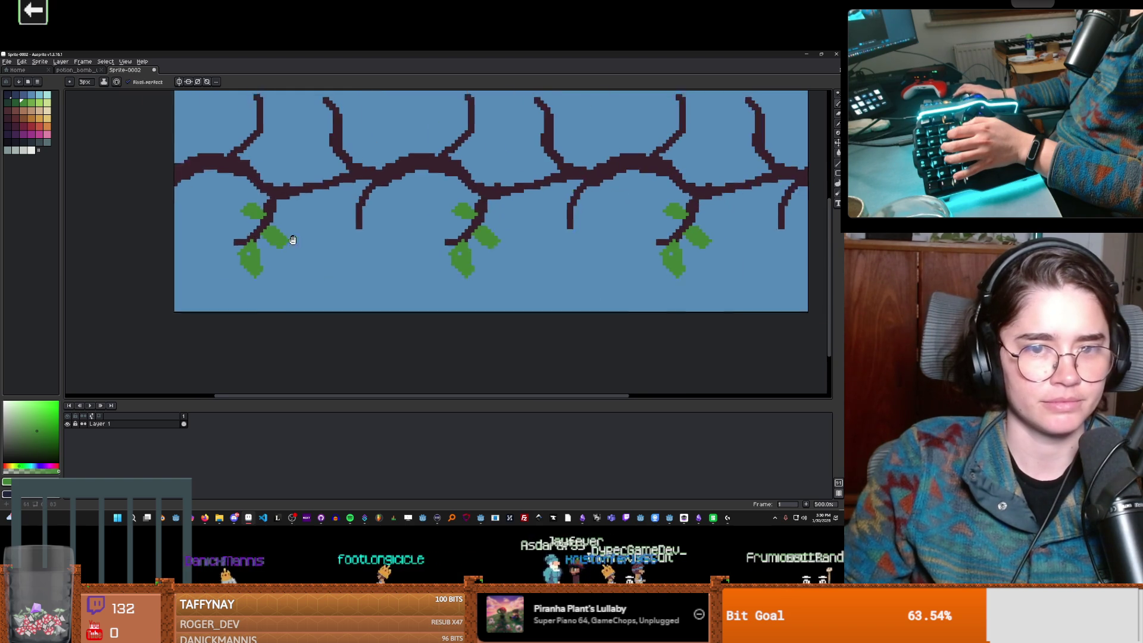
{"action": "scroll", "coordinate": [358, 250], "scroll_direction": "up", "scroll_amount": 1}
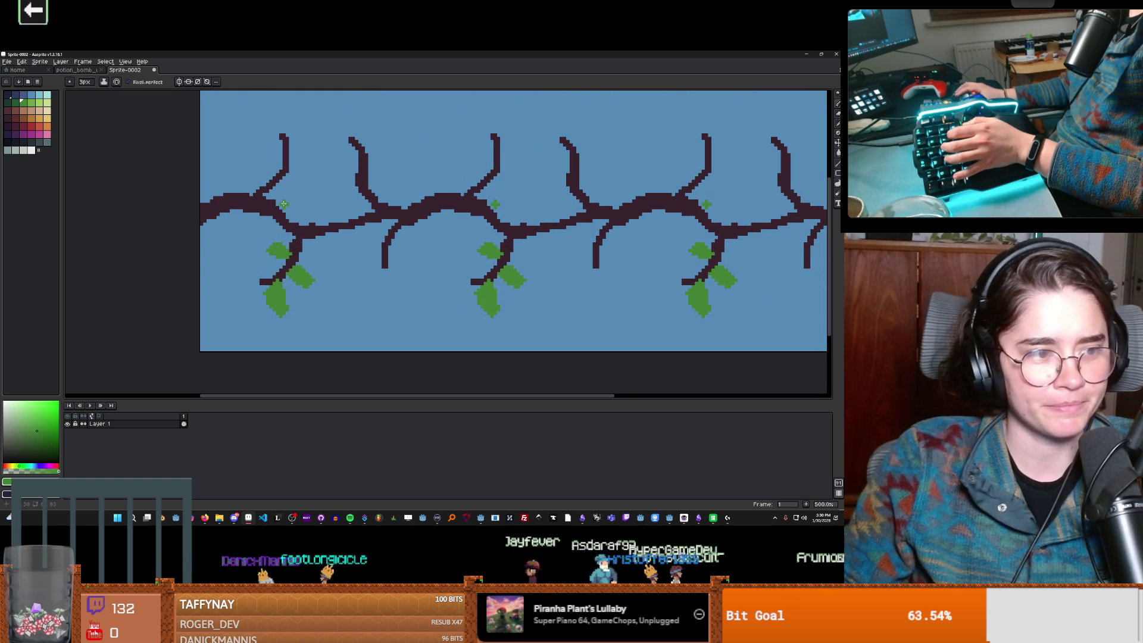
{"action": "mouse_move", "coordinate": [358, 145]}
{"action": "left_mouse_down"}
{"action": "mouse_move", "coordinate": [339, 152]}
{"action": "mouse_move", "coordinate": [386, 152]}
{"action": "left_mouse_up"}
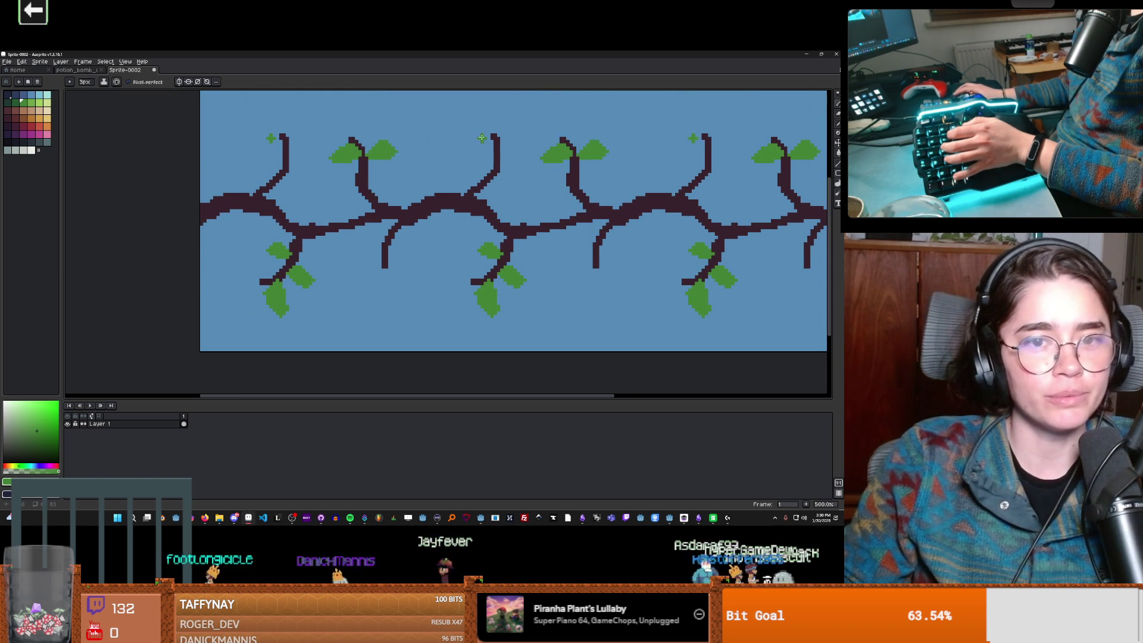
{"action": "left_click_drag", "start_coordinate": [489, 147], "coordinate": [480, 151]}
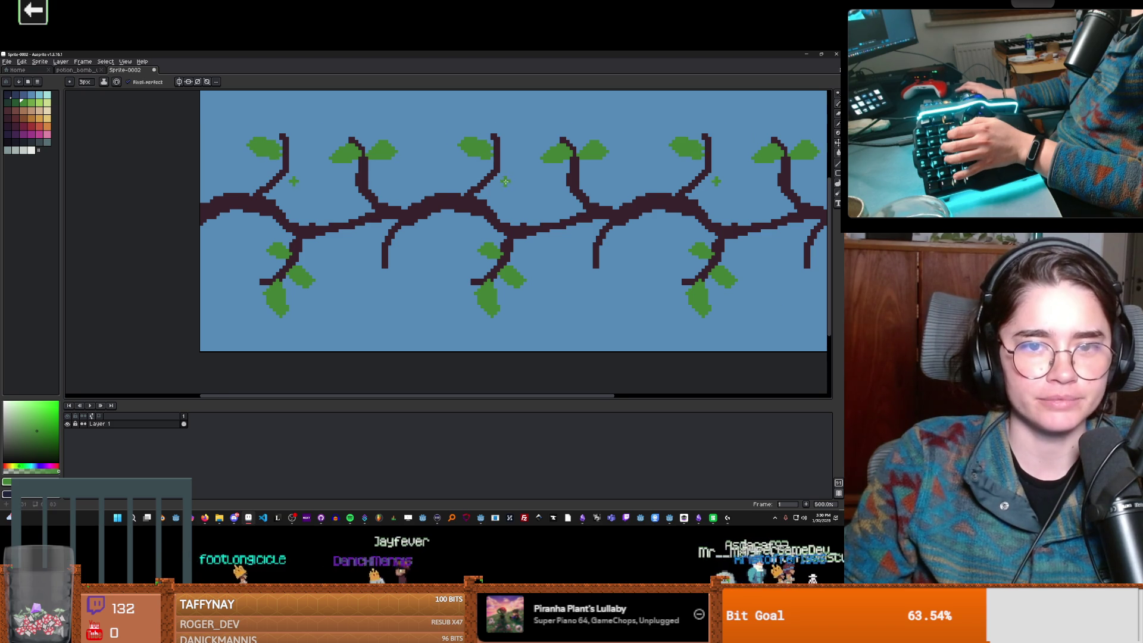
{"action": "scroll", "coordinate": [505, 180], "scroll_direction": "up", "scroll_amount": 1}
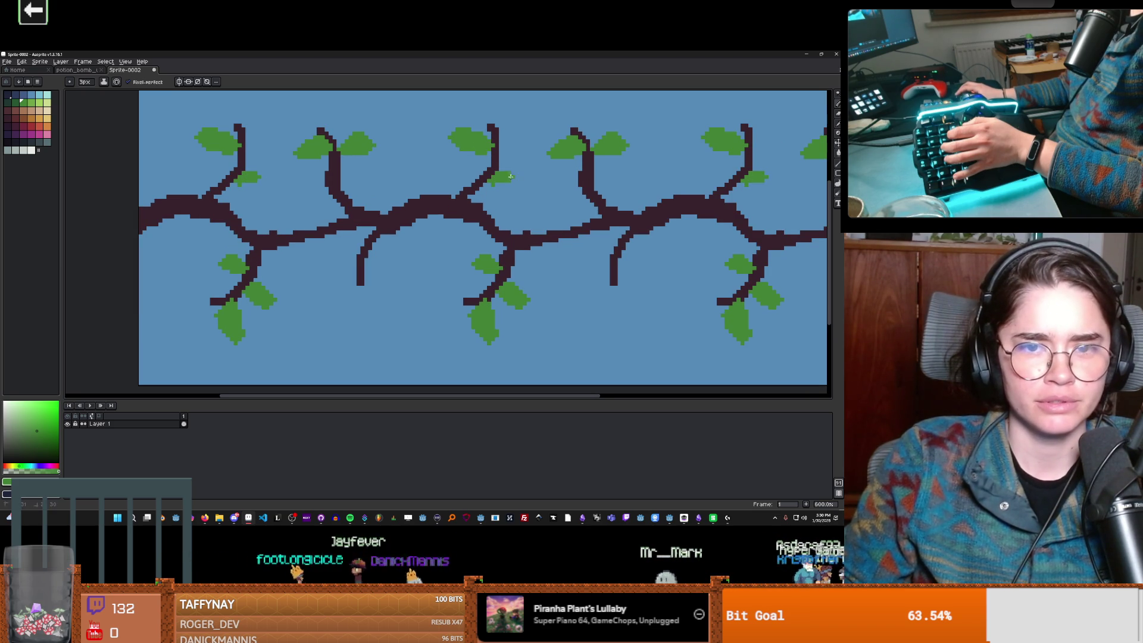
{"action": "scroll", "coordinate": [501, 188], "scroll_direction": "down", "scroll_amount": 1}
{"action": "scroll", "coordinate": [473, 201], "scroll_direction": "down", "scroll_amount": 1}
{"action": "scroll", "coordinate": [447, 209], "scroll_direction": "down", "scroll_amount": 1}
{"action": "scroll", "coordinate": [427, 216], "scroll_direction": "up", "scroll_amount": 1}
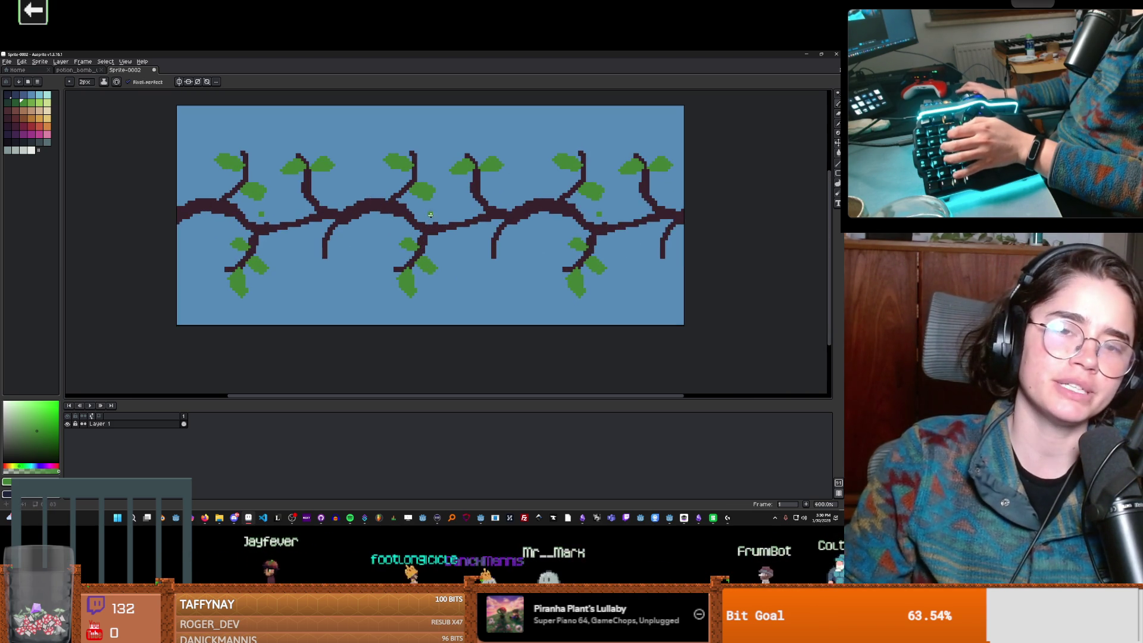
{"action": "scroll", "coordinate": [428, 217], "scroll_direction": "up", "scroll_amount": 1}
{"action": "scroll", "coordinate": [421, 210], "scroll_direction": "up", "scroll_amount": 1}
{"action": "scroll", "coordinate": [416, 203], "scroll_direction": "down", "scroll_amount": 2}
{"action": "scroll", "coordinate": [410, 197], "scroll_direction": "up", "scroll_amount": 1}
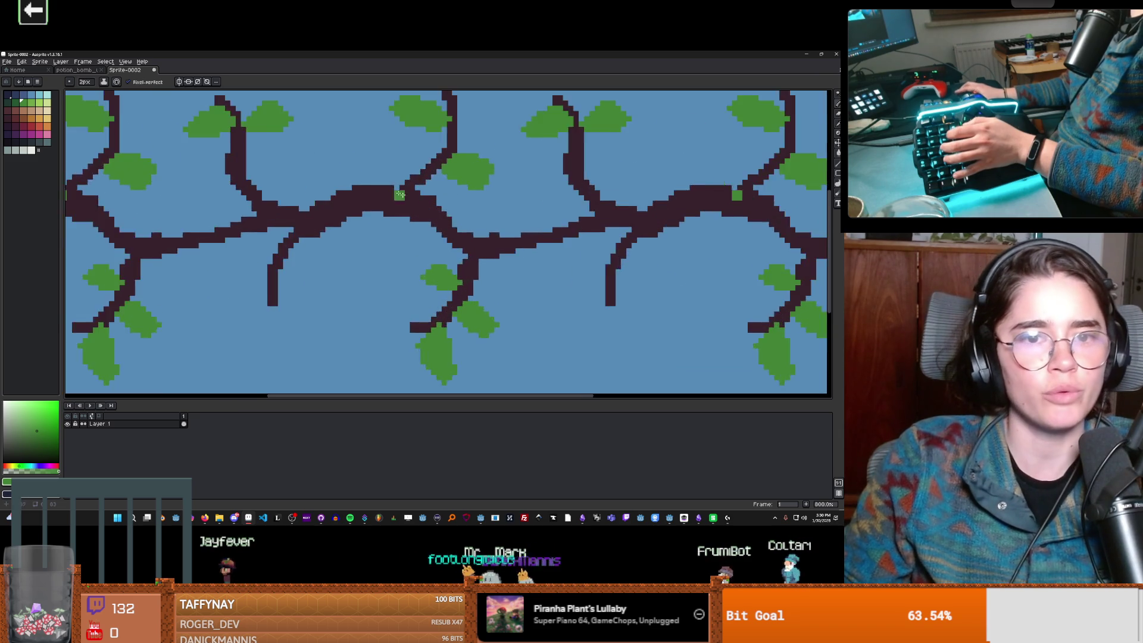
{"action": "scroll", "coordinate": [410, 196], "scroll_direction": "down", "scroll_amount": 1}
{"action": "scroll", "coordinate": [202, 172], "scroll_direction": "up", "scroll_amount": 1}
{"action": "left_click", "coordinate": [34, 107]}
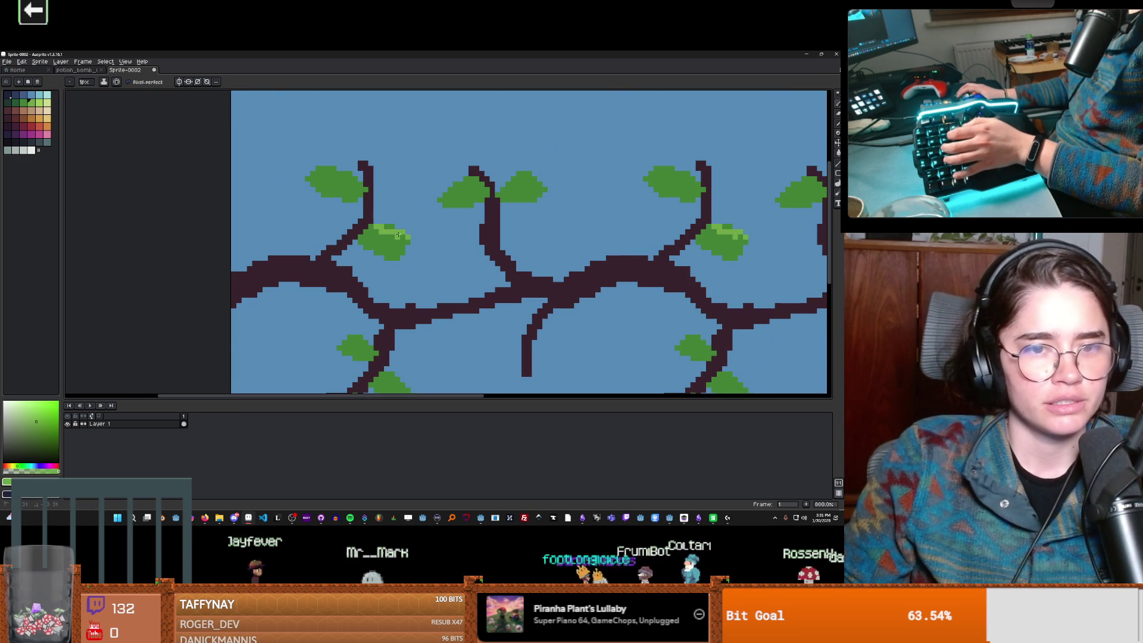
{"action": "scroll", "coordinate": [390, 227], "scroll_direction": "down", "scroll_amount": 4}
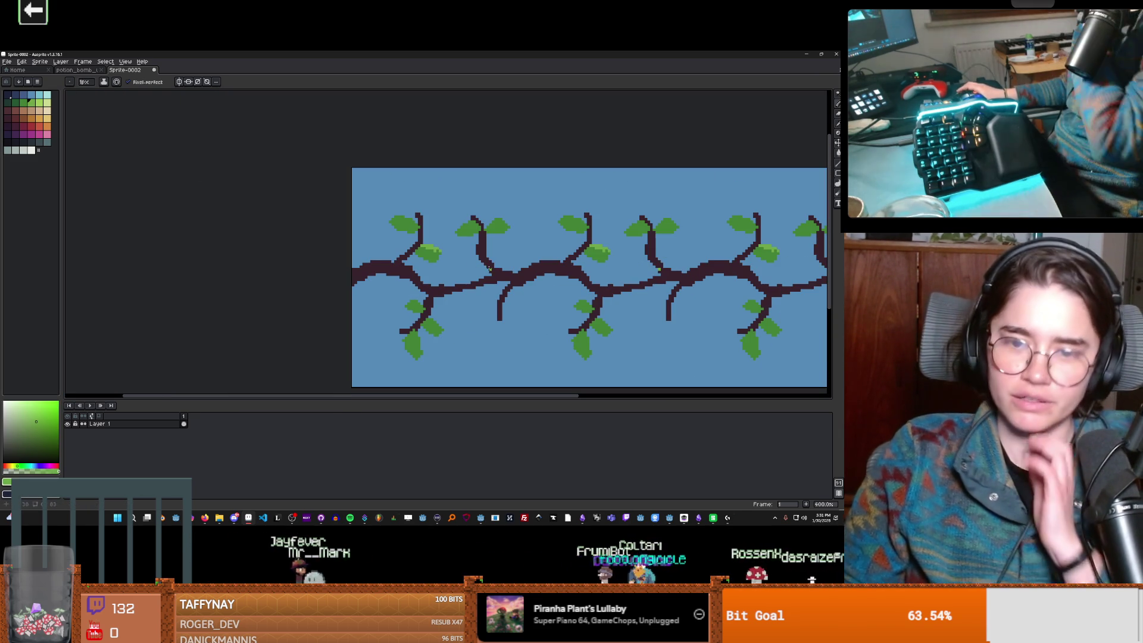
{"action": "scroll", "coordinate": [323, 215], "scroll_direction": "up", "scroll_amount": 4}
{"action": "scroll", "coordinate": [322, 214], "scroll_direction": "up", "scroll_amount": 1}
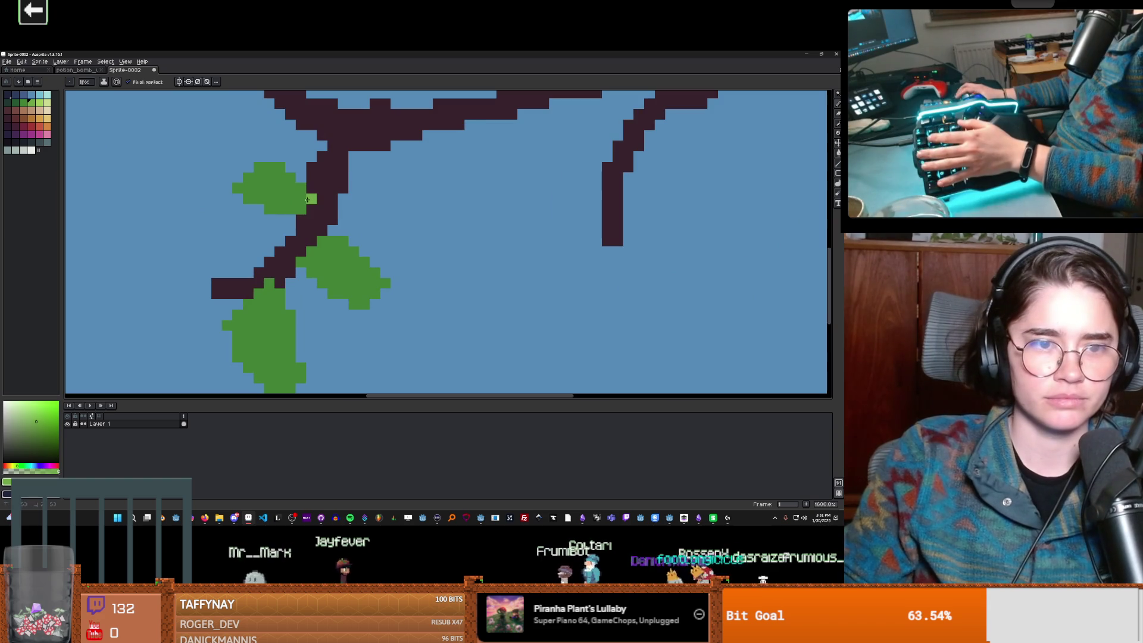
{"action": "scroll", "coordinate": [356, 254], "scroll_direction": "down", "scroll_amount": 1}
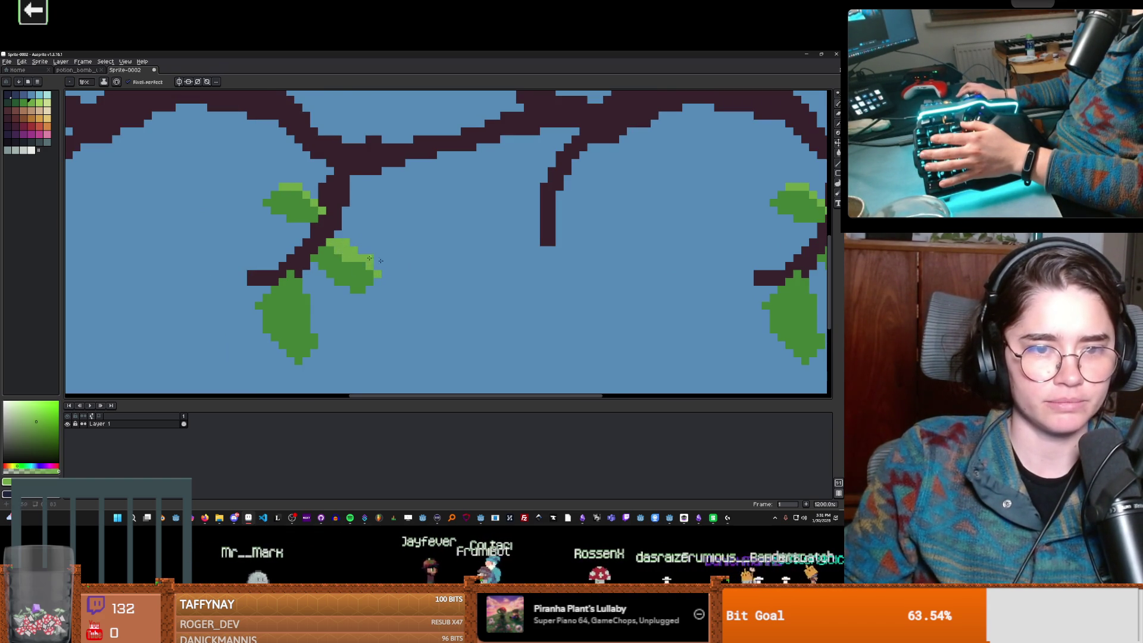
{"action": "scroll", "coordinate": [355, 254], "scroll_direction": "down", "scroll_amount": 4}
{"action": "scroll", "coordinate": [362, 282], "scroll_direction": "up", "scroll_amount": 3}
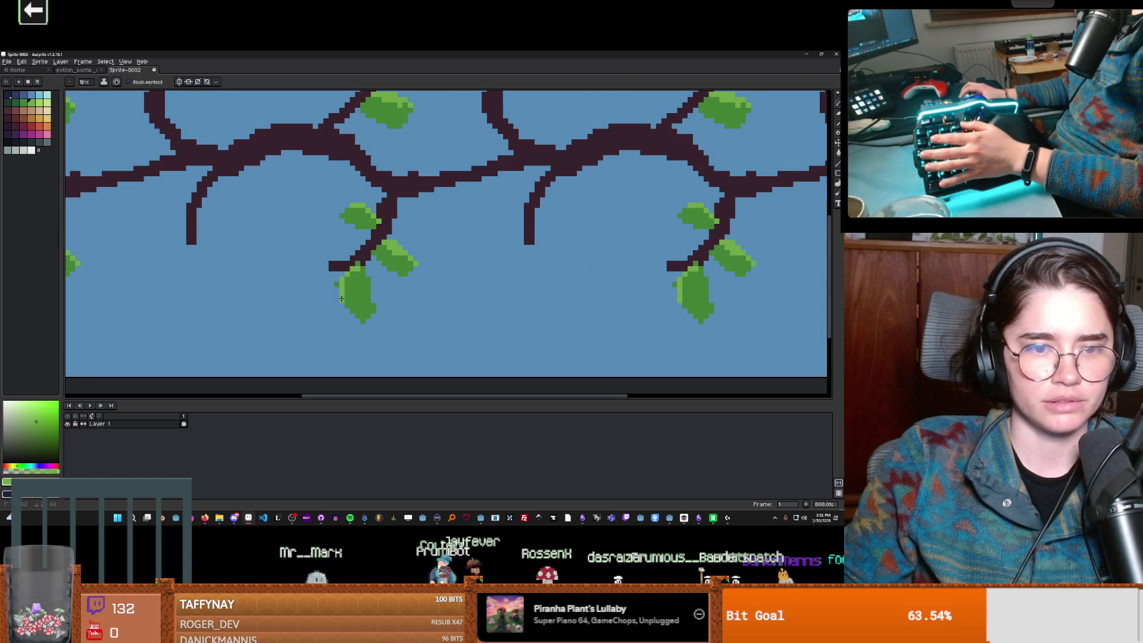
{"action": "scroll", "coordinate": [348, 302], "scroll_direction": "down", "scroll_amount": 3}
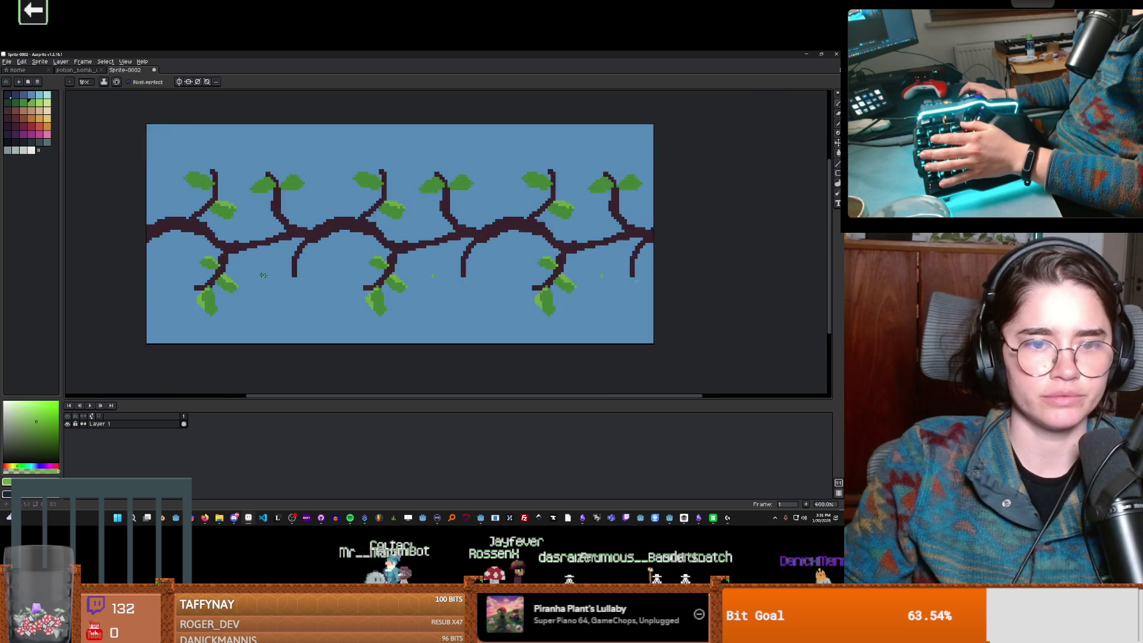
{"action": "scroll", "coordinate": [348, 268], "scroll_direction": "up", "scroll_amount": 2}
{"action": "scroll", "coordinate": [349, 239], "scroll_direction": "up", "scroll_amount": 3}
{"action": "scroll", "coordinate": [391, 168], "scroll_direction": "down", "scroll_amount": 4}
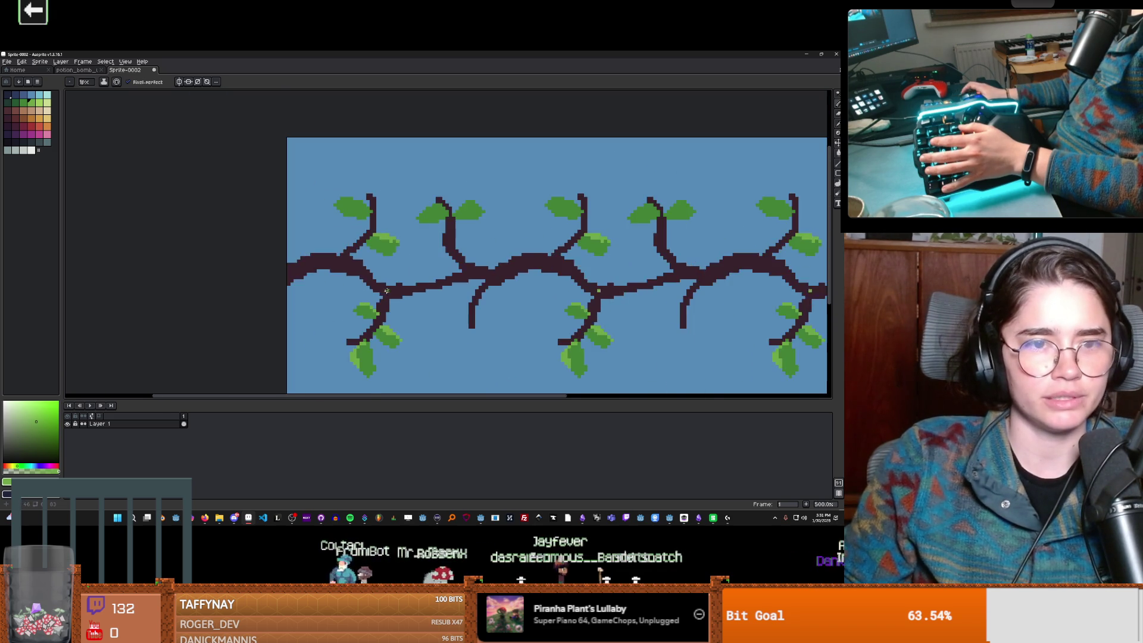
{"action": "scroll", "coordinate": [337, 184], "scroll_direction": "up", "scroll_amount": 2}
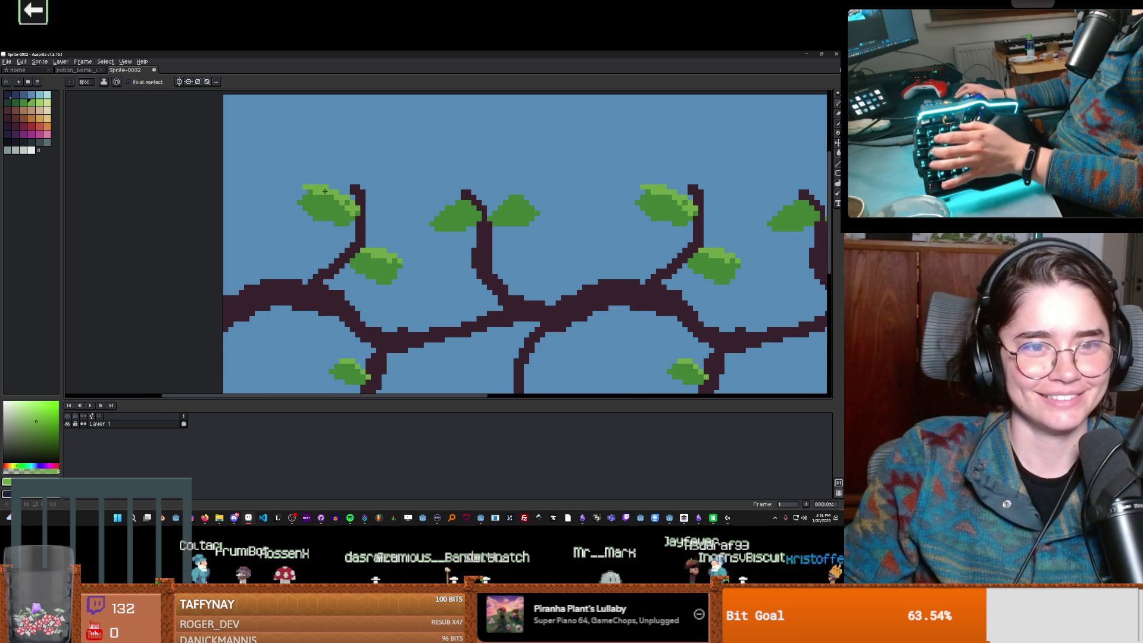
{"action": "scroll", "coordinate": [319, 188], "scroll_direction": "up", "scroll_amount": 2}
Cover stray green pixels with sampled sky blue and pick dark purple for the buds.
{"action": "key", "text": "alt"}
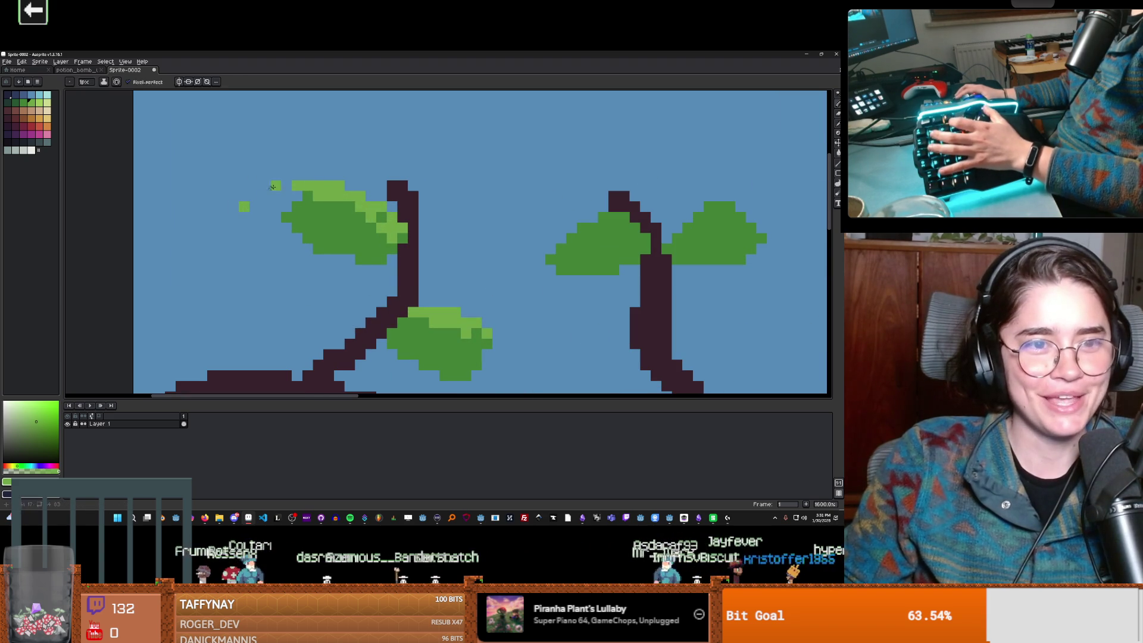
{"action": "left_click", "coordinate": [261, 201], "text": "alt"}
{"action": "left_click_drag", "start_coordinate": [307, 186], "coordinate": [297, 185]}
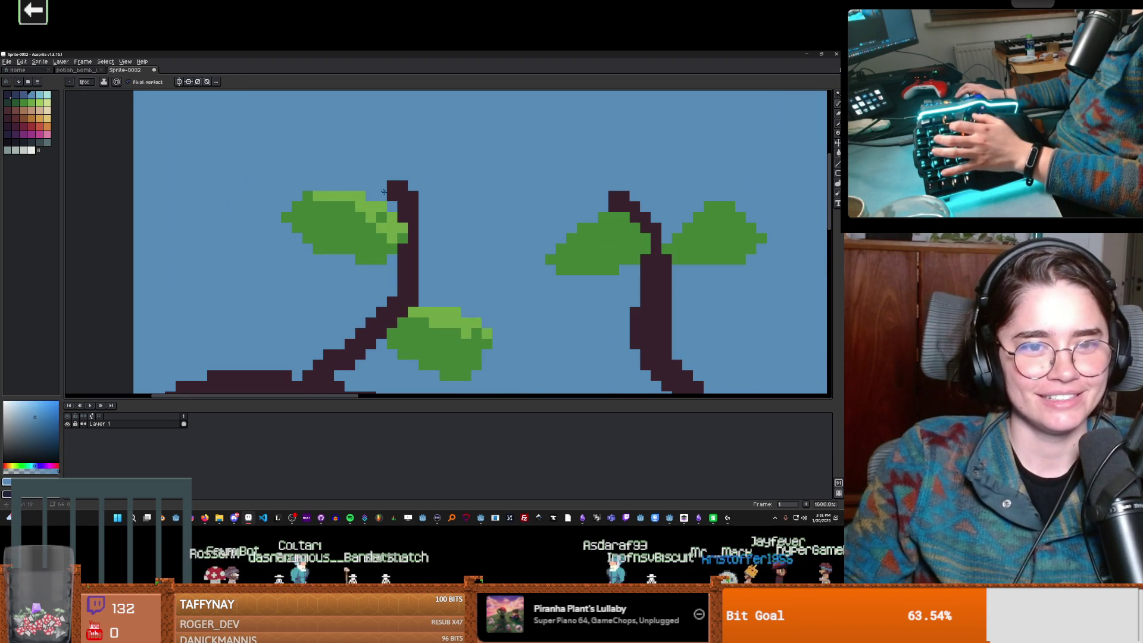
{"action": "left_click", "coordinate": [308, 198], "text": "alt"}
{"action": "scroll", "coordinate": [486, 242], "scroll_direction": "down", "scroll_amount": 4}
{"action": "scroll", "coordinate": [485, 241], "scroll_direction": "up", "scroll_amount": 2}
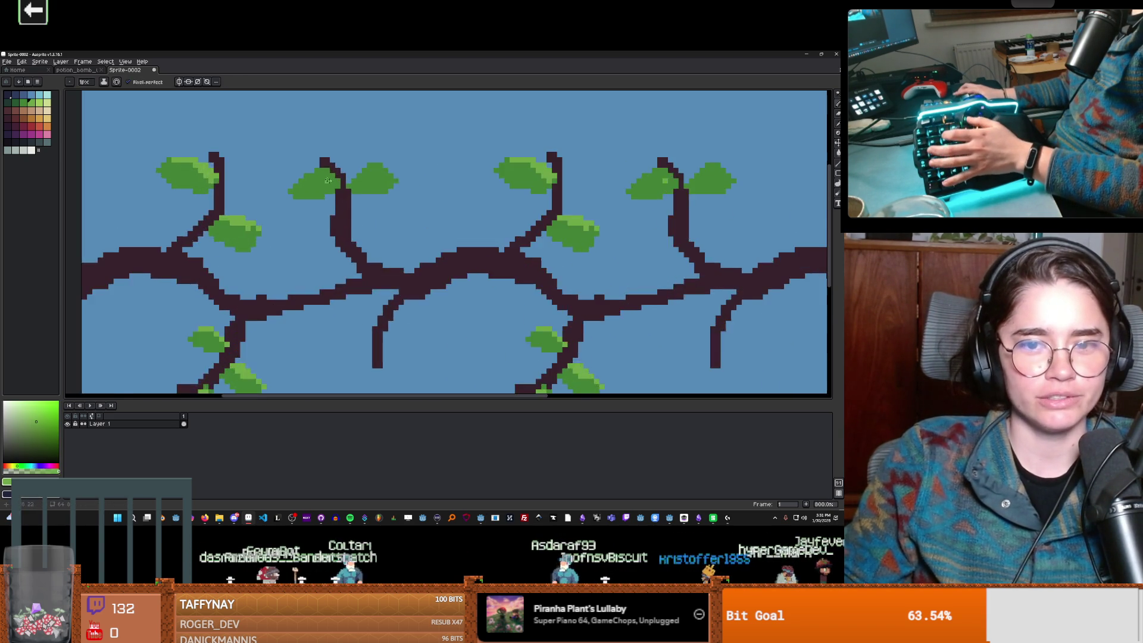
{"action": "scroll", "coordinate": [340, 168], "scroll_direction": "up", "scroll_amount": 4}
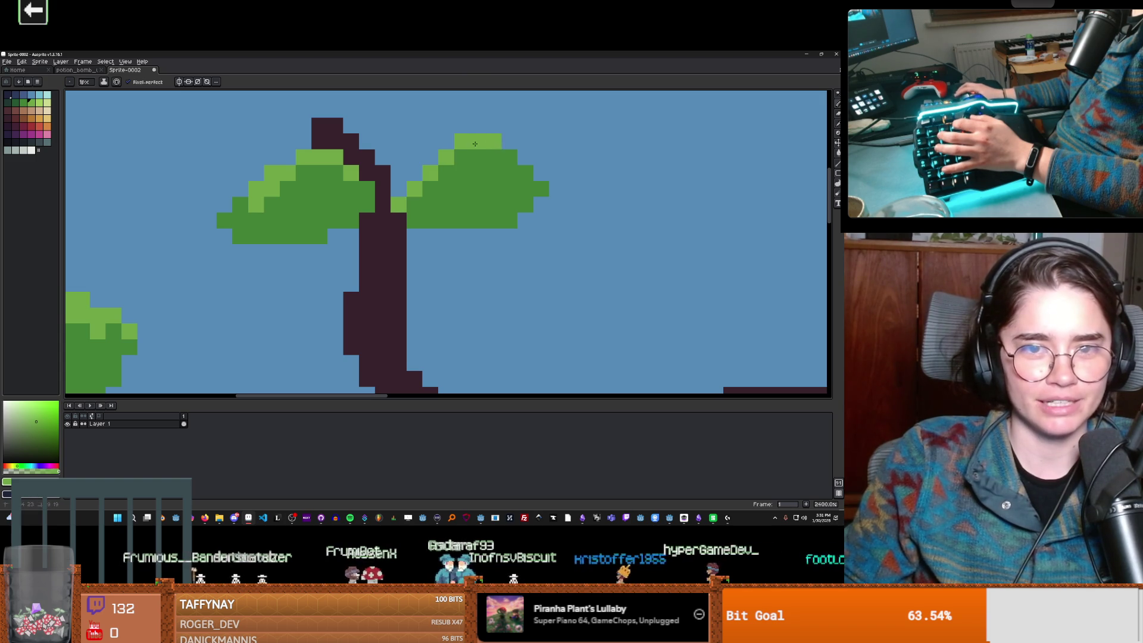
{"action": "scroll", "coordinate": [523, 168], "scroll_direction": "down", "scroll_amount": 5}
{"action": "scroll", "coordinate": [524, 169], "scroll_direction": "down", "scroll_amount": 2}
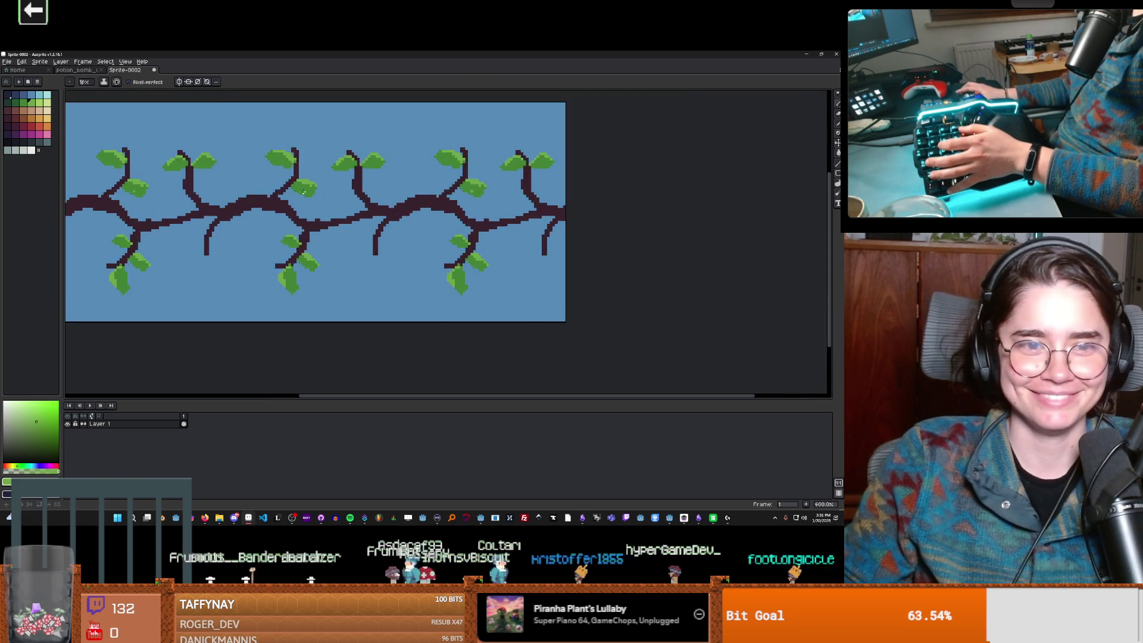
{"action": "scroll", "coordinate": [426, 257], "scroll_direction": "up", "scroll_amount": 4}
{"action": "left_click", "coordinate": [101, 162]}
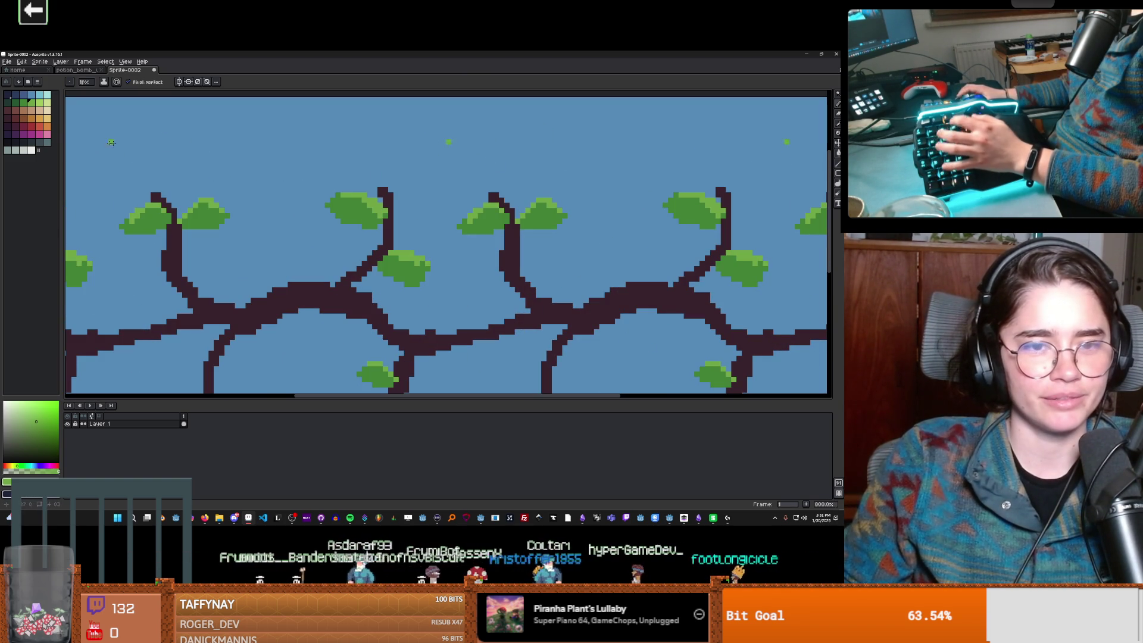
{"action": "scroll", "coordinate": [95, 142], "scroll_direction": "down", "scroll_amount": 5}
{"action": "scroll", "coordinate": [245, 236], "scroll_direction": "up", "scroll_amount": 2}
{"action": "scroll", "coordinate": [245, 237], "scroll_direction": "up", "scroll_amount": 5}
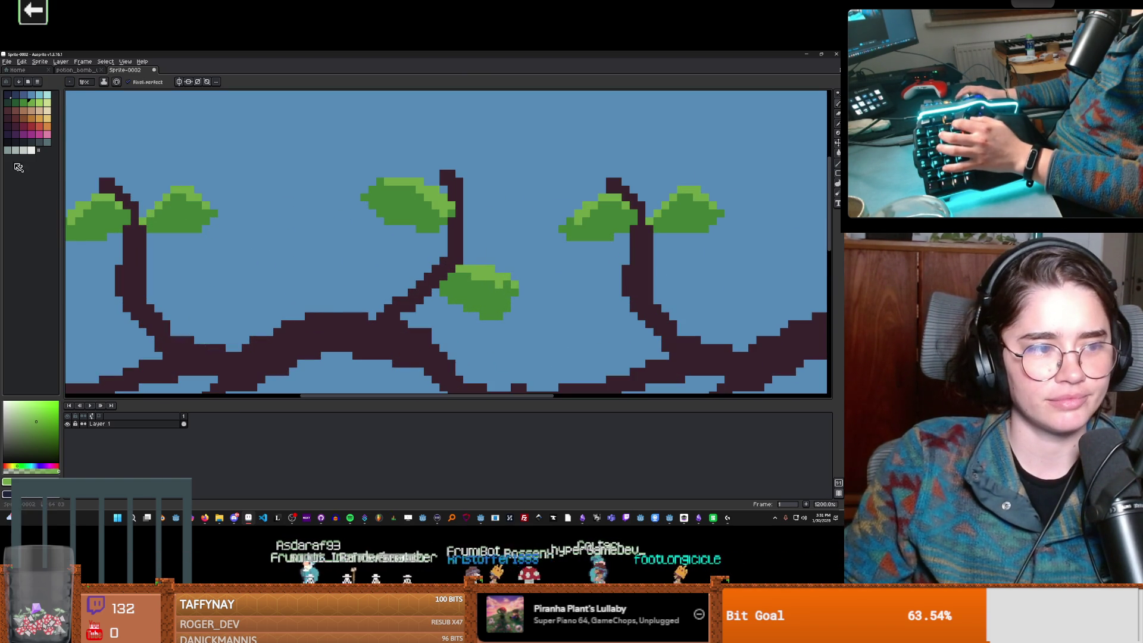
{"action": "left_click", "coordinate": [18, 134]}
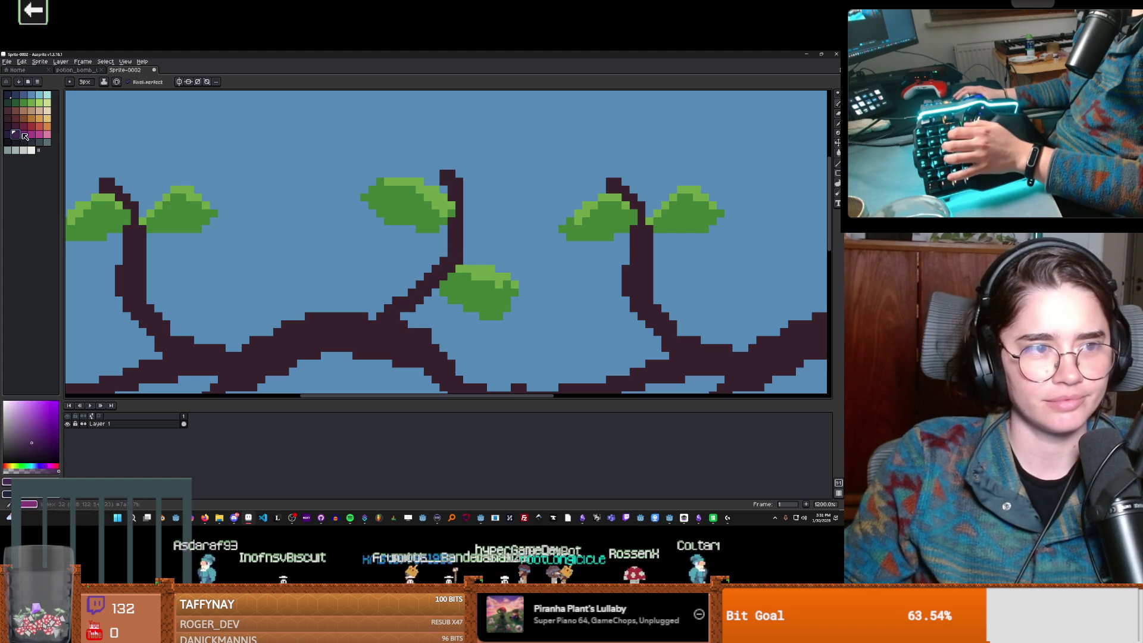
{"action": "scroll", "coordinate": [157, 290], "scroll_direction": "down", "scroll_amount": 2}
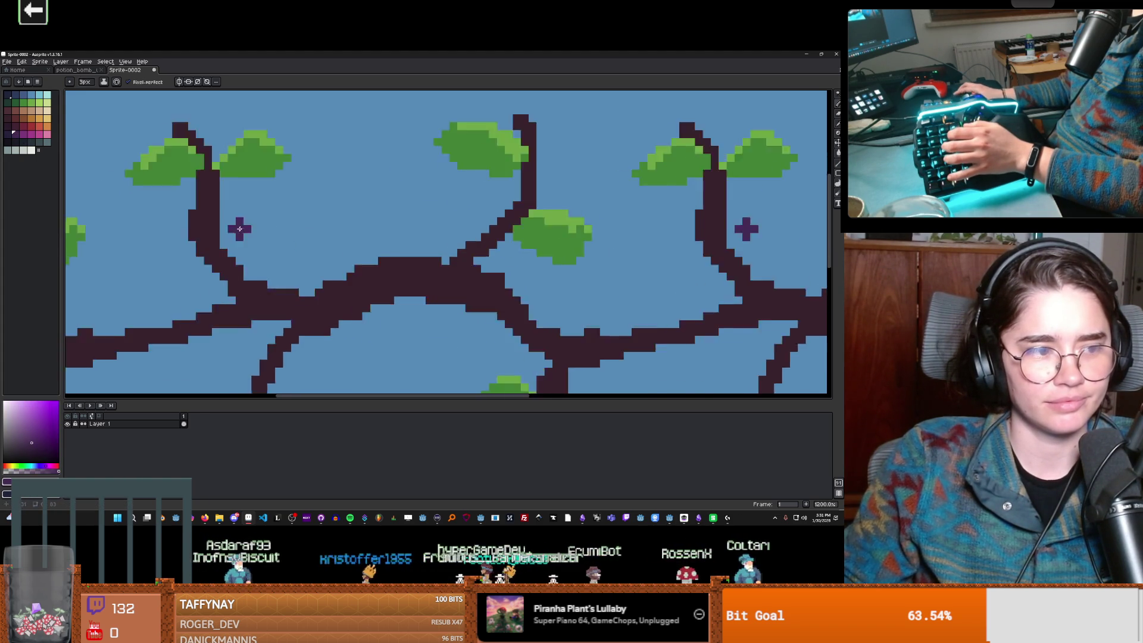
{"action": "scroll", "coordinate": [229, 235], "scroll_direction": "down", "scroll_amount": 2}
{"action": "scroll", "coordinate": [280, 254], "scroll_direction": "up", "scroll_amount": 2}
Dot dark purple buds onto a stem tip and along the stem.
{"action": "left_click", "coordinate": [362, 178]}
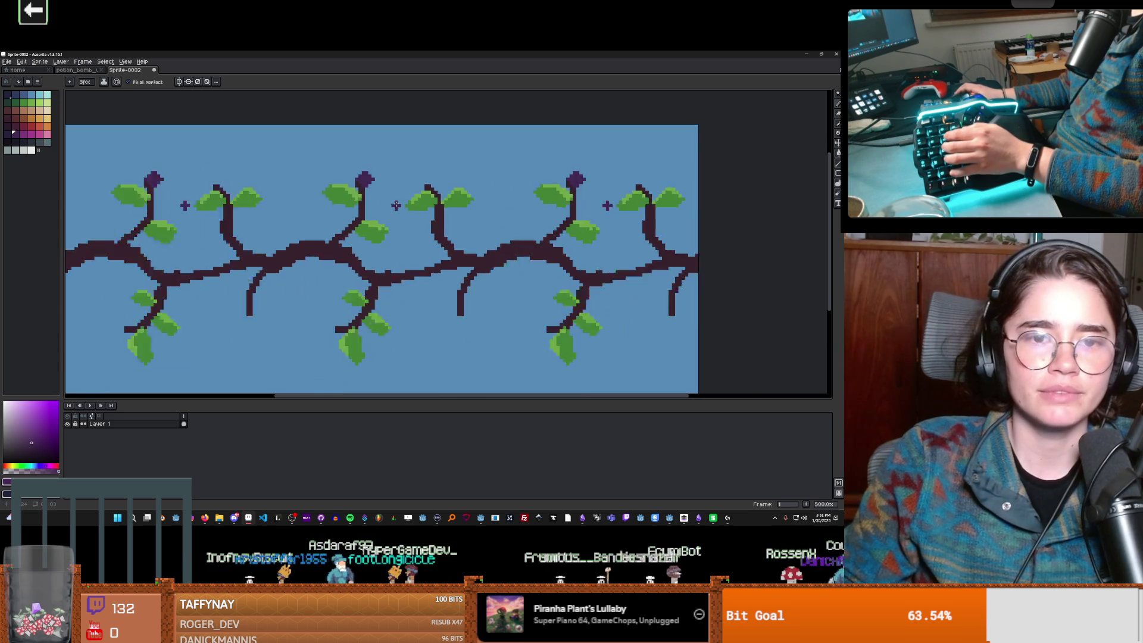
{"action": "scroll", "coordinate": [363, 188], "scroll_direction": "up", "scroll_amount": 3}
{"action": "scroll", "coordinate": [337, 202], "scroll_direction": "down", "scroll_amount": 2}
{"action": "scroll", "coordinate": [303, 232], "scroll_direction": "up", "scroll_amount": 2}
{"action": "left_click", "coordinate": [297, 246]}
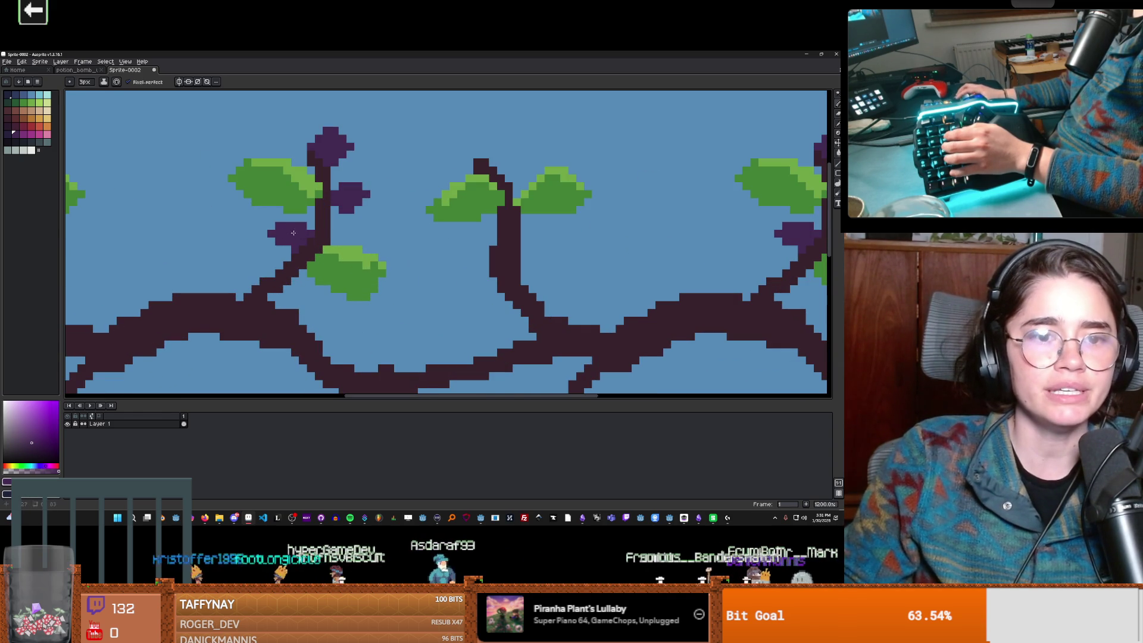
{"action": "key", "text": "i"}
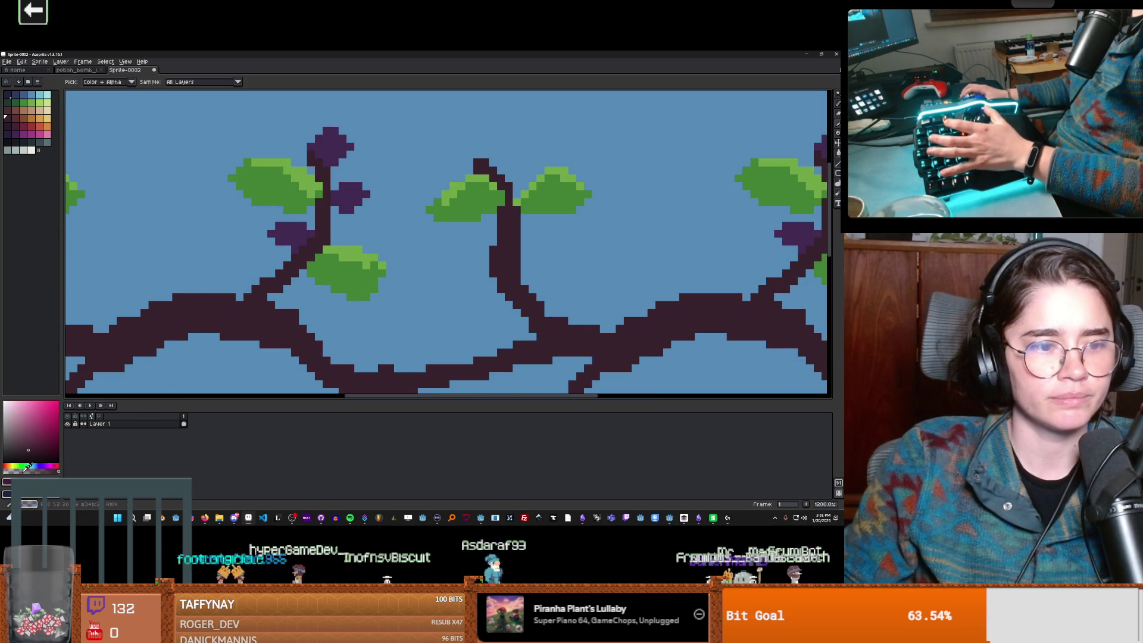
{"action": "key", "text": "g"}
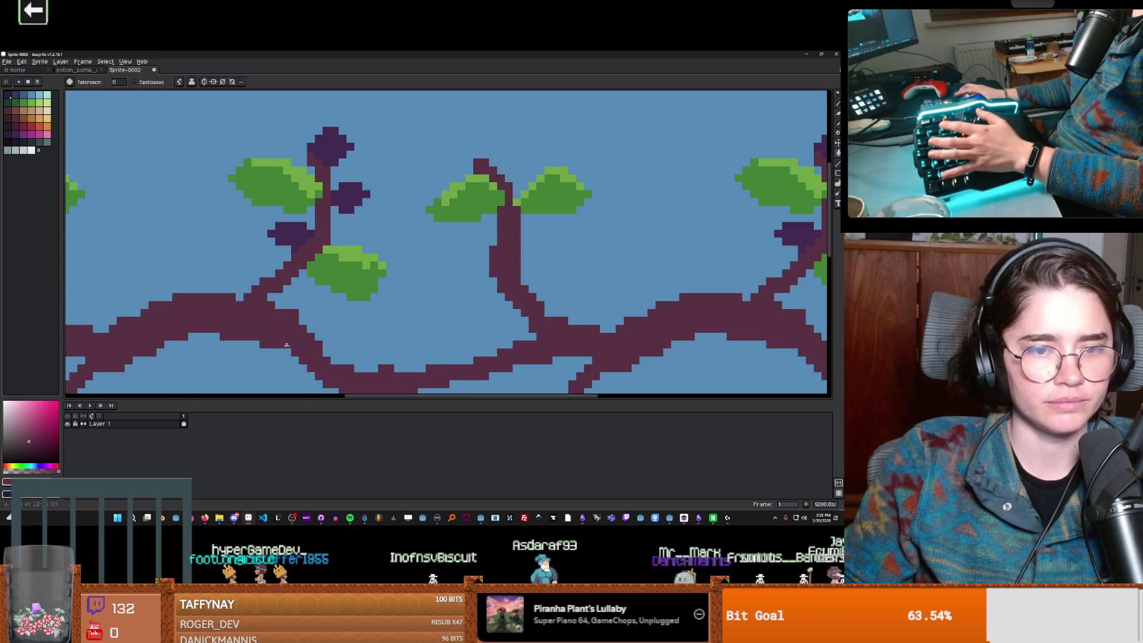
{"action": "scroll", "coordinate": [313, 296], "scroll_direction": "down", "scroll_amount": 1}
{"action": "scroll", "coordinate": [313, 297], "scroll_direction": "down", "scroll_amount": 1}
{"action": "scroll", "coordinate": [313, 297], "scroll_direction": "up", "scroll_amount": 1}
{"action": "scroll", "coordinate": [313, 297], "scroll_direction": "up", "scroll_amount": 1}
{"action": "key", "text": "b"}
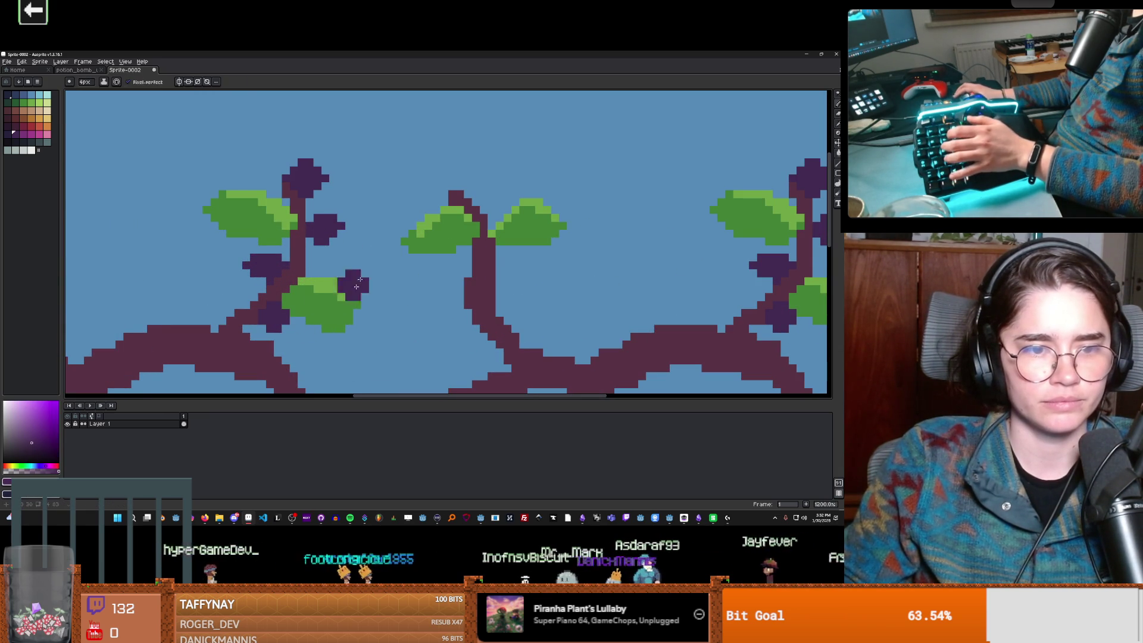
{"action": "scroll", "coordinate": [462, 307], "scroll_direction": "down", "scroll_amount": 2}
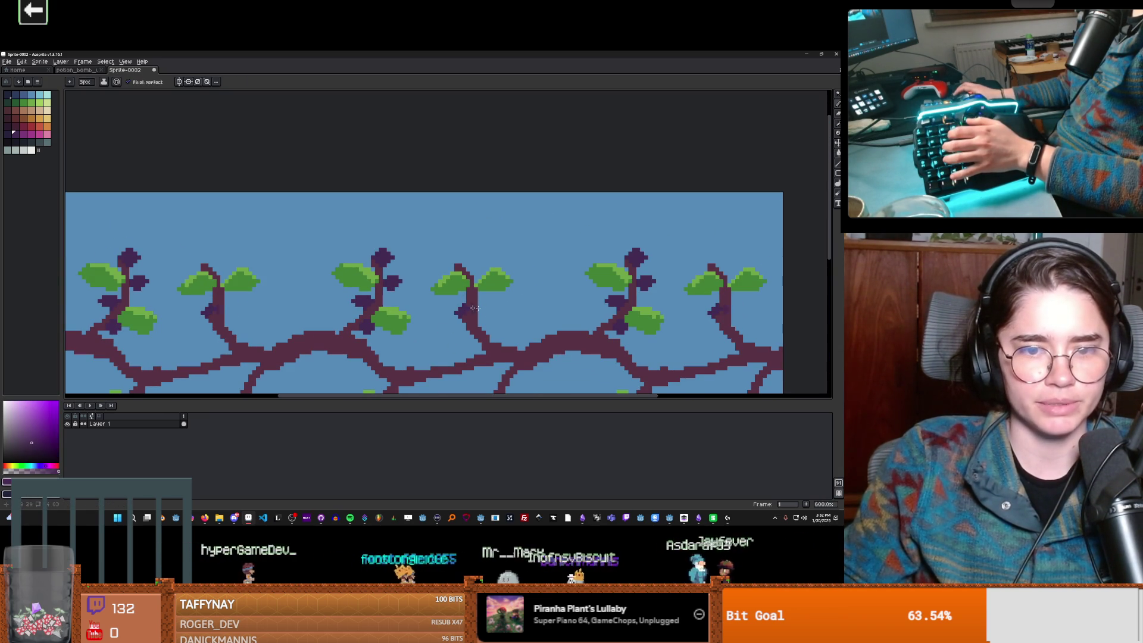
{"action": "scroll", "coordinate": [470, 336], "scroll_direction": "up", "scroll_amount": 1}
{"action": "scroll", "coordinate": [420, 276], "scroll_direction": "up", "scroll_amount": 1}
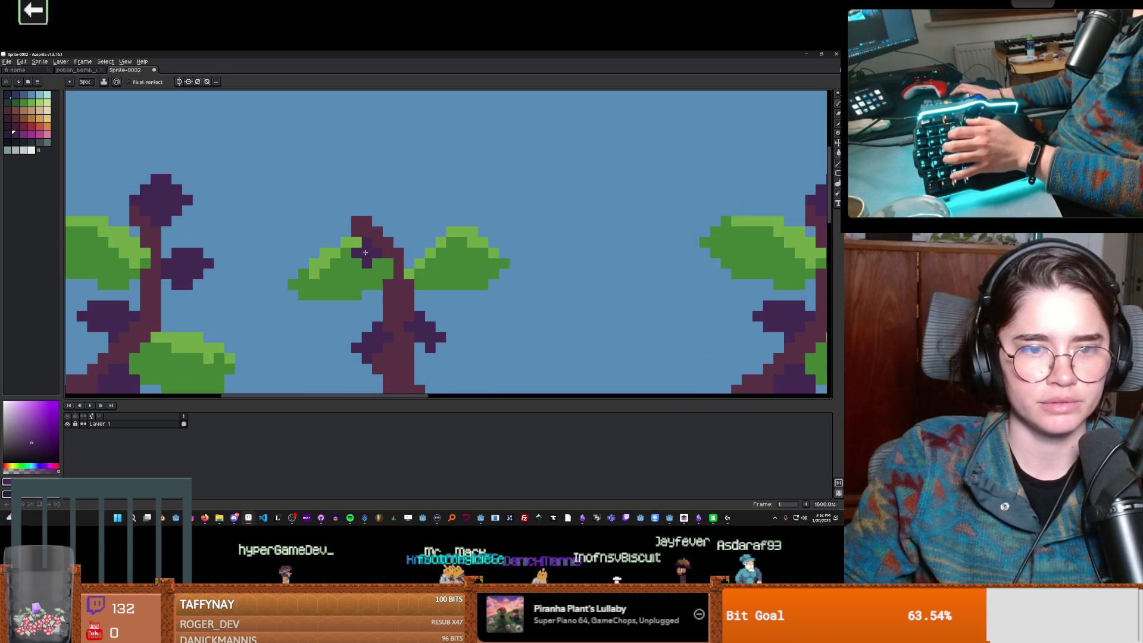
{"action": "scroll", "coordinate": [373, 219], "scroll_direction": "up", "scroll_amount": 1}
{"action": "scroll", "coordinate": [373, 214], "scroll_direction": "down", "scroll_amount": 3}
{"action": "scroll", "coordinate": [371, 233], "scroll_direction": "up", "scroll_amount": 4}
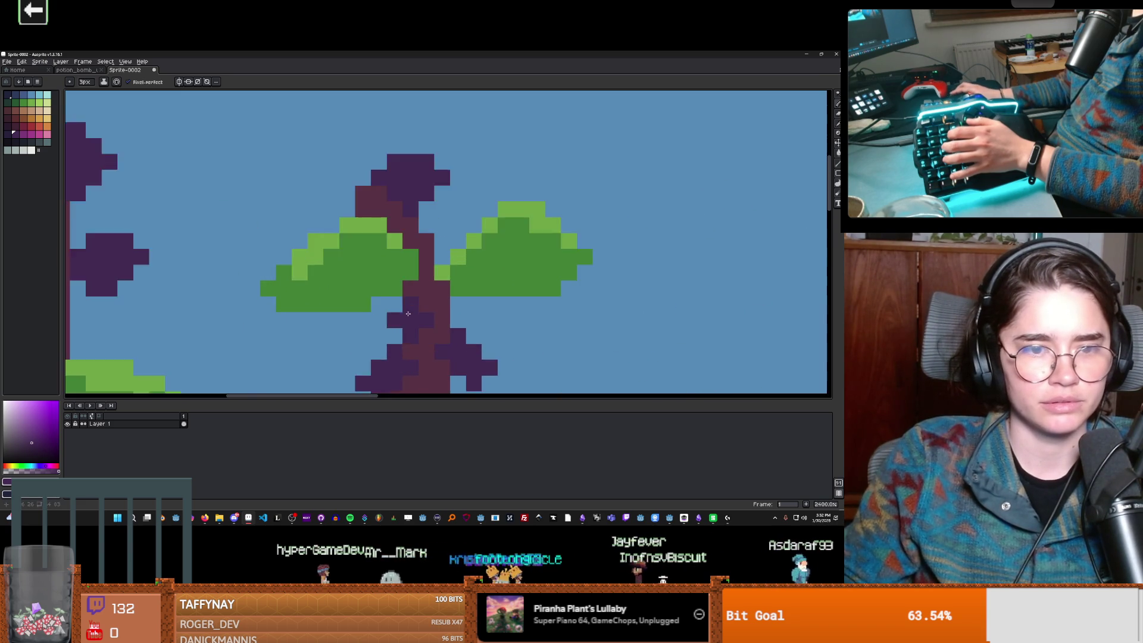
{"action": "scroll", "coordinate": [366, 243], "scroll_direction": "down", "scroll_amount": 1}
{"action": "scroll", "coordinate": [403, 294], "scroll_direction": "down", "scroll_amount": 1}
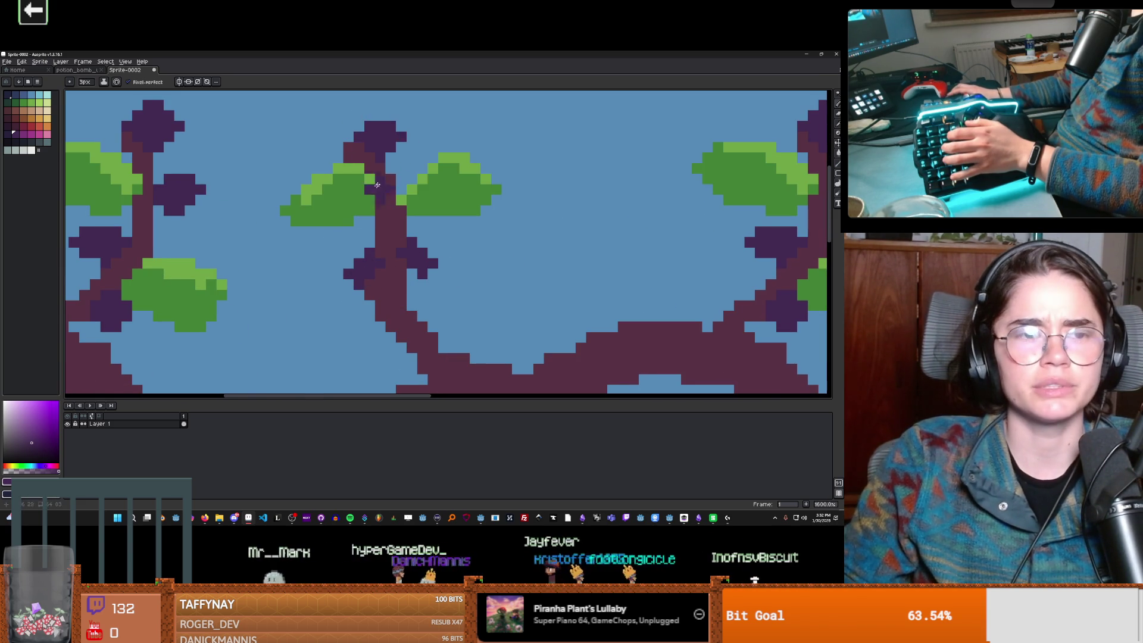
{"action": "scroll", "coordinate": [381, 224], "scroll_direction": "down", "scroll_amount": 1}
{"action": "scroll", "coordinate": [373, 202], "scroll_direction": "down", "scroll_amount": 1}
{"action": "left_click_drag", "start_coordinate": [373, 202], "coordinate": [467, 229]}
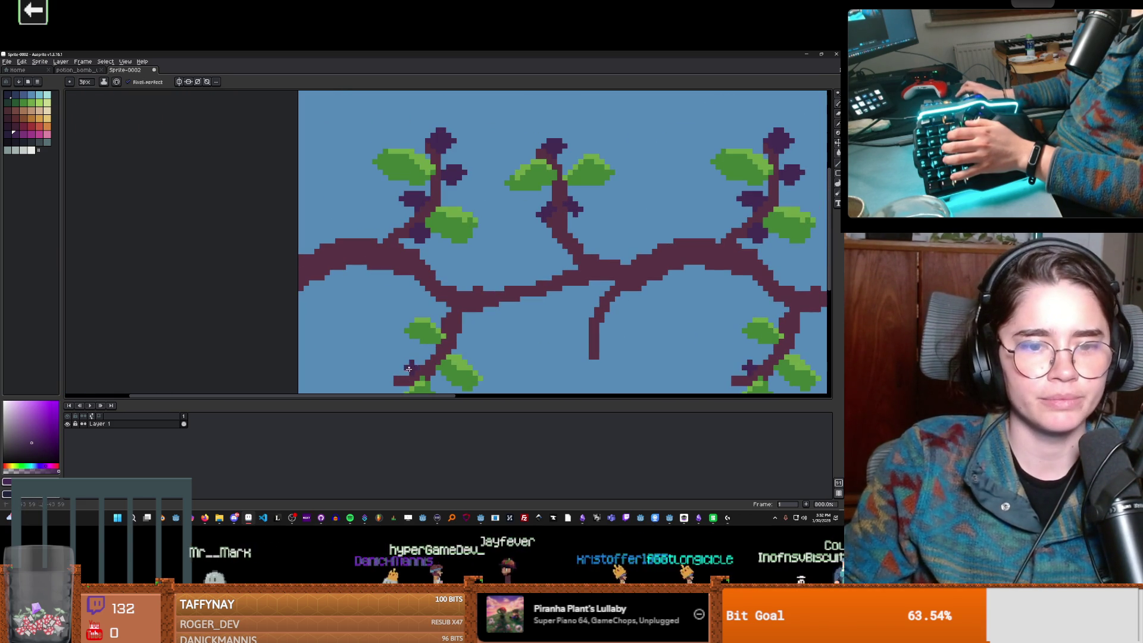
{"action": "left_click_drag", "start_coordinate": [390, 380], "coordinate": [377, 250]}
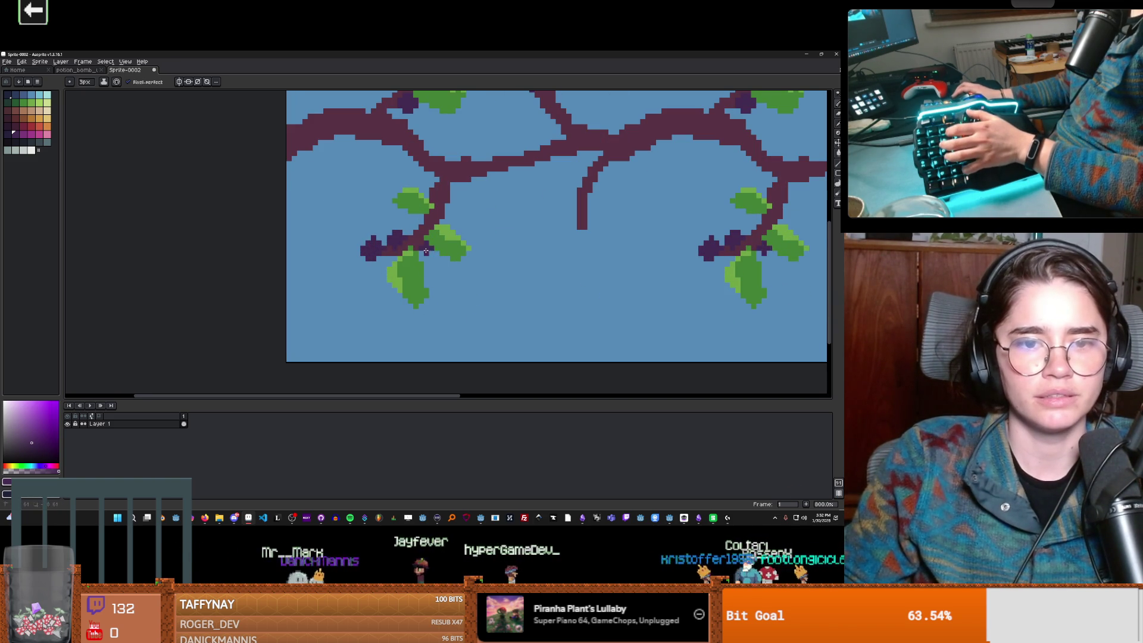
{"action": "scroll", "coordinate": [451, 209], "scroll_direction": "down", "scroll_amount": 3}
{"action": "scroll", "coordinate": [353, 271], "scroll_direction": "up", "scroll_amount": 1}
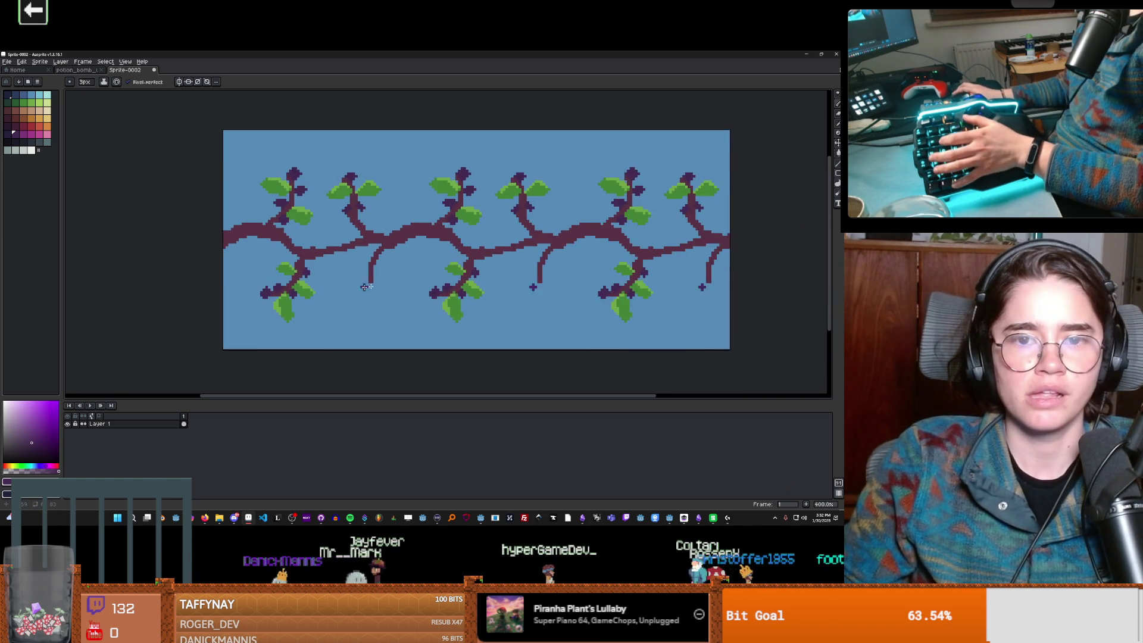
{"action": "scroll", "coordinate": [353, 269], "scroll_direction": "up", "scroll_amount": 1}
{"action": "scroll", "coordinate": [353, 269], "scroll_direction": "up", "scroll_amount": 3}
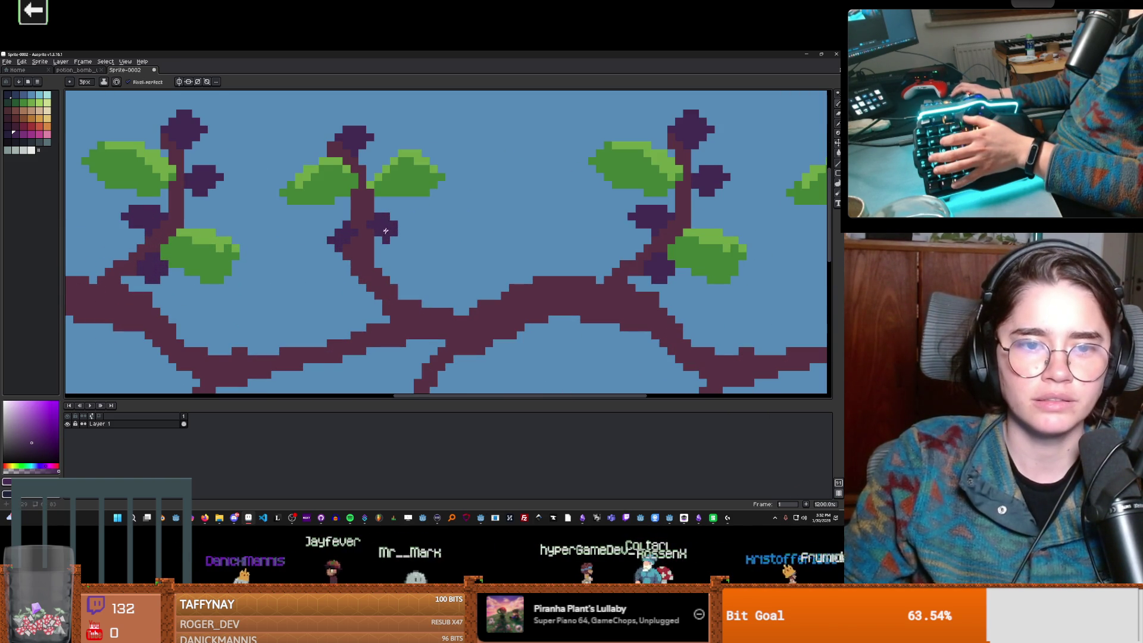
Add dark and lighter purple pixels to the berries and sample the sky blue.
{"action": "left_click", "coordinate": [401, 274]}
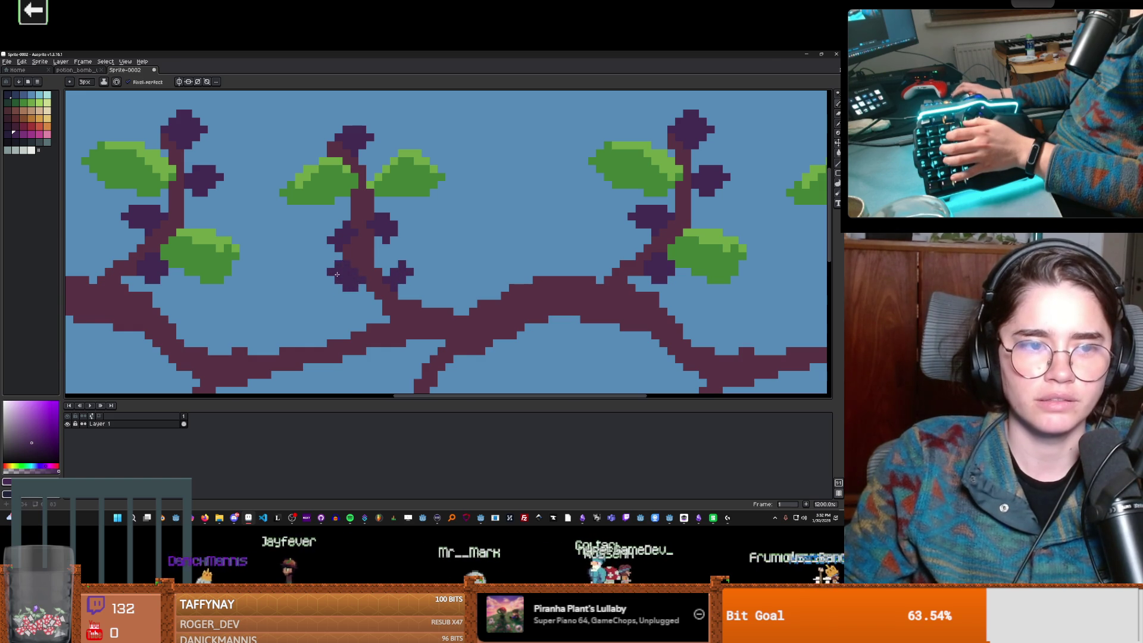
{"action": "scroll", "coordinate": [337, 274], "scroll_direction": "down", "scroll_amount": 3}
{"action": "scroll", "coordinate": [68, 381], "scroll_direction": "up", "scroll_amount": 2}
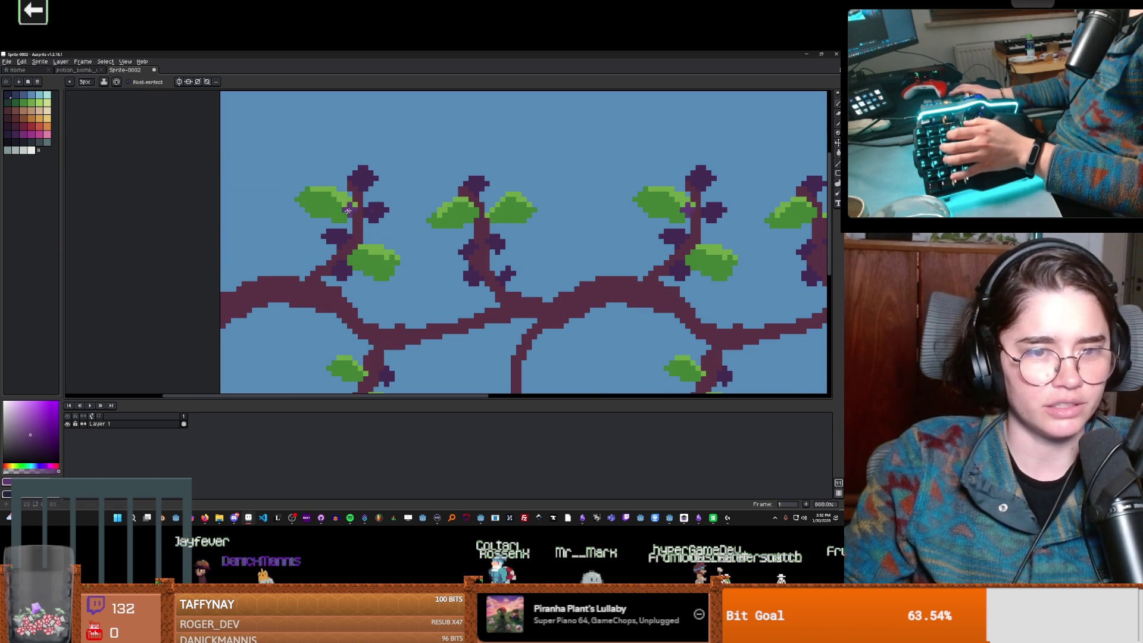
{"action": "scroll", "coordinate": [325, 255], "scroll_direction": "up", "scroll_amount": 4}
{"action": "left_click", "coordinate": [354, 173]}
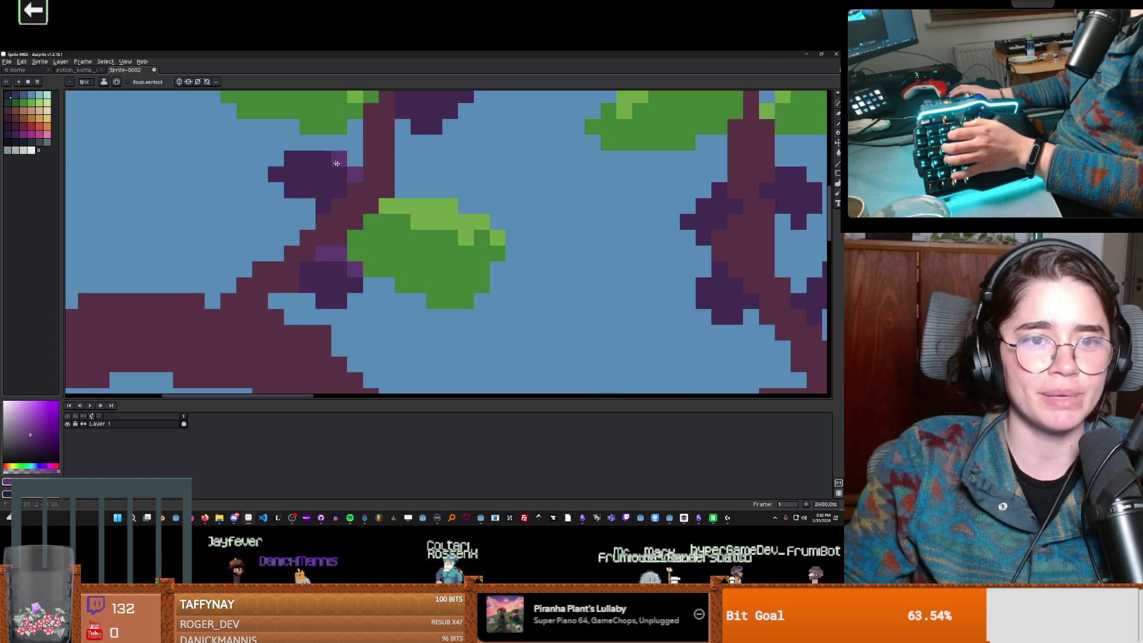
{"action": "scroll", "coordinate": [340, 193], "scroll_direction": "down", "scroll_amount": 2}
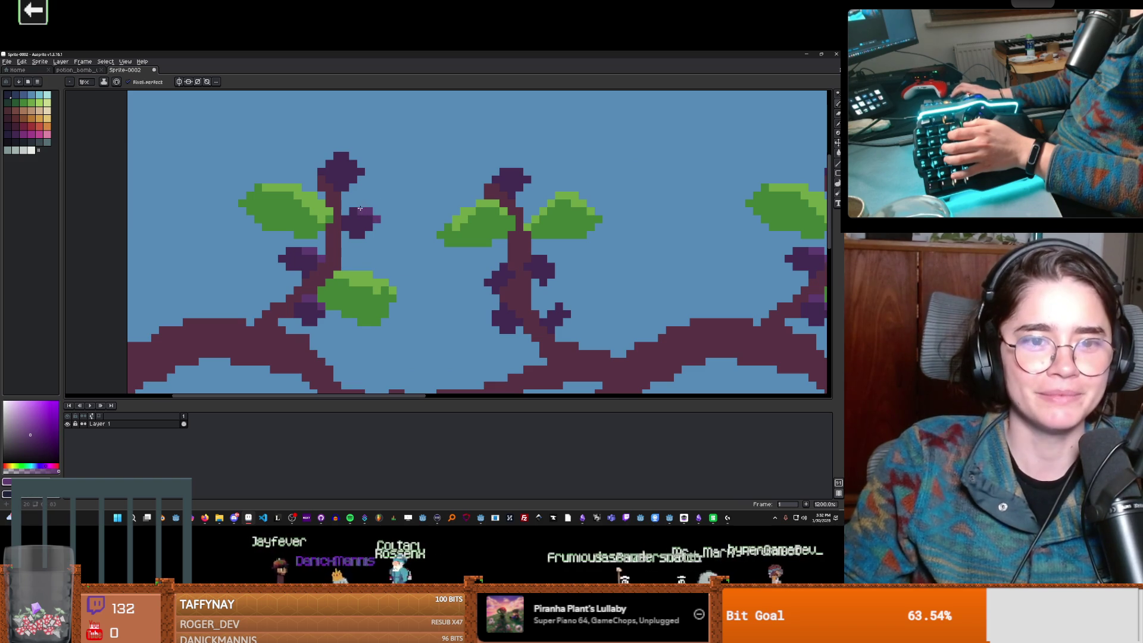
{"action": "scroll", "coordinate": [341, 156], "scroll_direction": "down", "scroll_amount": 3}
{"action": "scroll", "coordinate": [395, 250], "scroll_direction": "up", "scroll_amount": 2}
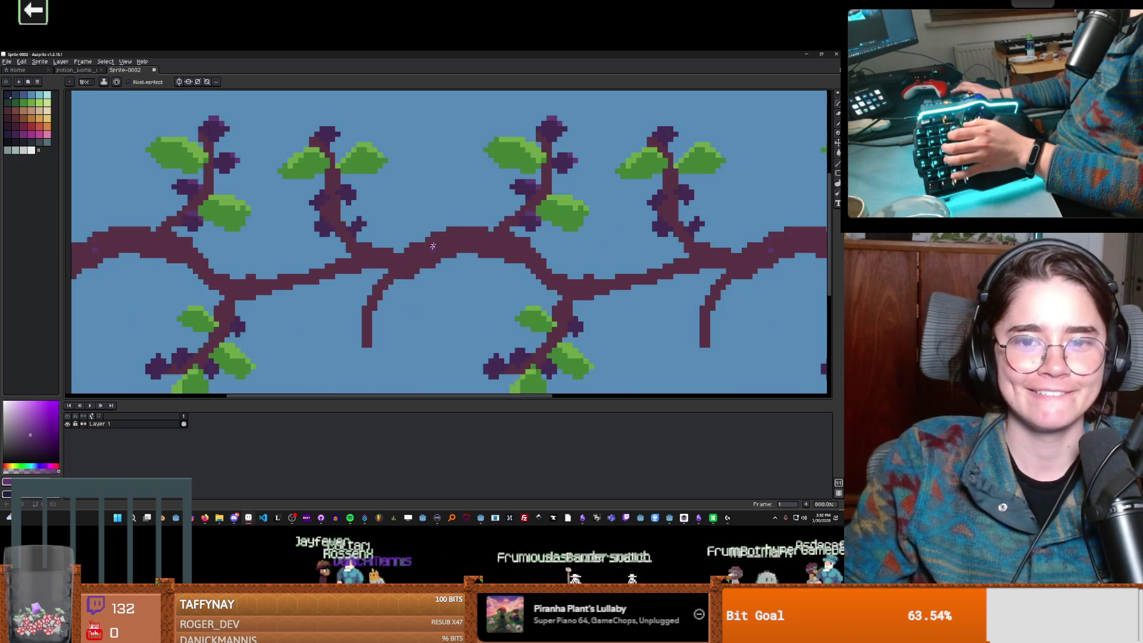
{"action": "scroll", "coordinate": [469, 228], "scroll_direction": "up", "scroll_amount": 1}
{"action": "left_click_drag", "start_coordinate": [469, 228], "coordinate": [352, 231]}
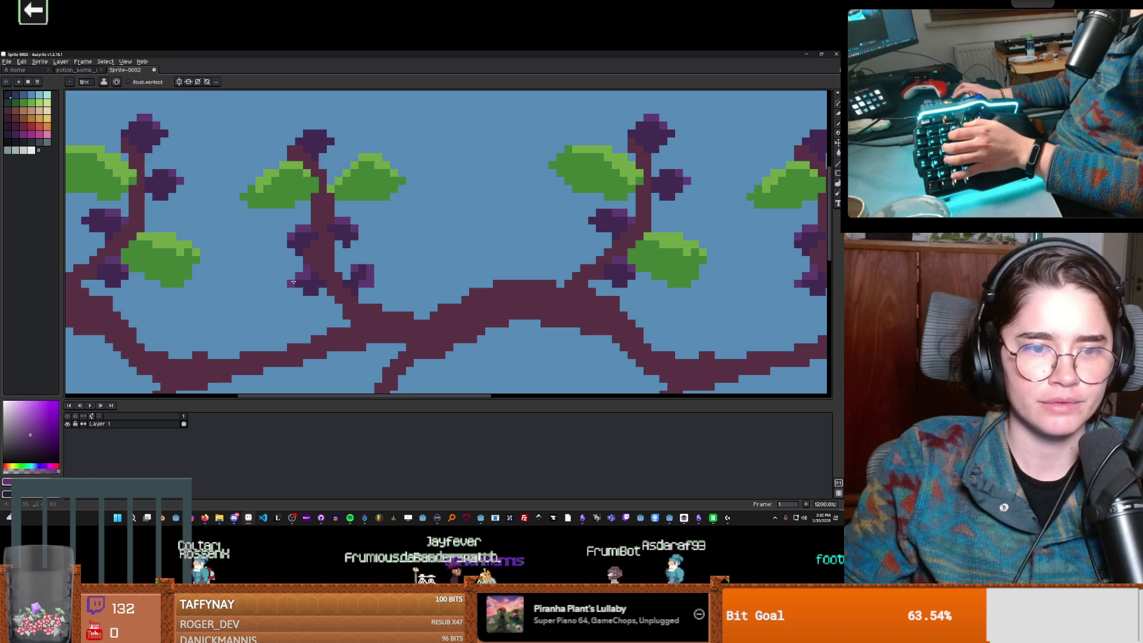
{"action": "left_click_drag", "start_coordinate": [313, 148], "coordinate": [347, 245]}
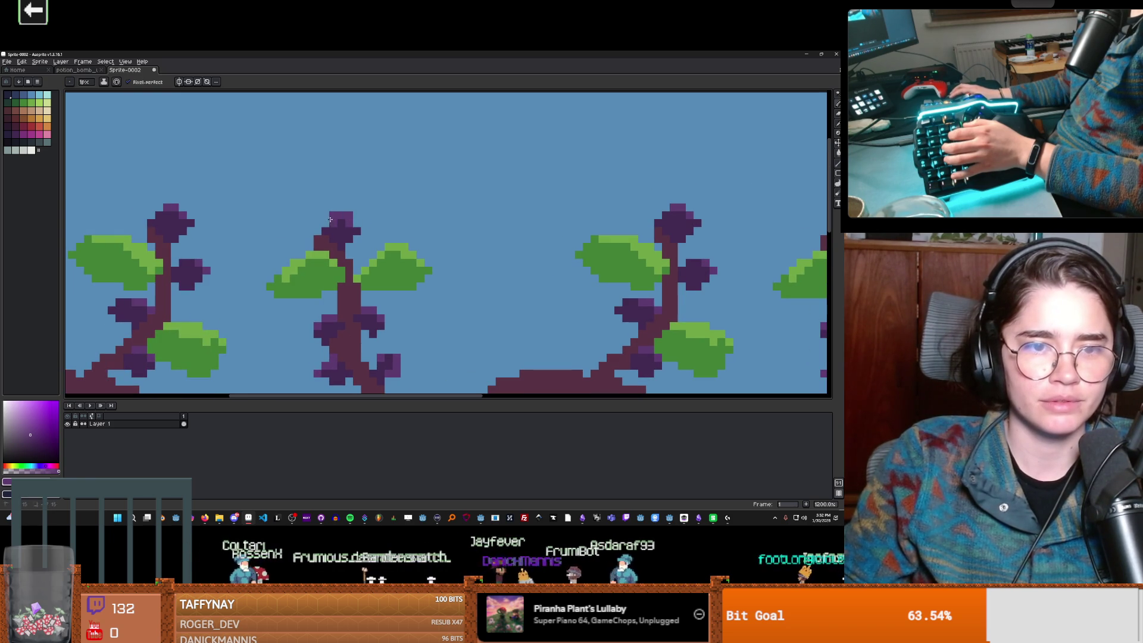
{"action": "left_click", "coordinate": [351, 215], "text": "alt"}
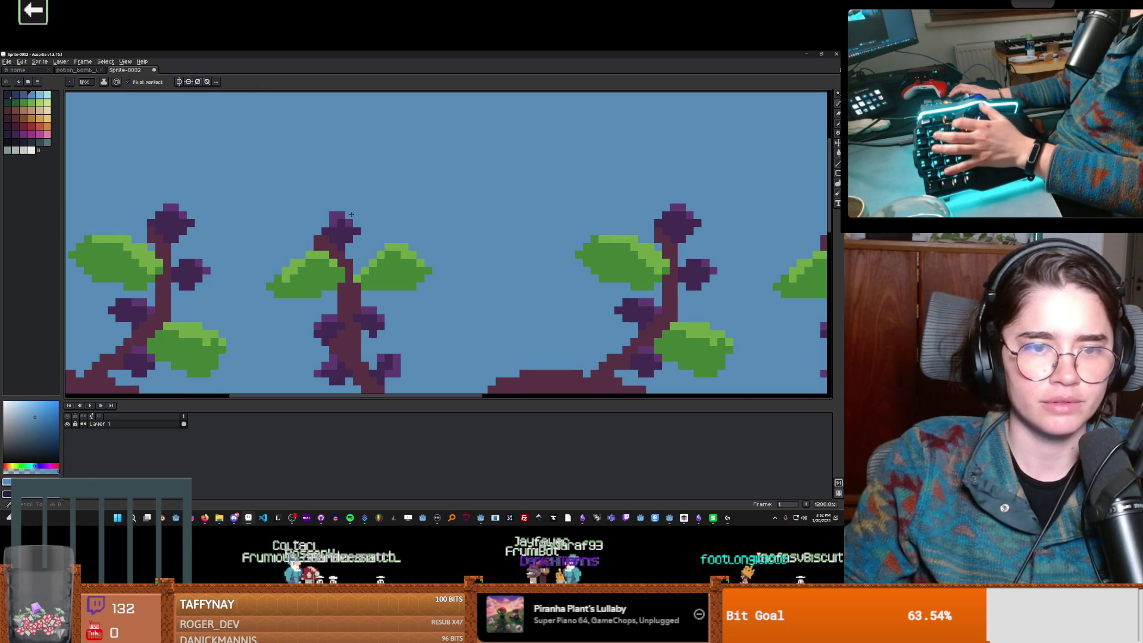
{"action": "scroll", "coordinate": [340, 221], "scroll_direction": "down", "scroll_amount": 4}
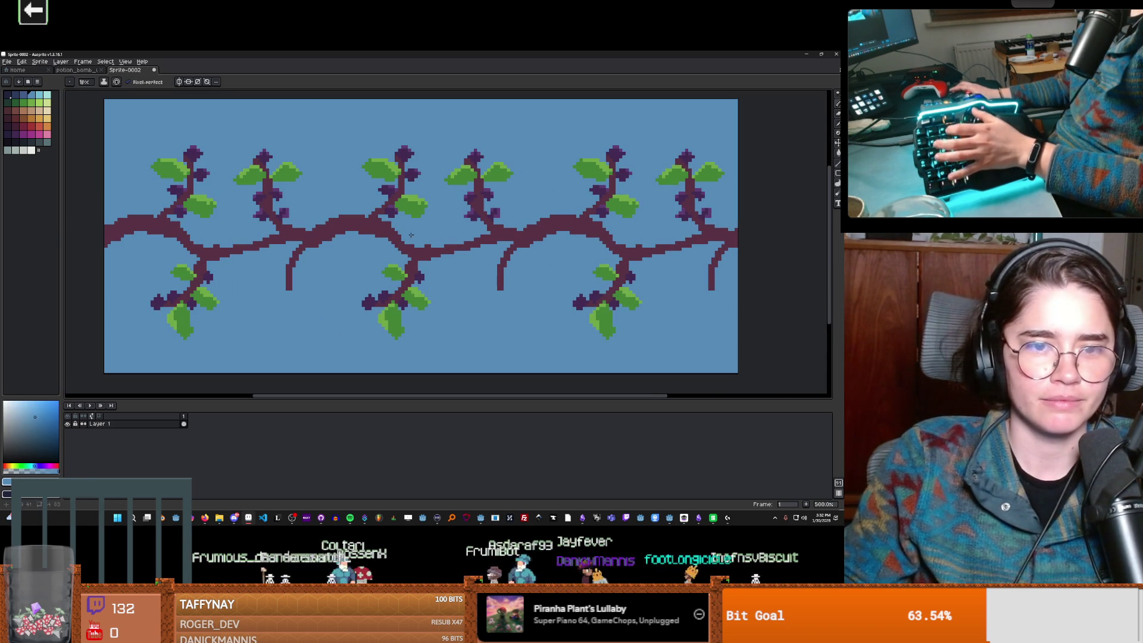
Start saving the vine sprite with Ctrl+S, then dismiss the dialog without saving.
{"action": "key", "text": "ctrl+s"}
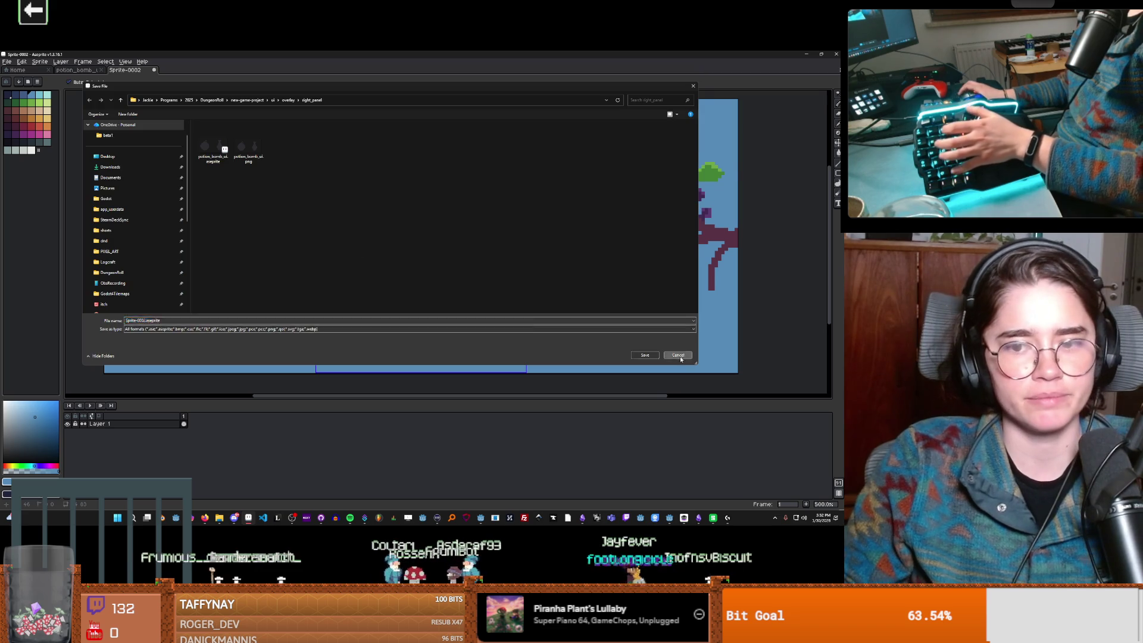
{"action": "key", "text": "Escape"}
{"action": "scroll", "coordinate": [367, 219], "scroll_direction": "down", "scroll_amount": 2}
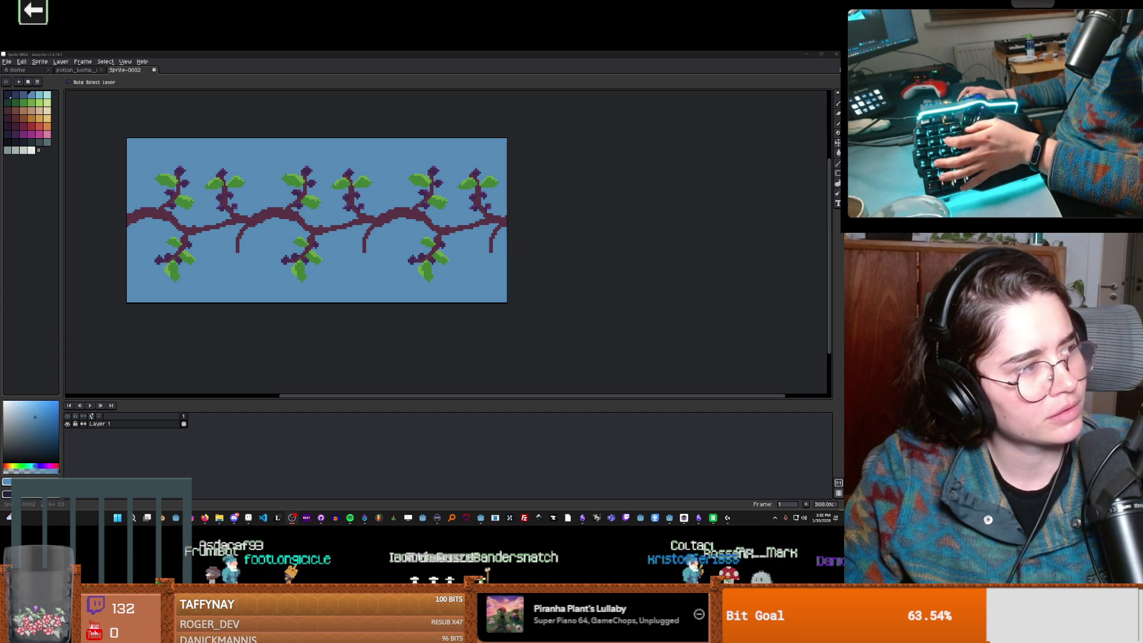
Pick the berry purple with the pencil, then select the whole vine tile with Ctrl+A.
{"action": "key", "text": "b"}
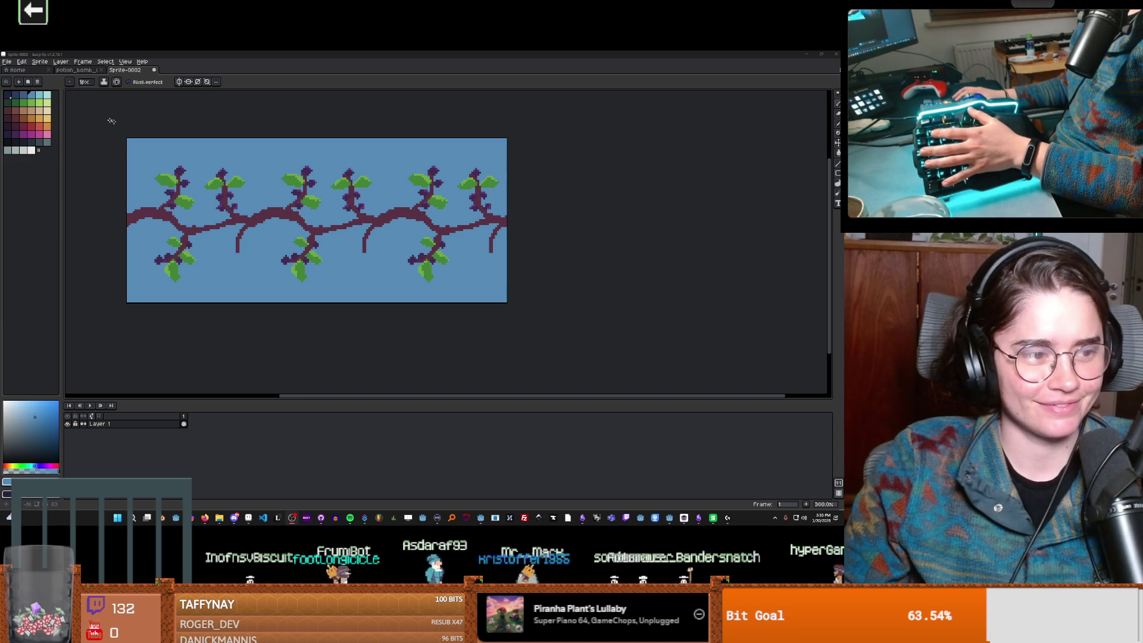
{"action": "scroll", "coordinate": [164, 190], "scroll_direction": "down", "scroll_amount": 1}
{"action": "scroll", "coordinate": [422, 214], "scroll_direction": "up", "scroll_amount": 3}
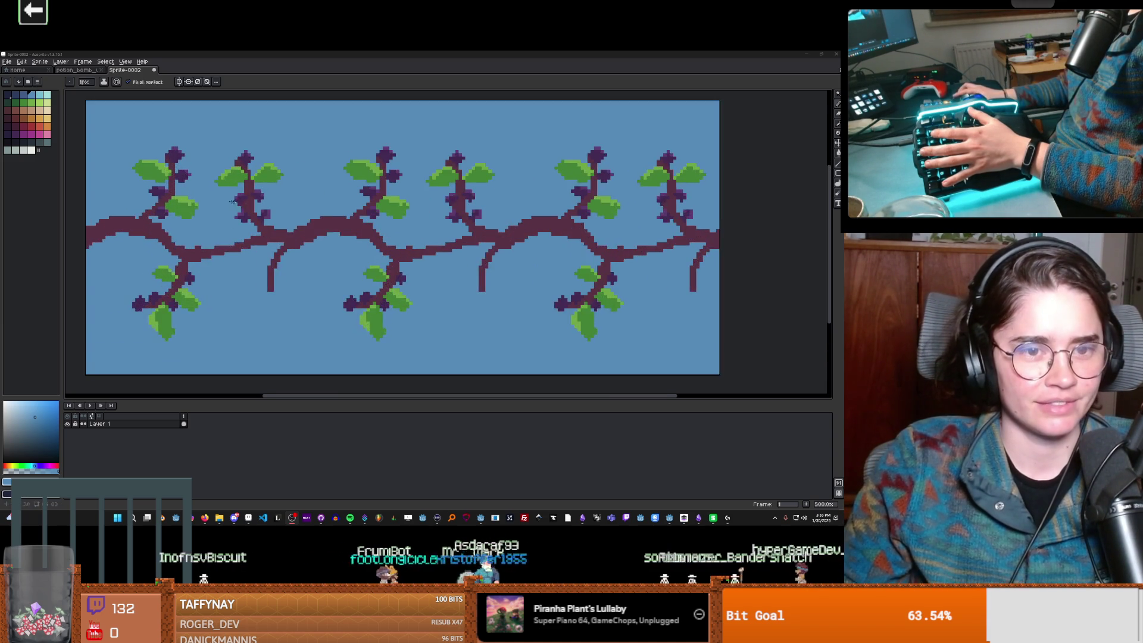
{"action": "scroll", "coordinate": [422, 215], "scroll_direction": "up", "scroll_amount": 1}
{"action": "scroll", "coordinate": [422, 215], "scroll_direction": "up", "scroll_amount": 1}
{"action": "scroll", "coordinate": [423, 214], "scroll_direction": "down", "scroll_amount": 4}
{"action": "scroll", "coordinate": [434, 212], "scroll_direction": "up", "scroll_amount": 2}
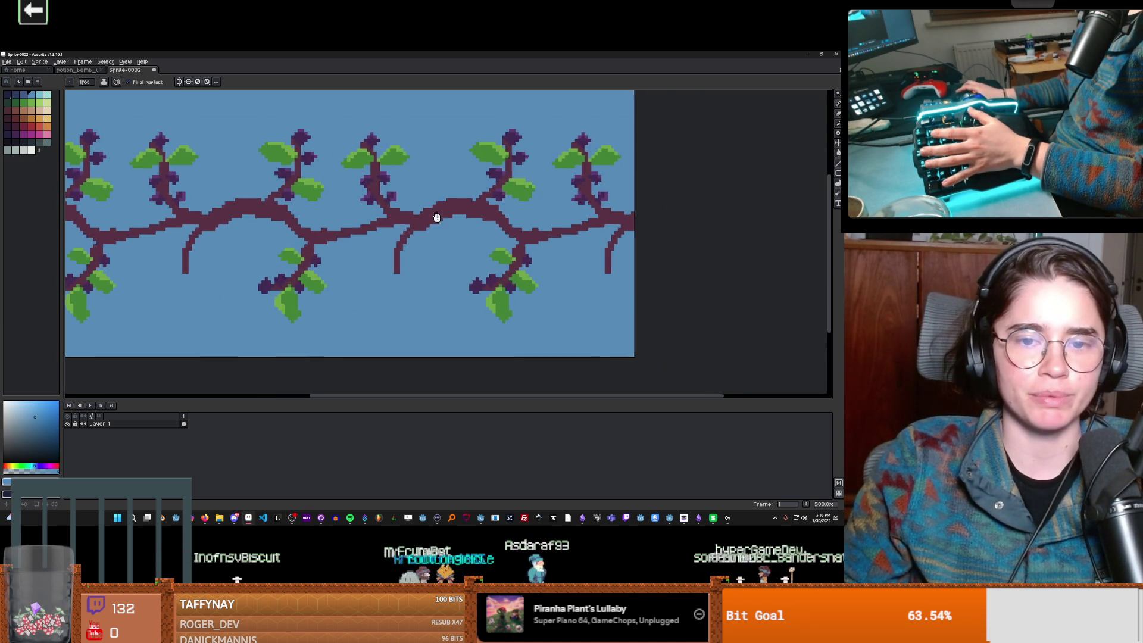
{"action": "scroll", "coordinate": [205, 269], "scroll_direction": "up", "scroll_amount": 2}
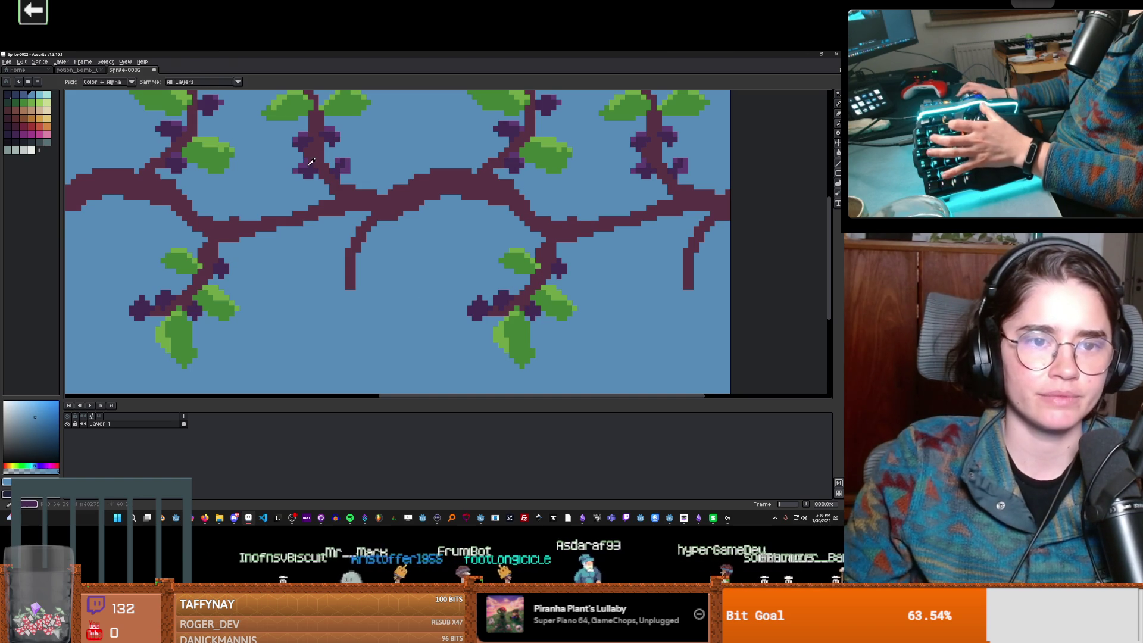
{"action": "left_click", "coordinate": [214, 269], "text": "alt"}
{"action": "scroll", "coordinate": [148, 280], "scroll_direction": "up", "scroll_amount": 1}
{"action": "scroll", "coordinate": [147, 281], "scroll_direction": "up", "scroll_amount": 1}
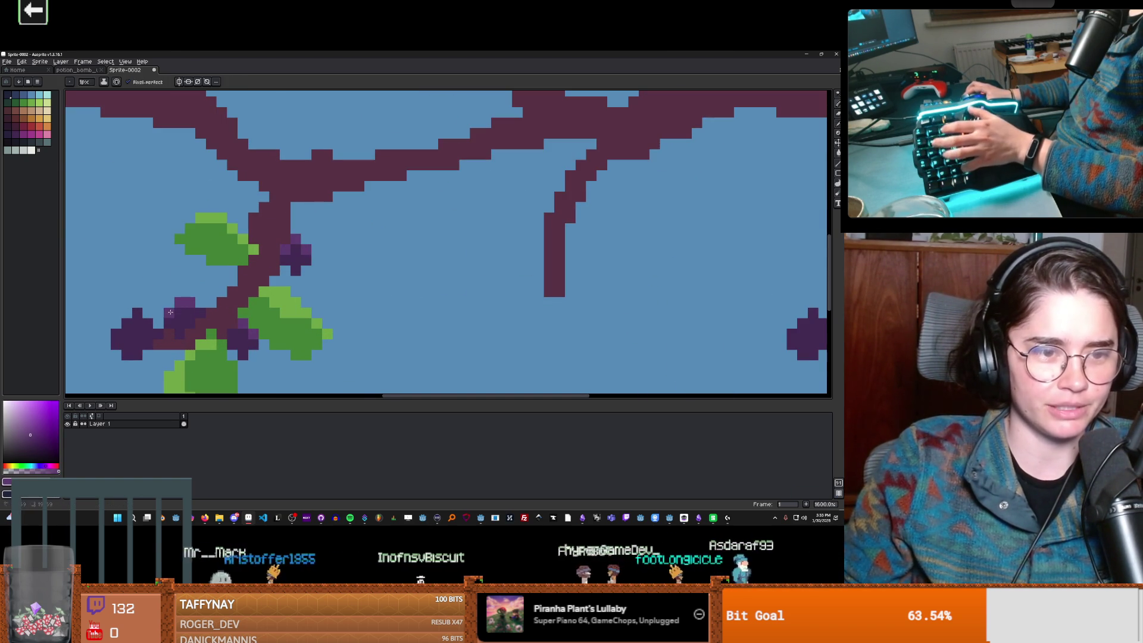
{"action": "scroll", "coordinate": [115, 335], "scroll_direction": "down", "scroll_amount": 5}
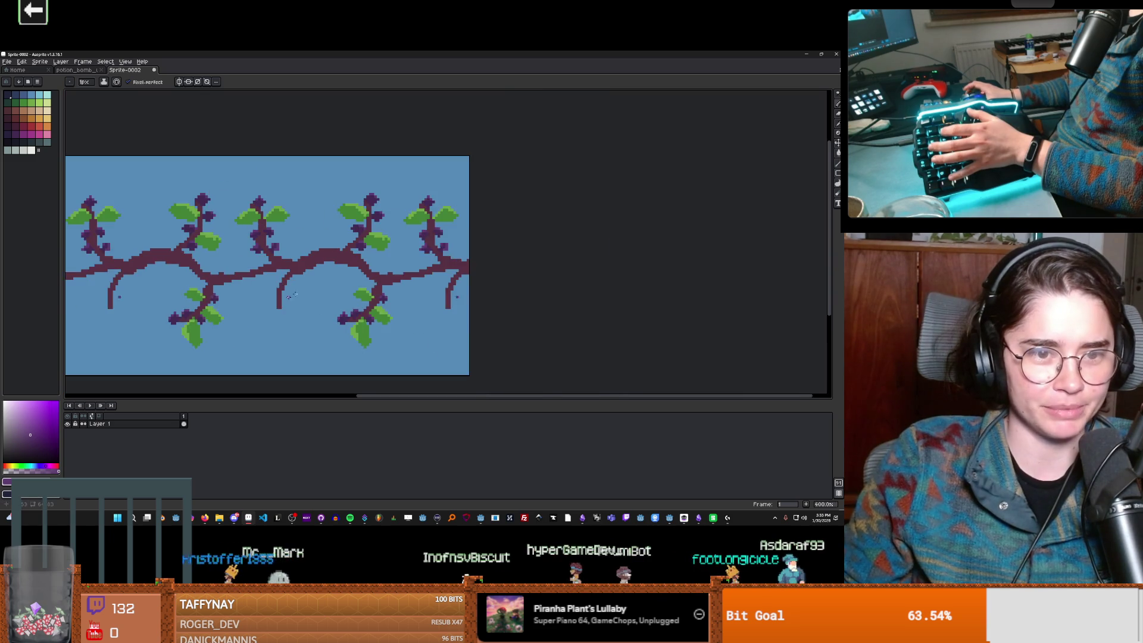
{"action": "scroll", "coordinate": [223, 294], "scroll_direction": "up", "scroll_amount": 2}
{"action": "scroll", "coordinate": [322, 259], "scroll_direction": "down", "scroll_amount": 2}
{"action": "scroll", "coordinate": [415, 224], "scroll_direction": "up", "scroll_amount": 1}
{"action": "key", "text": "ctrl+a"}
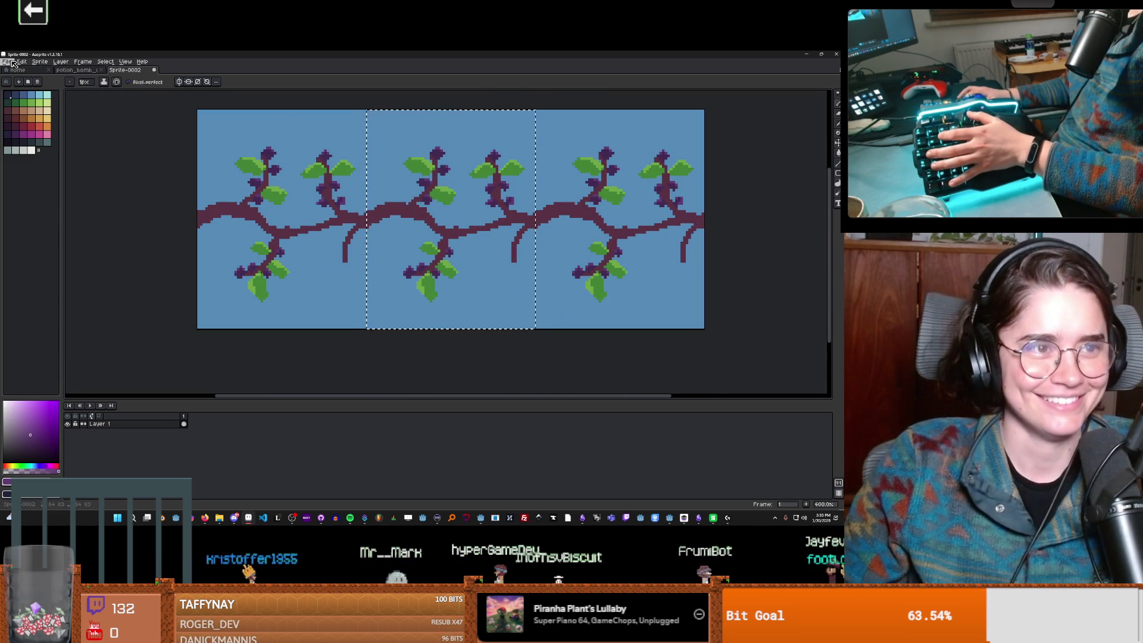
Check the canvas size, then create a new wide, thin sprite for the strip.
{"action": "left_click", "coordinate": [7, 61]}
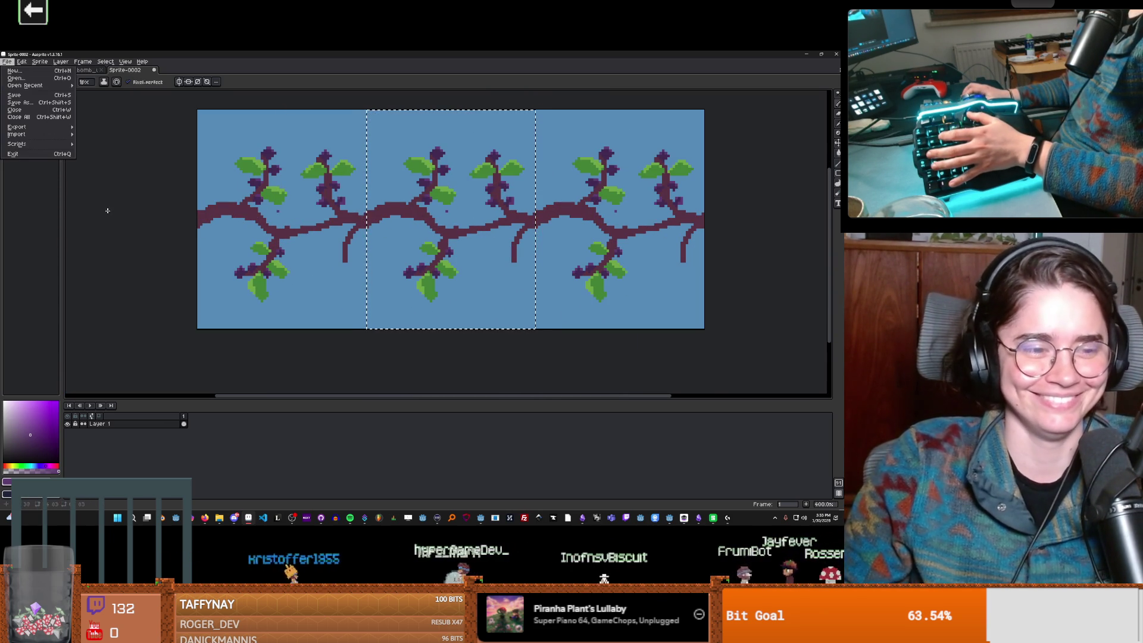
{"action": "key", "text": "Escape"}
{"action": "key", "text": "ctrl+alt+c"}
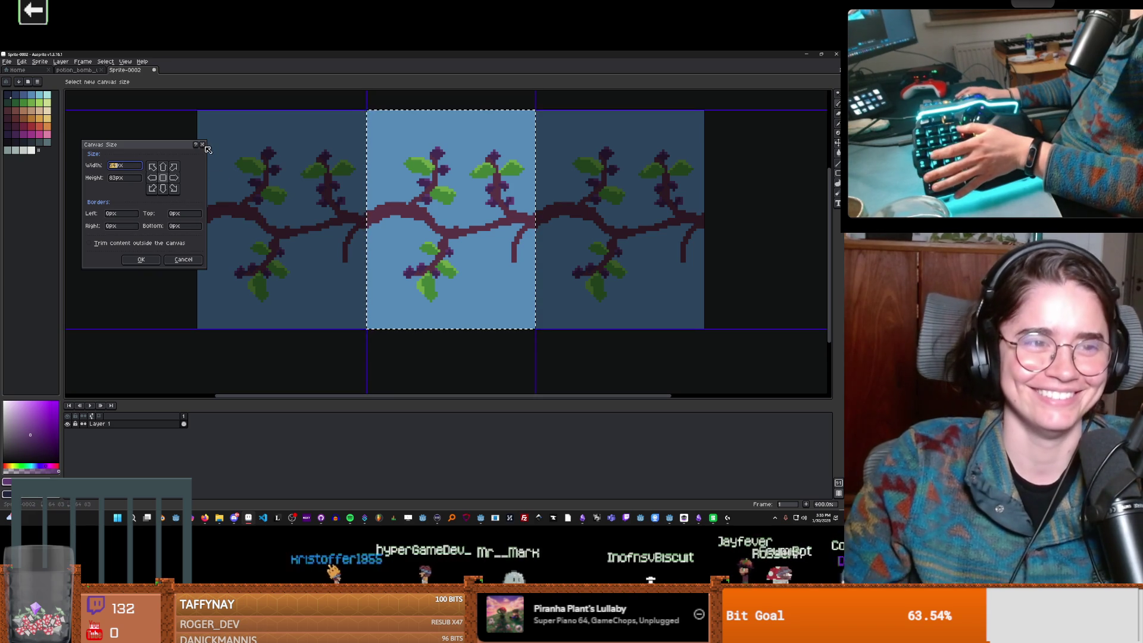
{"action": "left_click", "coordinate": [204, 145]}
{"action": "left_click", "coordinate": [8, 61]}
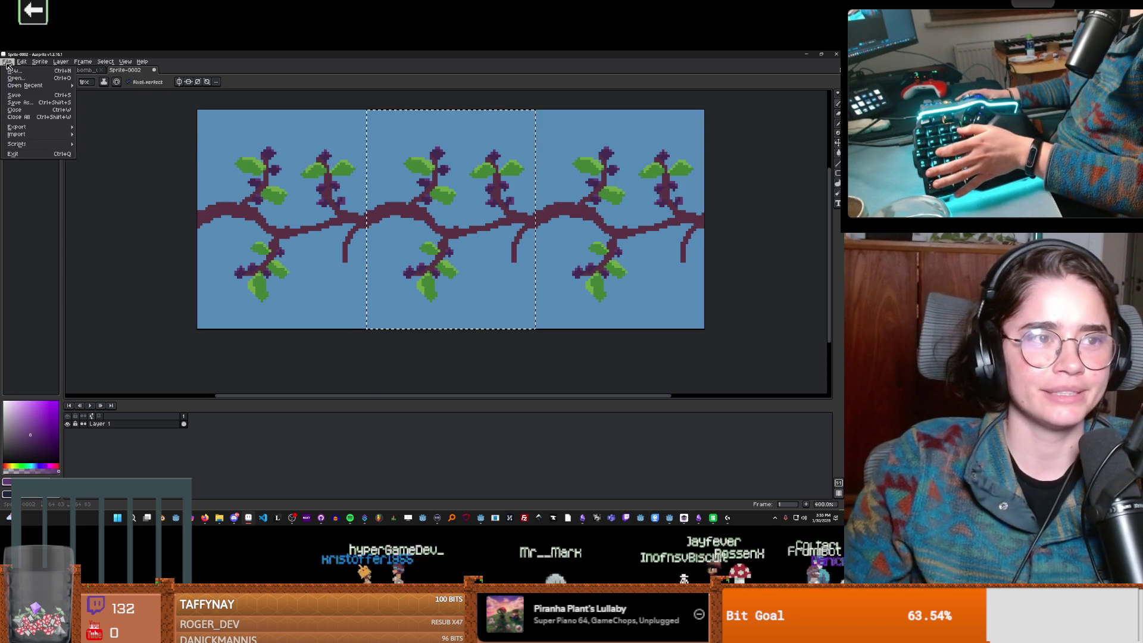
{"action": "left_click", "coordinate": [36, 71]}
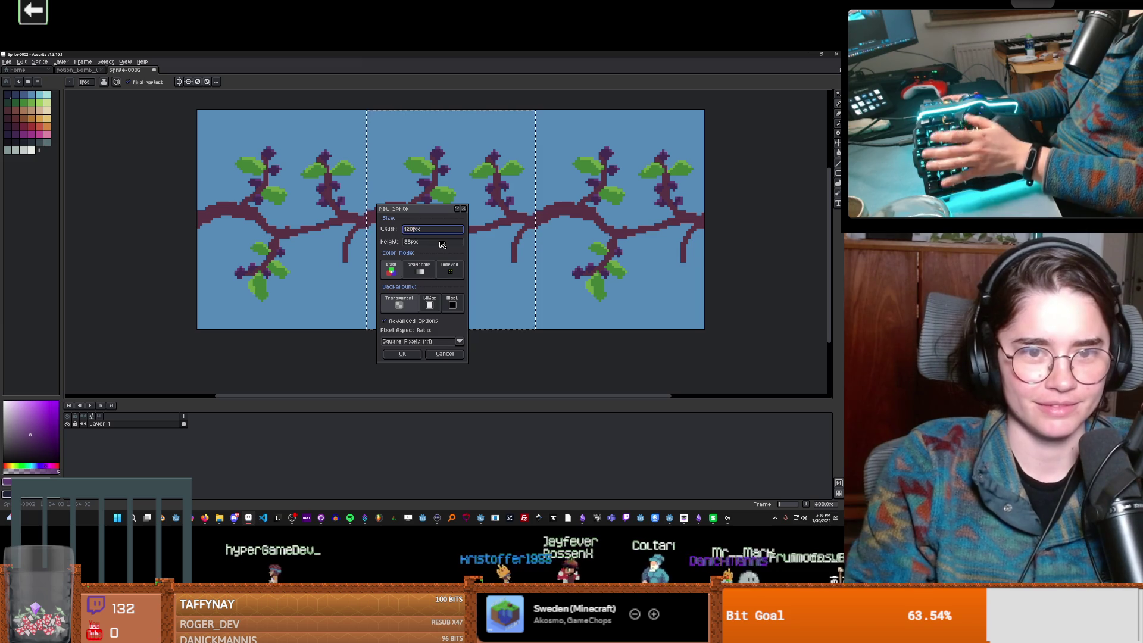
{"action": "key", "text": "Tab"}
{"action": "type", "text": "8"}
{"action": "key", "text": "Return"}
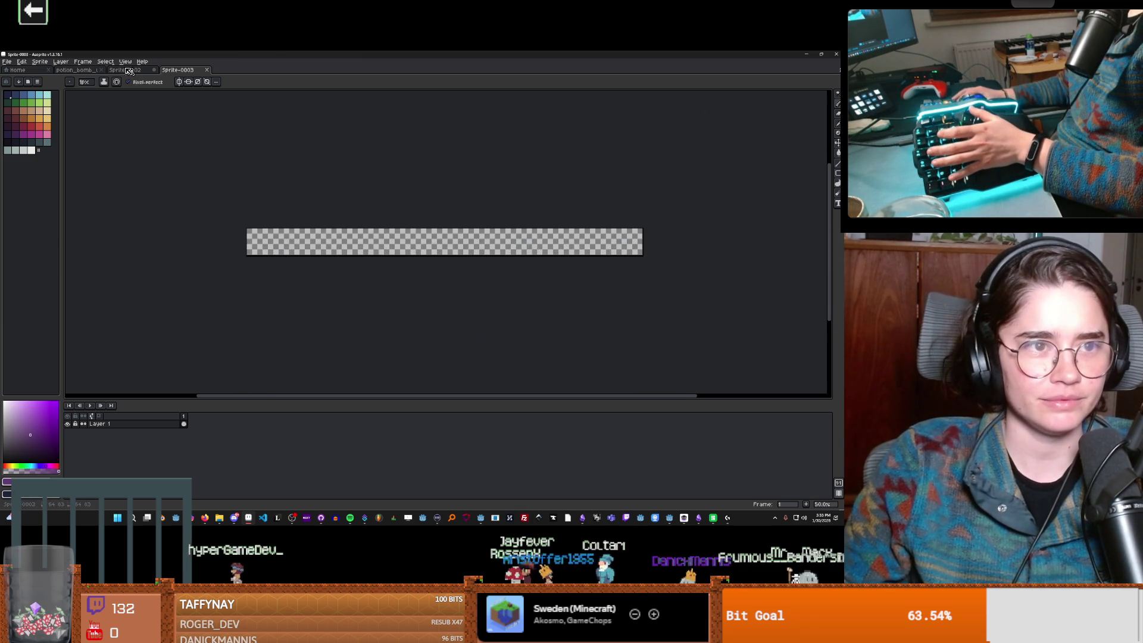
Copy the vine tile into the strip, make it a brush, and paint it end to end.
{"action": "left_click", "coordinate": [134, 70]}
{"action": "key", "text": "ctrl+c"}
{"action": "key", "text": "ctrl+Tab"}
{"action": "key", "text": "ctrl+v"}
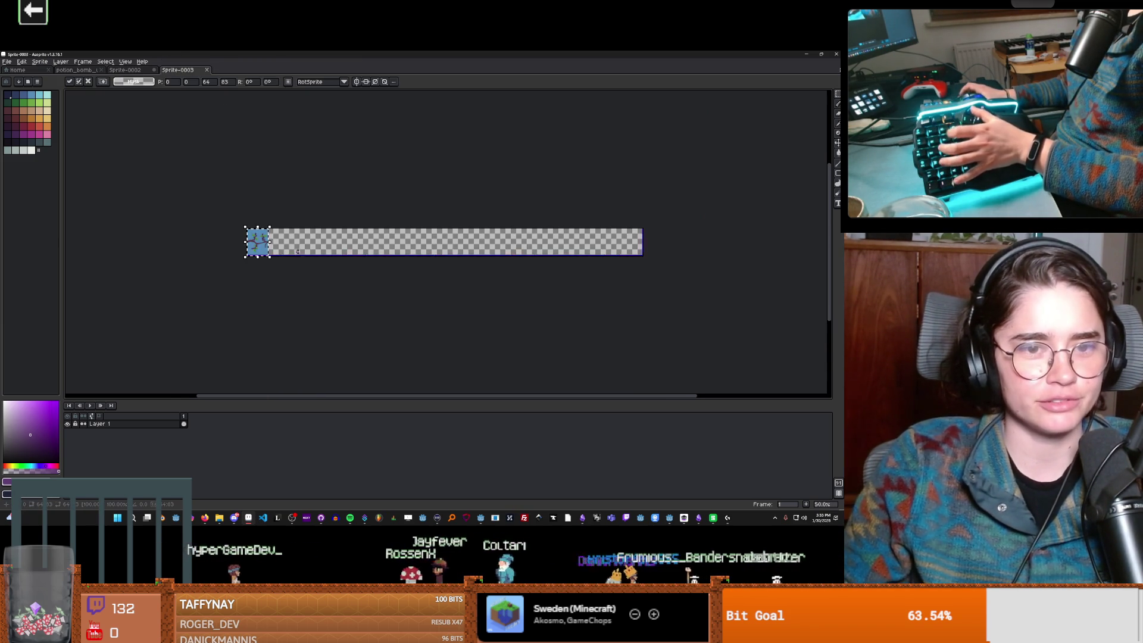
{"action": "scroll", "coordinate": [297, 252], "scroll_direction": "up", "scroll_amount": 4}
{"action": "scroll", "coordinate": [286, 232], "scroll_direction": "down", "scroll_amount": 1}
{"action": "scroll", "coordinate": [276, 208], "scroll_direction": "down", "scroll_amount": 1}
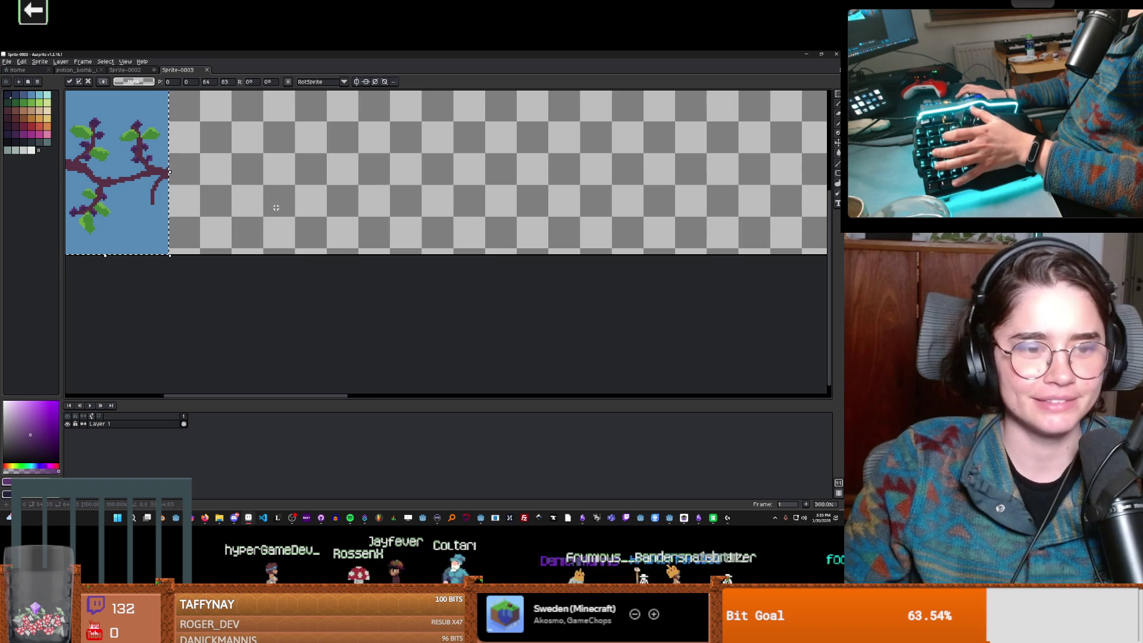
{"action": "key", "text": "ctrl+b"}
{"action": "scroll", "coordinate": [276, 207], "scroll_direction": "down", "scroll_amount": 2}
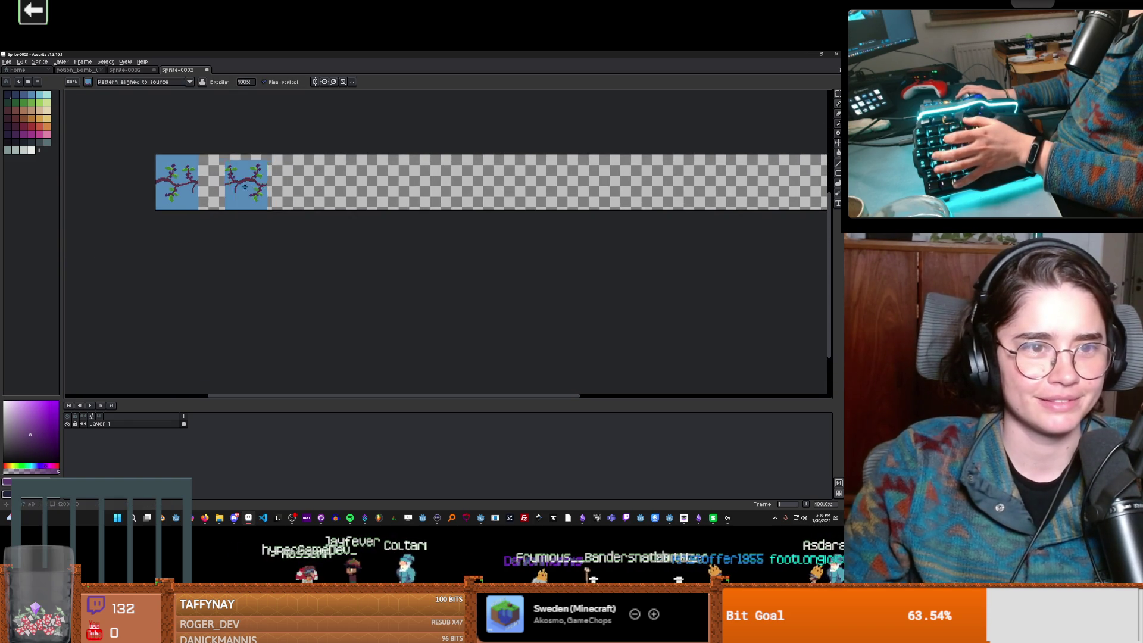
{"action": "left_click_drag", "start_coordinate": [214, 179], "coordinate": [694, 180]}
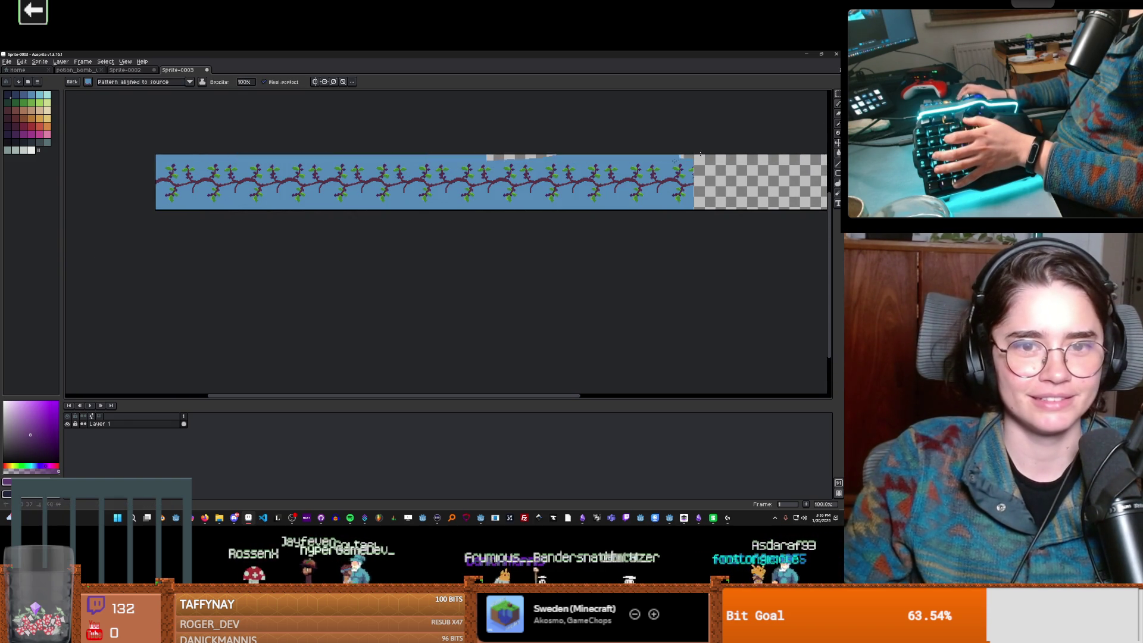
{"action": "scroll", "coordinate": [467, 149], "scroll_direction": "right", "scroll_amount": 2}
{"action": "left_click_drag", "start_coordinate": [468, 150], "coordinate": [706, 157]}
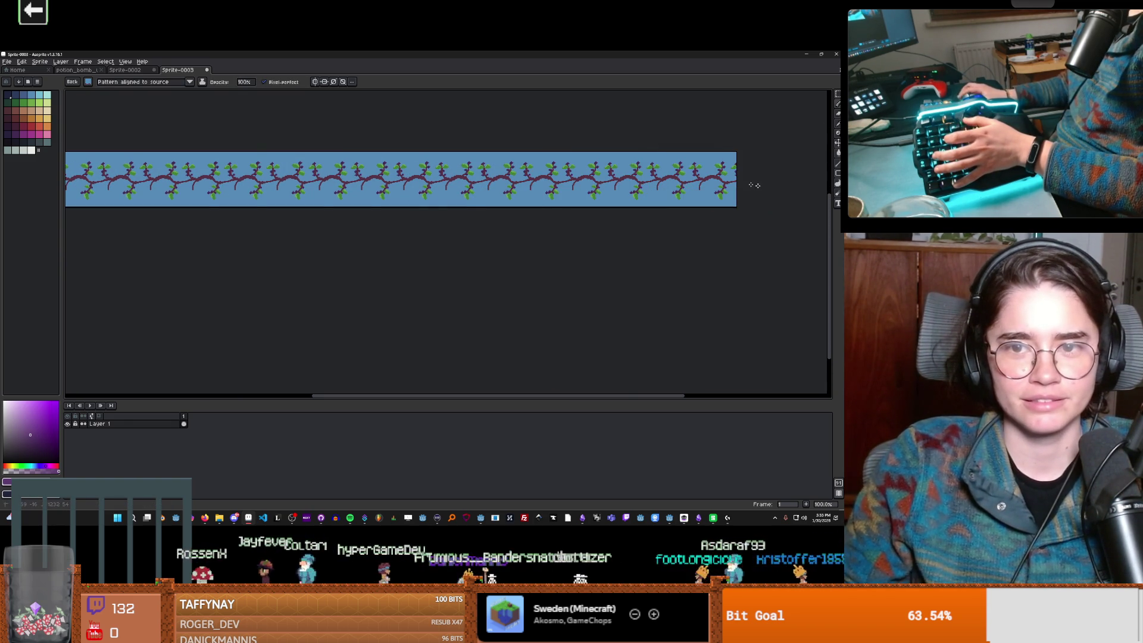
{"action": "scroll", "coordinate": [705, 157], "scroll_direction": "left", "scroll_amount": 3}
{"action": "left_click", "coordinate": [14, 63]}
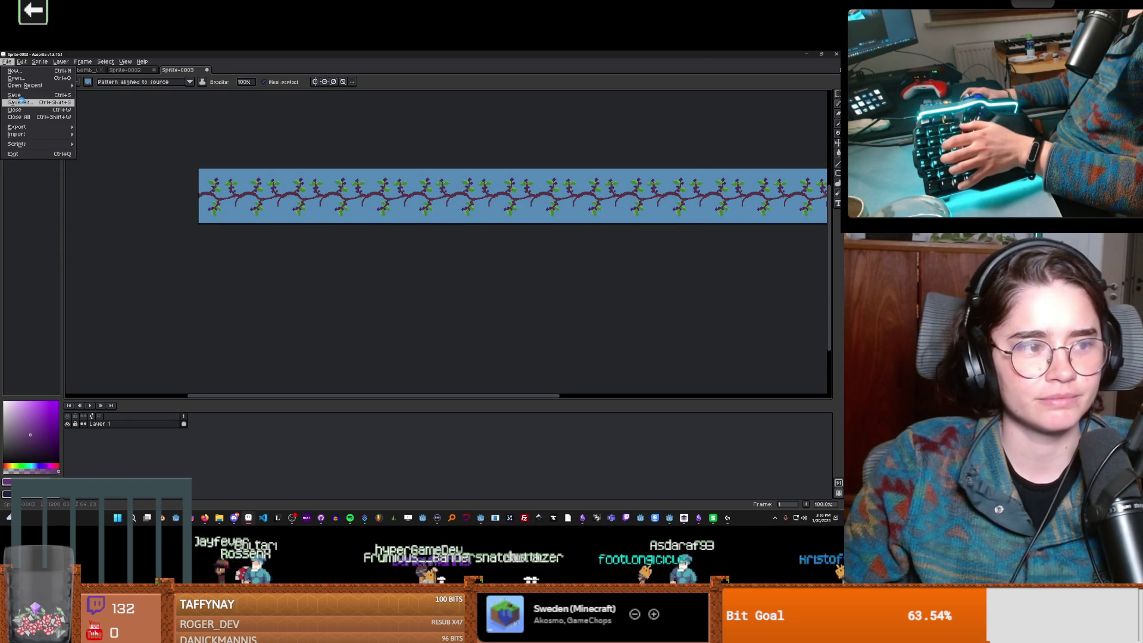
Save the vine strip as a new image file in the Downloads folder.
{"action": "left_click", "coordinate": [25, 102]}
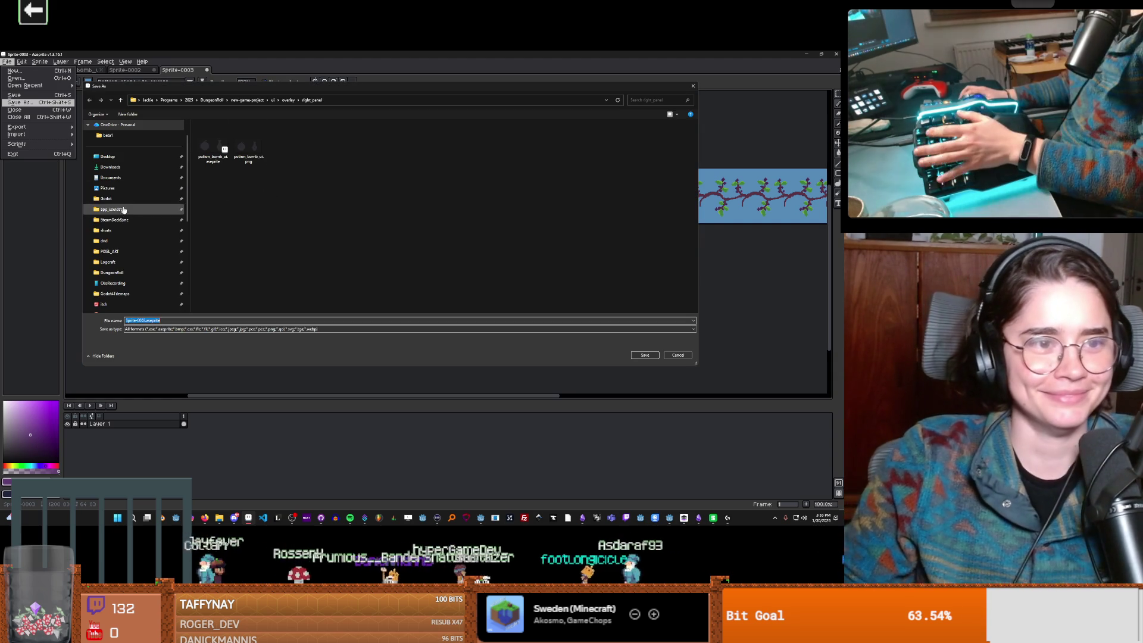
{"action": "left_click", "coordinate": [110, 166]}
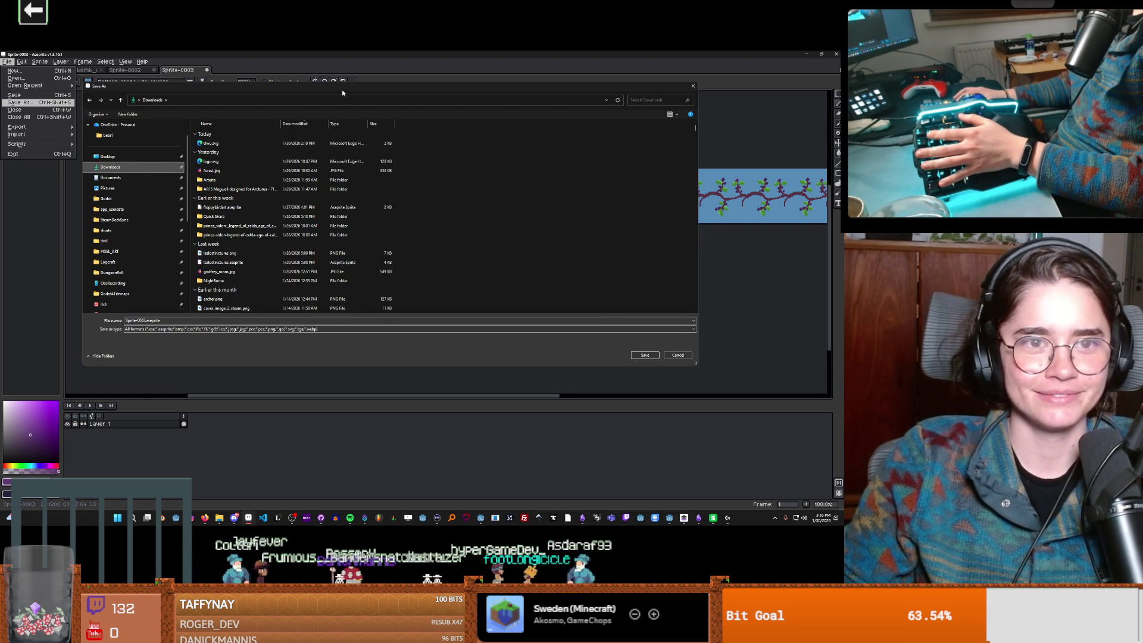
{"action": "key", "text": "Return"}
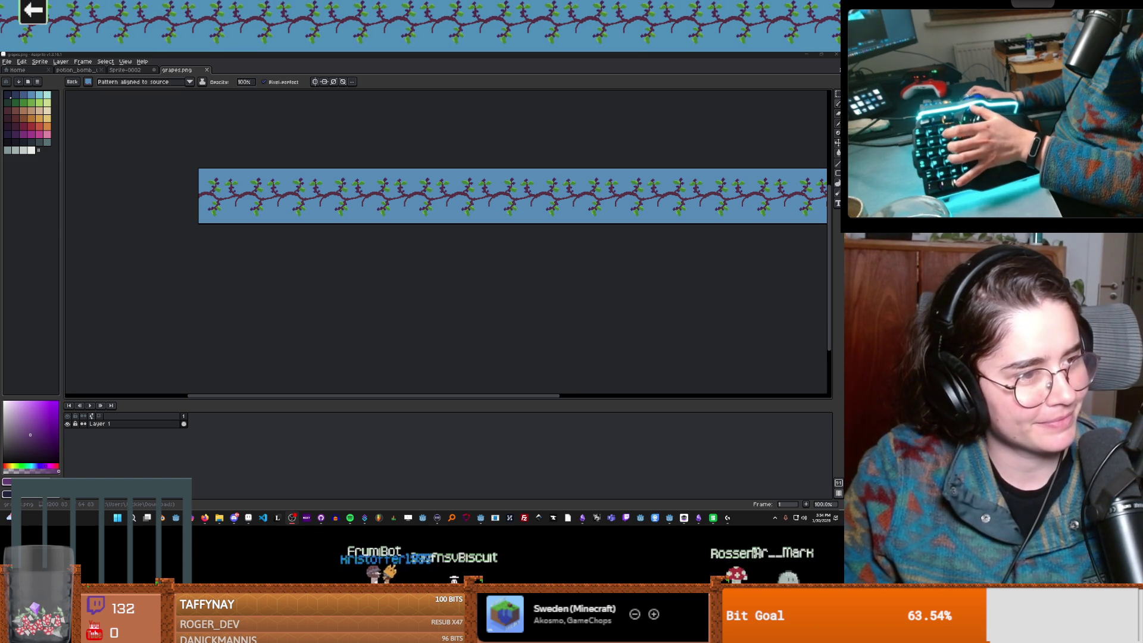
Save the CharacterOverlay scene in Godot and bring up the character_overlay.gd script.
{"action": "key", "text": "alt+Tab"}
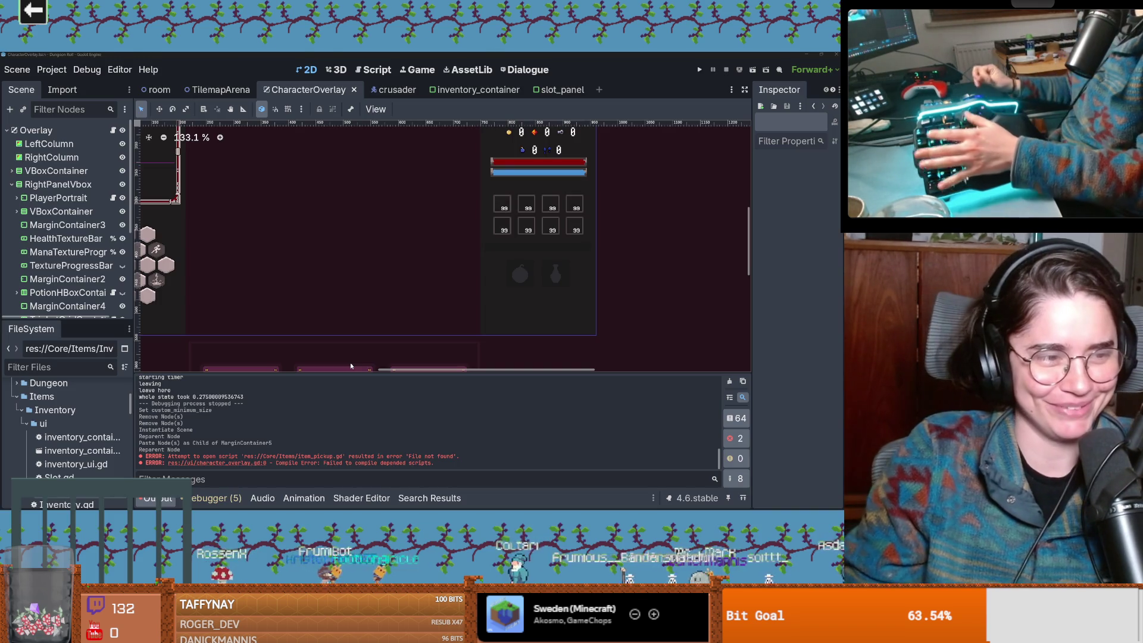
{"action": "key", "text": "ctrl+s"}
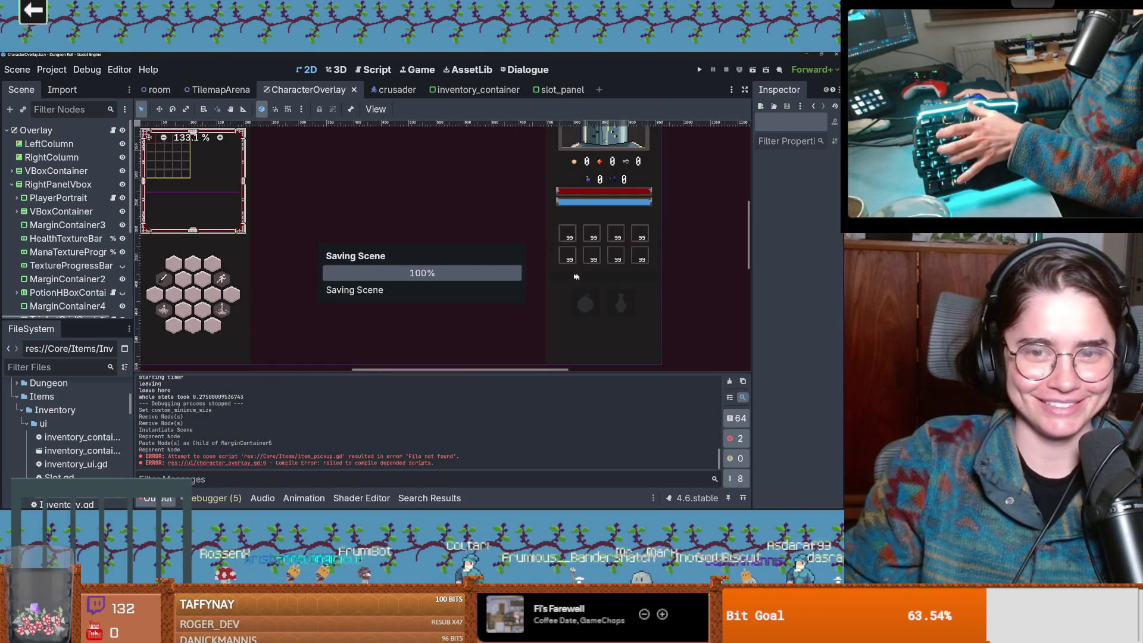
{"action": "scroll", "coordinate": [602, 260], "scroll_direction": "up", "scroll_amount": 4}
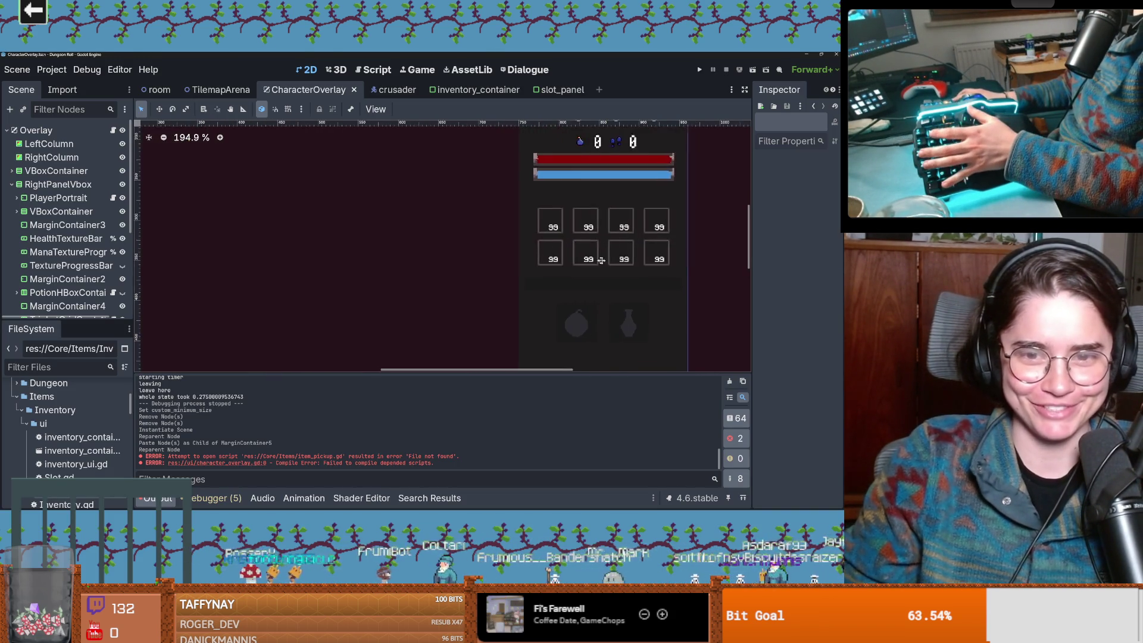
{"action": "left_click", "coordinate": [13, 184]}
{"action": "left_click", "coordinate": [115, 131]}
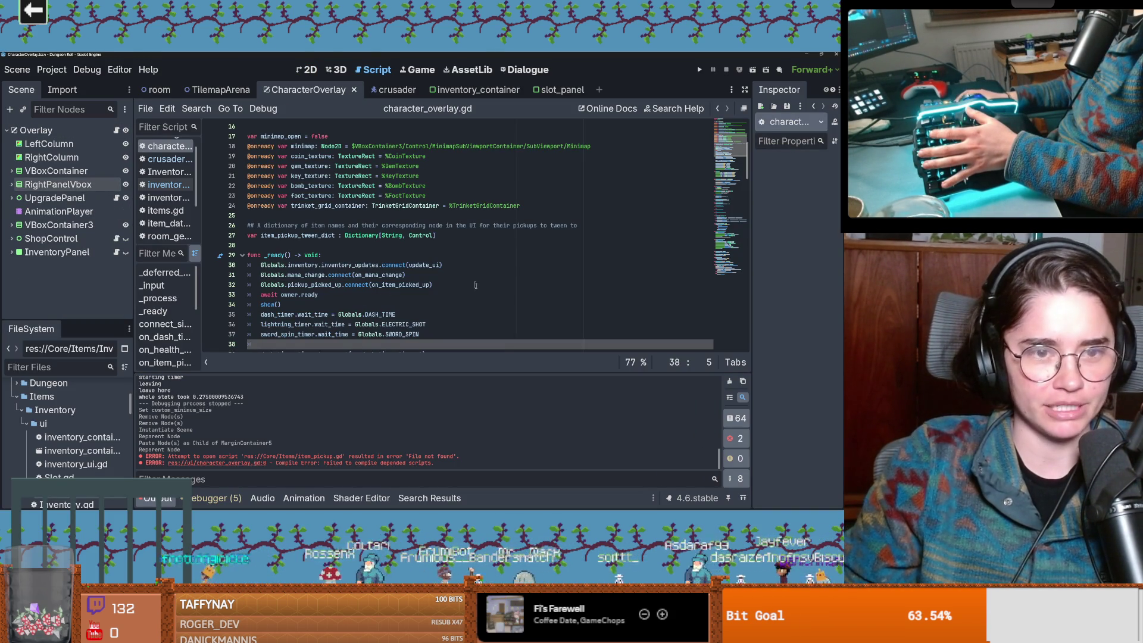
Review lines 29 and 37 of character_overlay.gd, save, and return to Aseprite.
{"action": "left_click", "coordinate": [383, 258]}
{"action": "key", "text": "ctrl+s"}
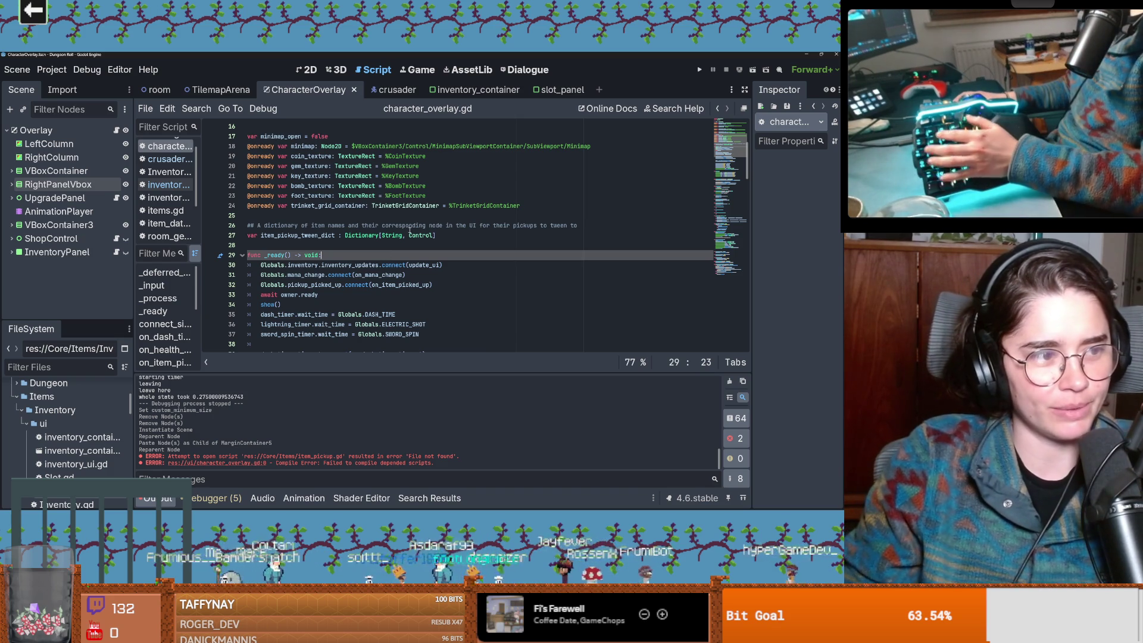
{"action": "scroll", "coordinate": [441, 282], "scroll_direction": "down", "scroll_amount": 1}
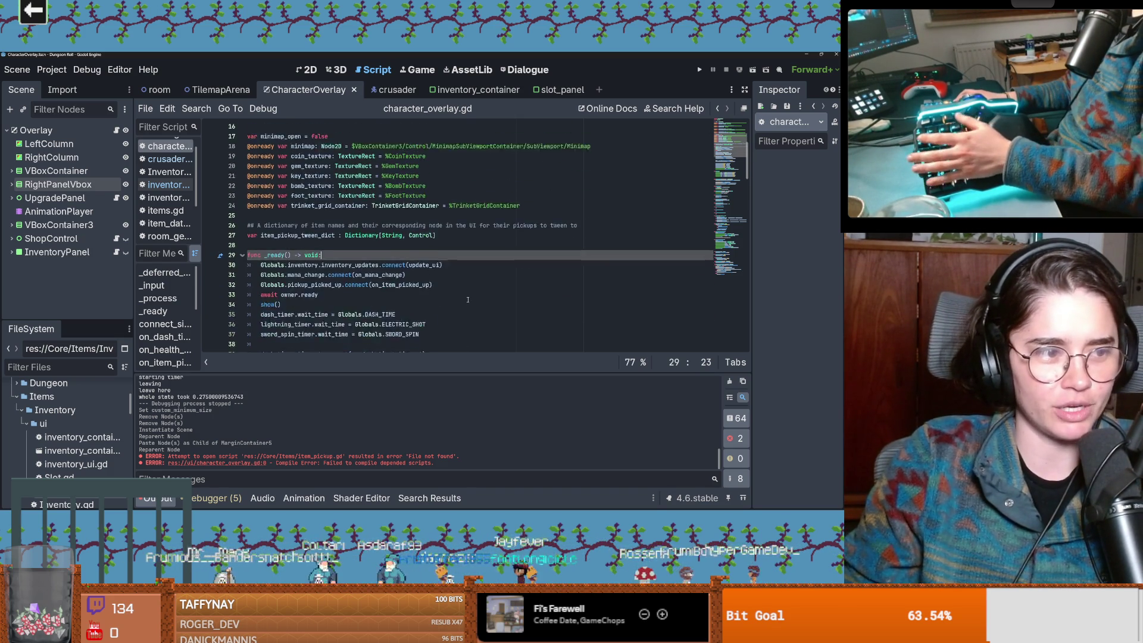
{"action": "scroll", "coordinate": [467, 299], "scroll_direction": "up", "scroll_amount": 1}
{"action": "scroll", "coordinate": [467, 298], "scroll_direction": "down", "scroll_amount": 1}
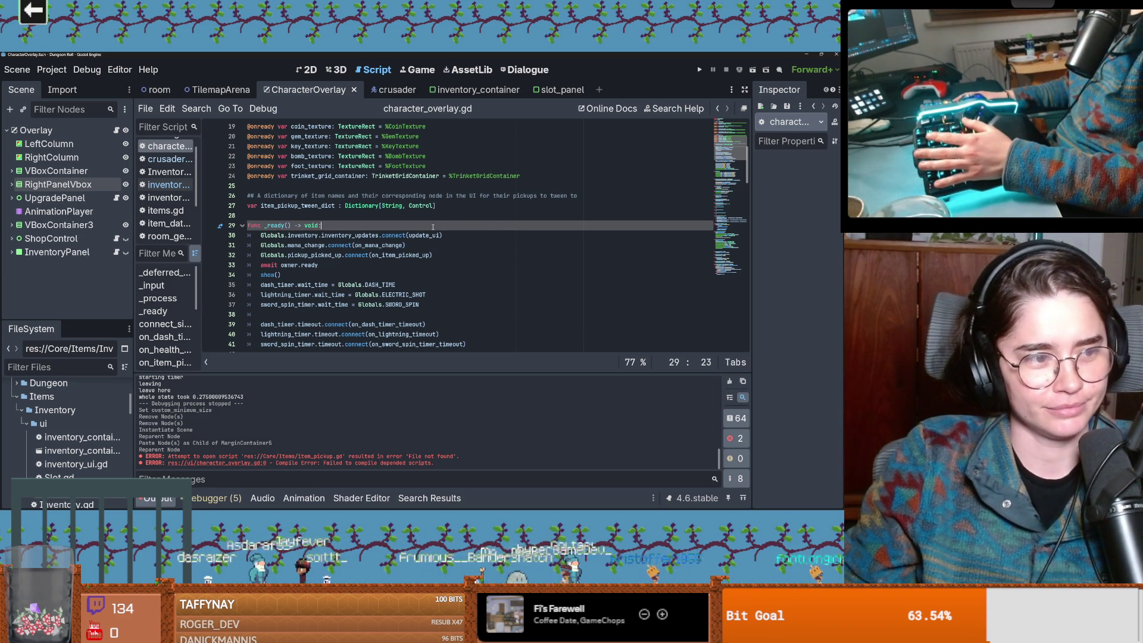
{"action": "left_click", "coordinate": [439, 302]}
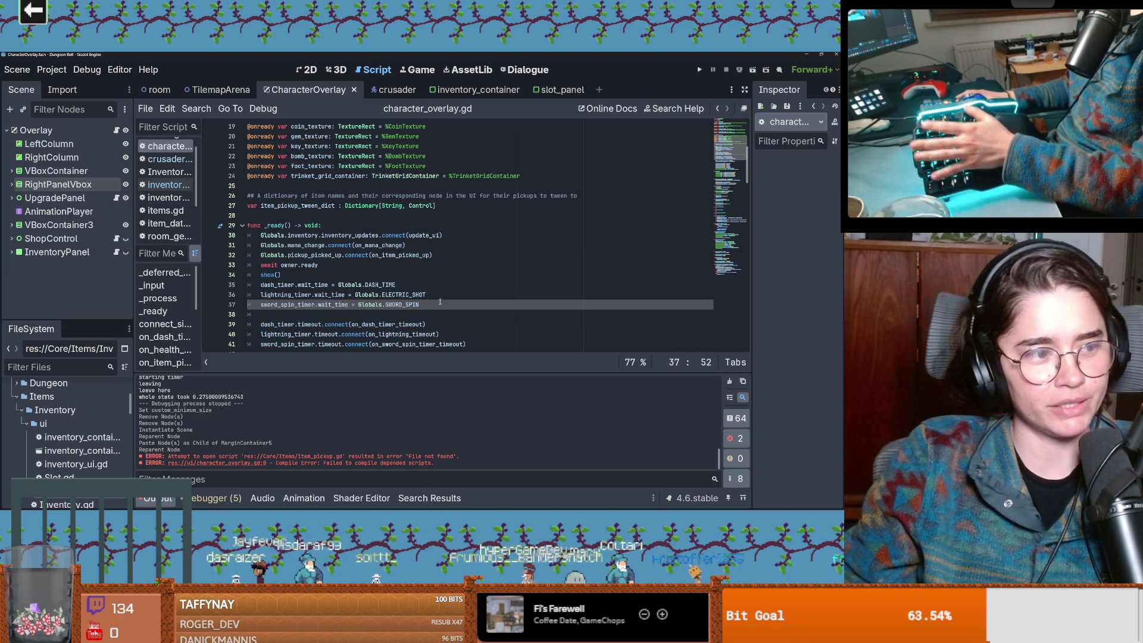
{"action": "key", "text": "alt+Tab"}
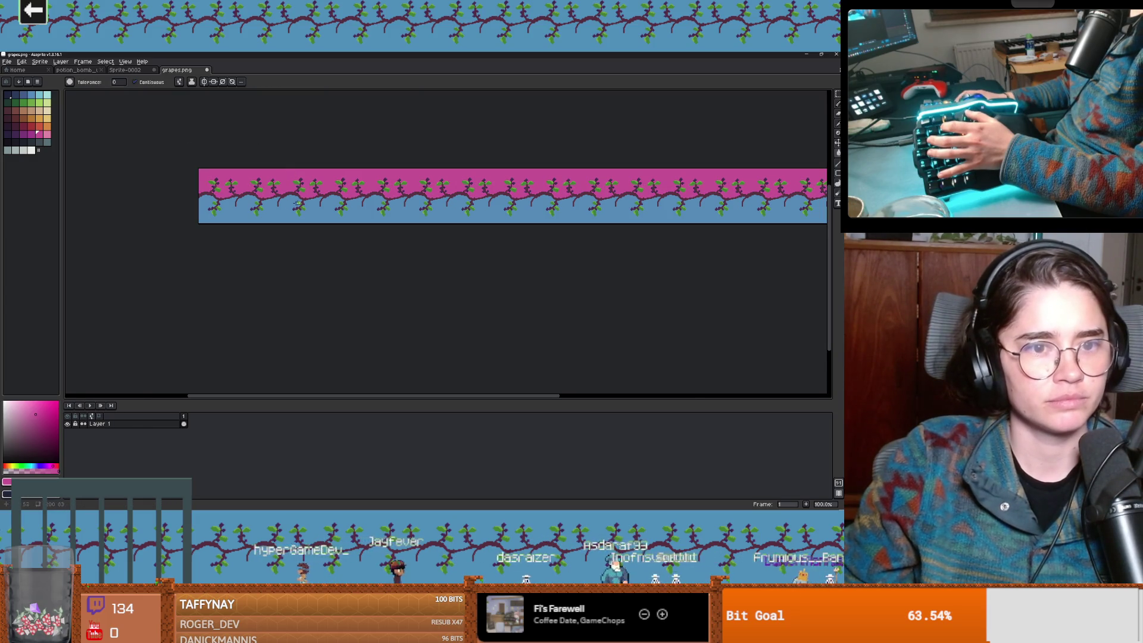
Fill both magenta background bands of the vine strip with orange using the Magic Wand, then return to Godot.
{"action": "key", "text": "w"}
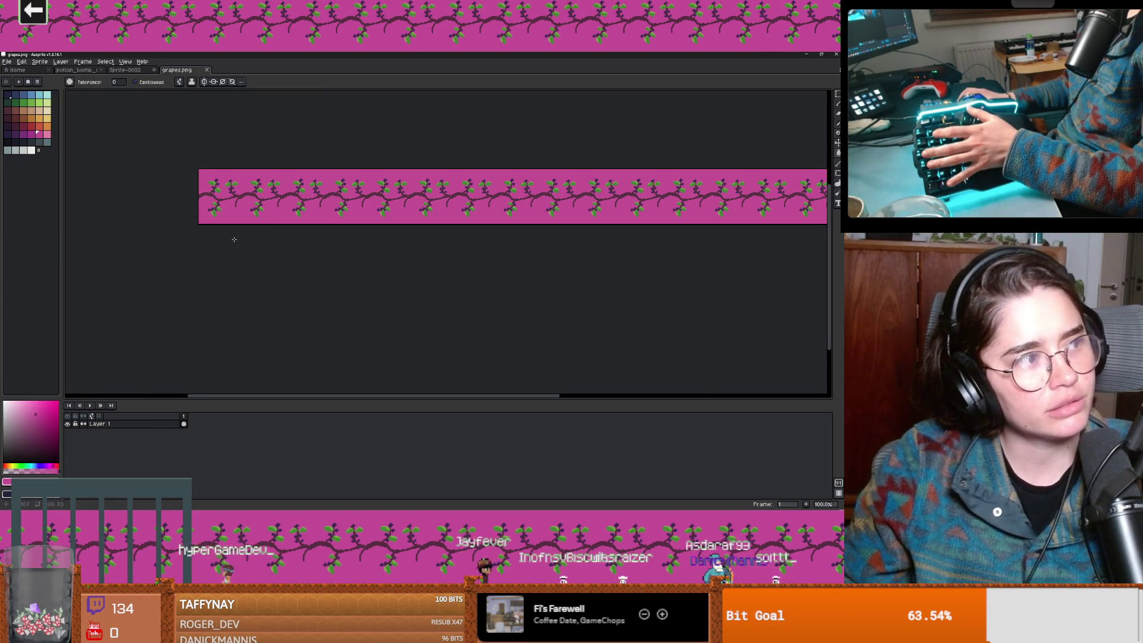
{"action": "left_click", "coordinate": [46, 118]}
{"action": "key", "text": "f"}
{"action": "left_click", "coordinate": [239, 212]}
{"action": "key", "text": "f"}
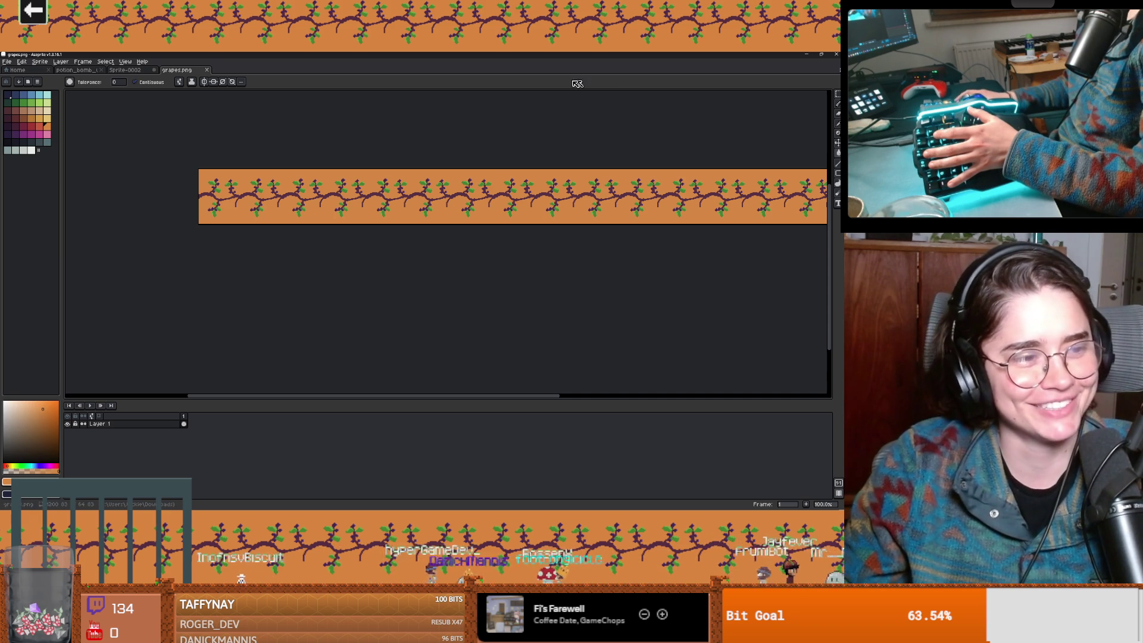
{"action": "key", "text": "alt+Tab"}
{"action": "mouse_move", "coordinate": [284, 334]}
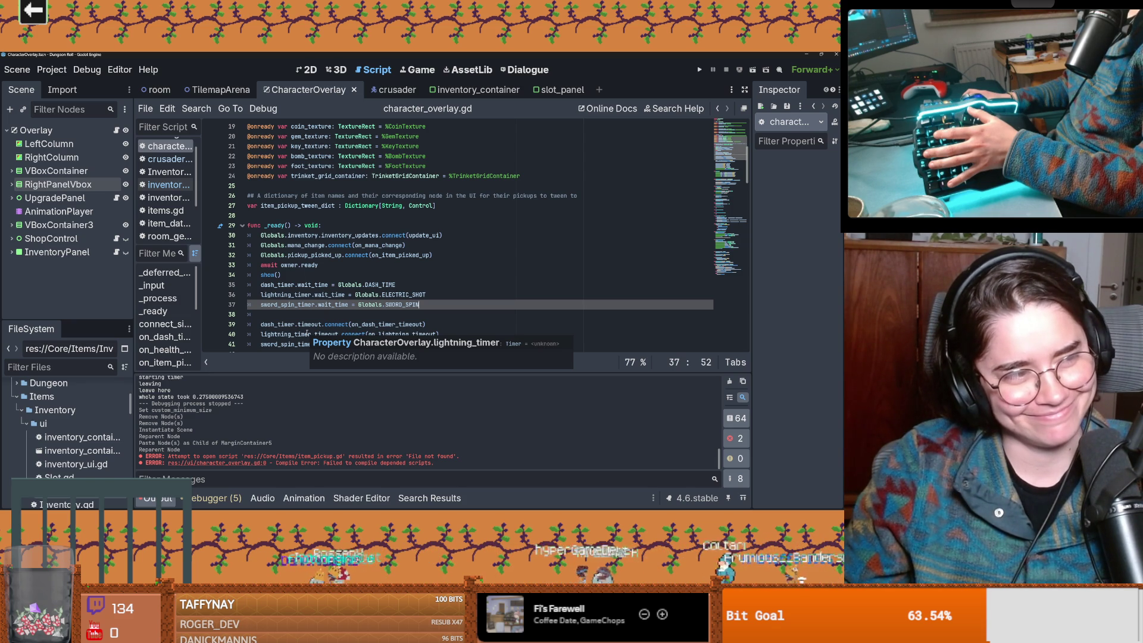
Move the caret around lines 14–16 of character_overlay.gd, saving repeatedly, and widen the left dock.
{"action": "key", "text": "Up"}
{"action": "key", "text": "Up"}
{"action": "key", "text": "Up"}
{"action": "key", "text": "ctrl+s"}
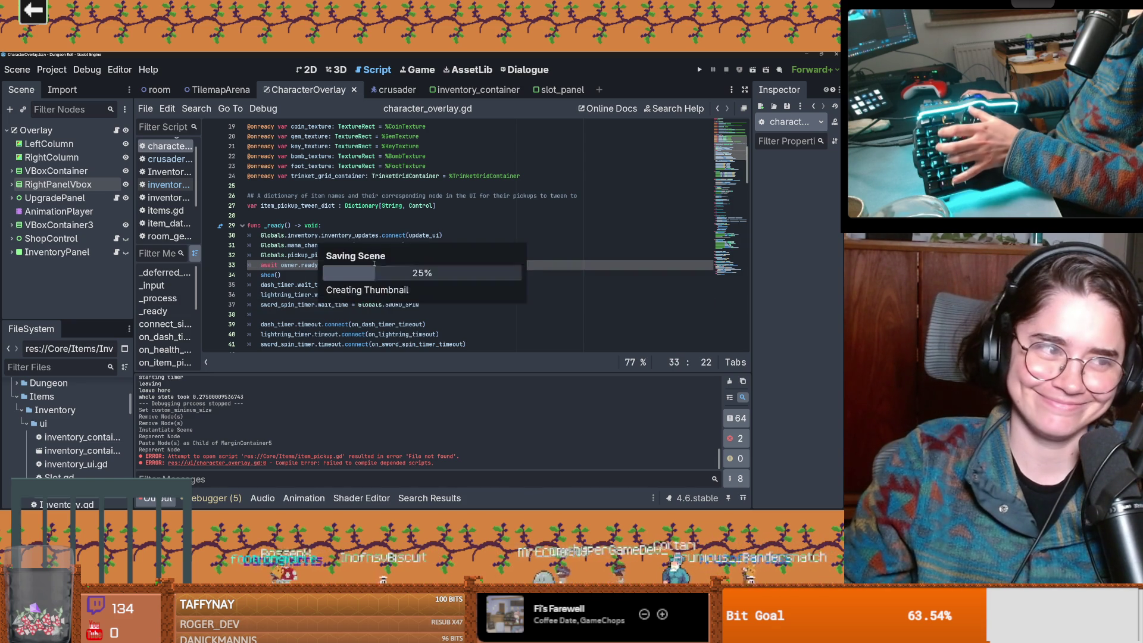
{"action": "scroll", "coordinate": [482, 278], "scroll_direction": "up", "scroll_amount": 3}
{"action": "scroll", "coordinate": [482, 242], "scroll_direction": "up", "scroll_amount": 3}
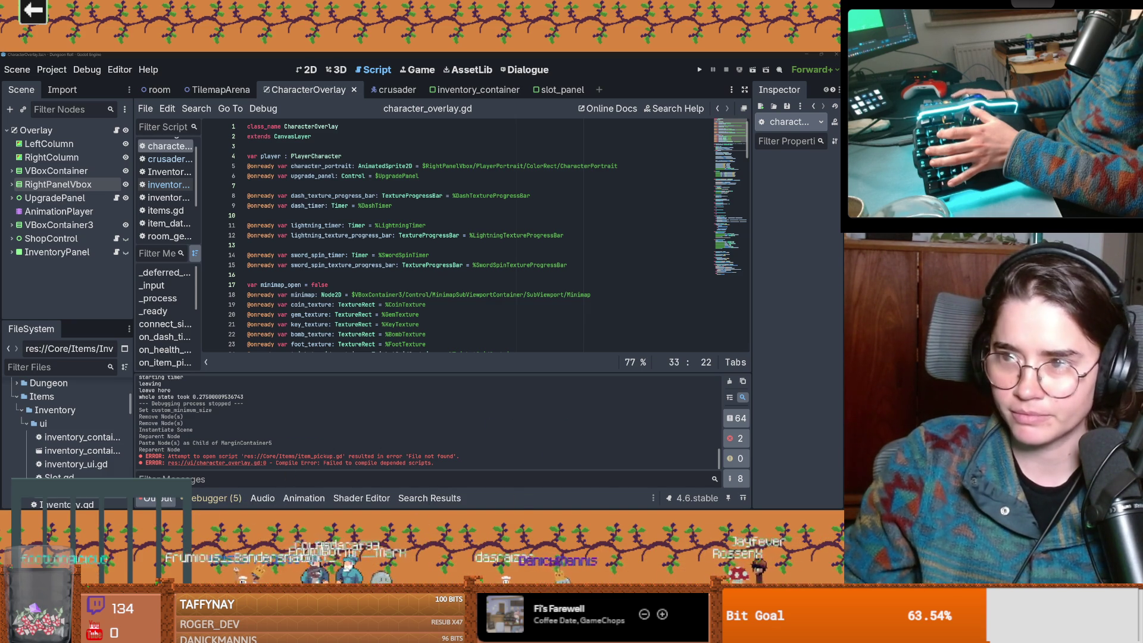
{"action": "left_click", "coordinate": [394, 255]}
{"action": "key", "text": "ctrl+s"}
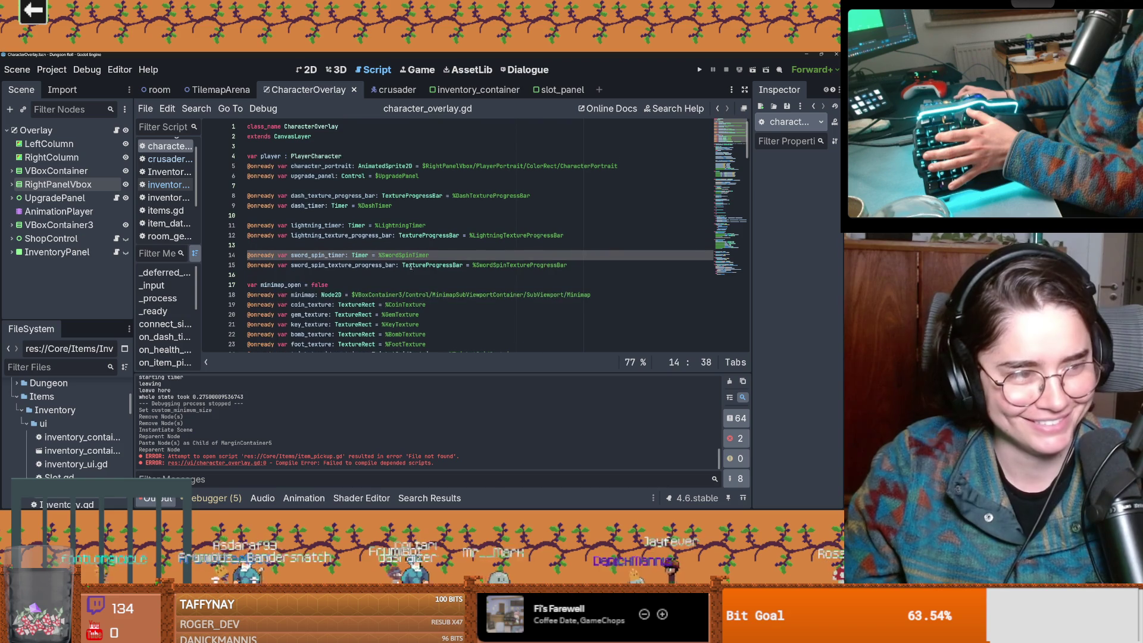
{"action": "key", "text": "Down"}
{"action": "key", "text": "Down"}
{"action": "key", "text": "ctrl+s"}
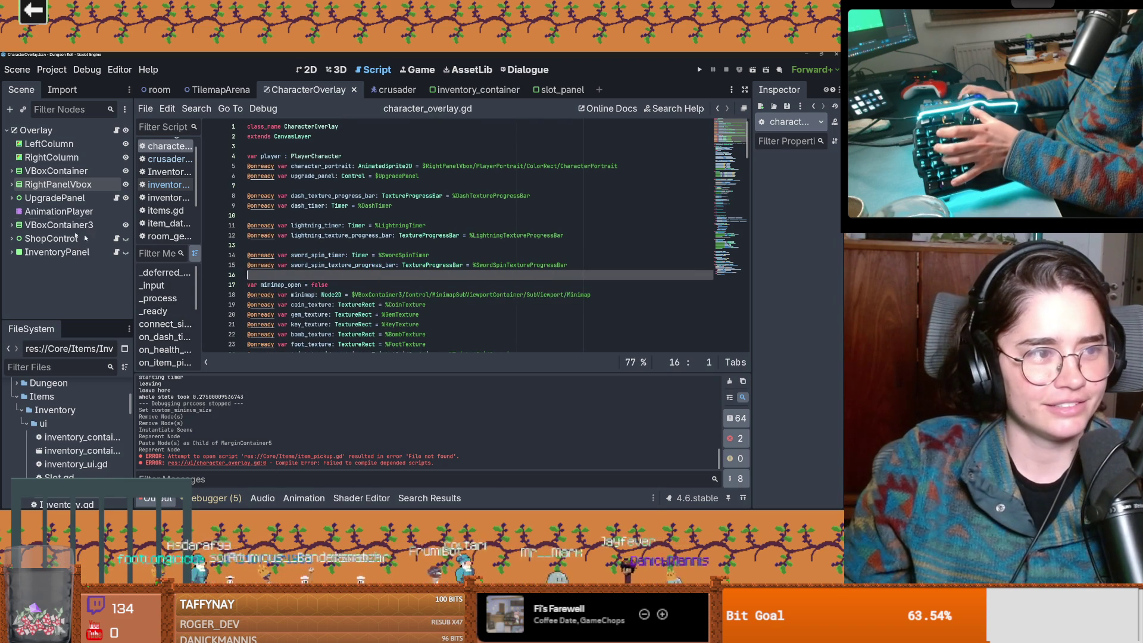
{"action": "left_click_drag", "start_coordinate": [135, 332], "coordinate": [179, 332]}
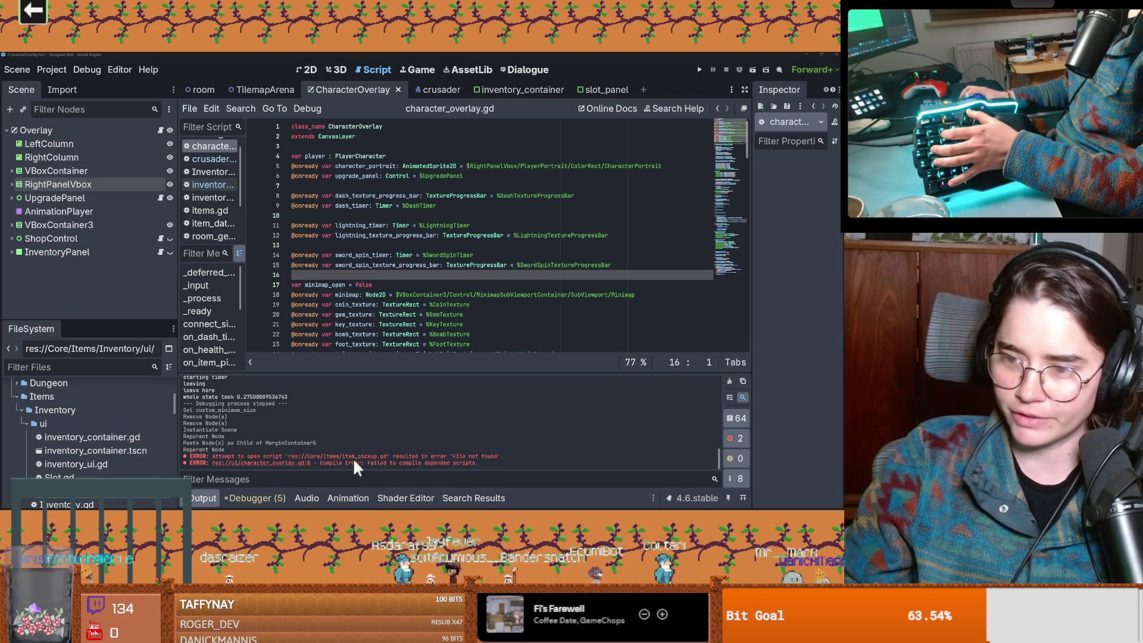
Insert a blank line after line 27 of character_overlay.gd and save the scene.
{"action": "key", "text": "Up"}
{"action": "key", "text": "Up"}
{"action": "key", "text": "Up"}
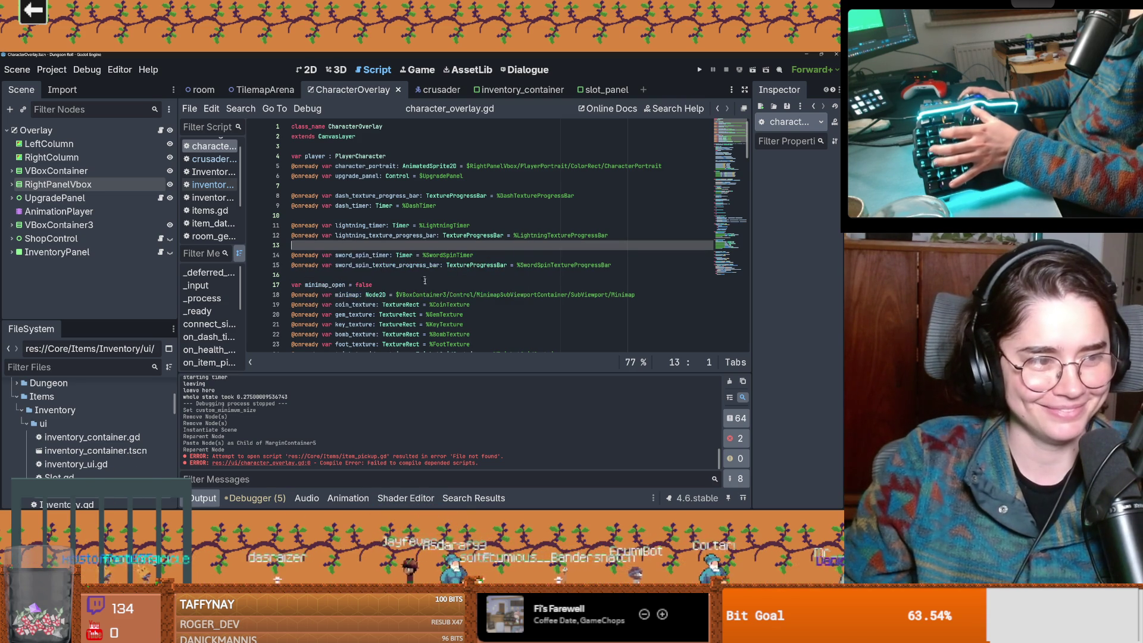
{"action": "scroll", "coordinate": [440, 293], "scroll_direction": "down", "scroll_amount": 2}
{"action": "scroll", "coordinate": [440, 295], "scroll_direction": "up", "scroll_amount": 2}
{"action": "key", "text": "Down"}
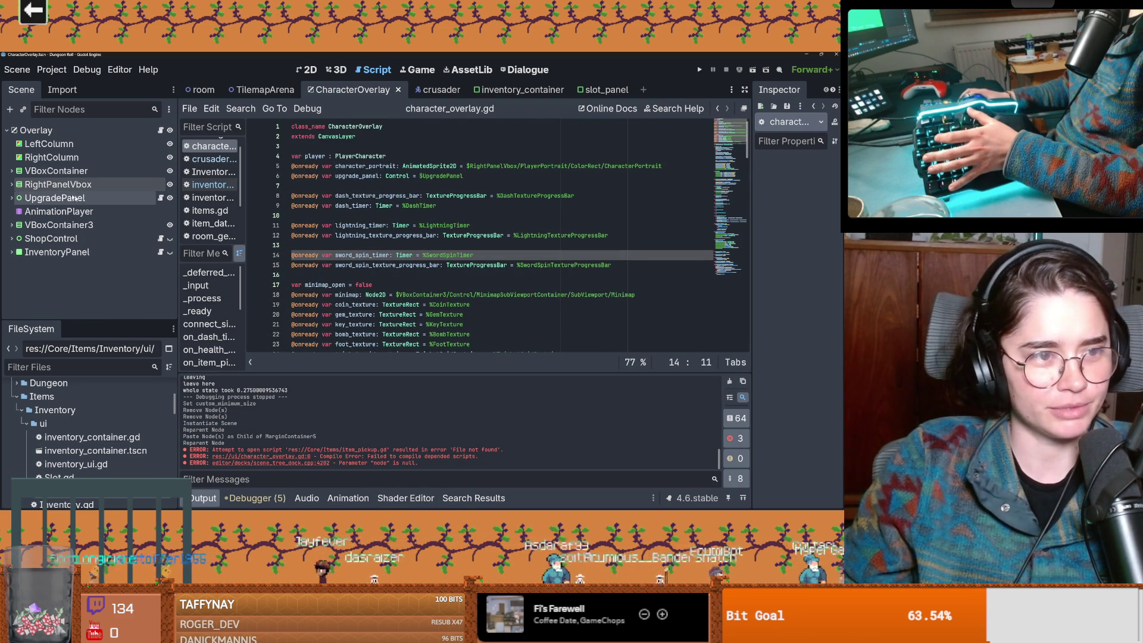
{"action": "scroll", "coordinate": [396, 211], "scroll_direction": "down", "scroll_amount": 3}
{"action": "scroll", "coordinate": [376, 250], "scroll_direction": "down", "scroll_amount": 3}
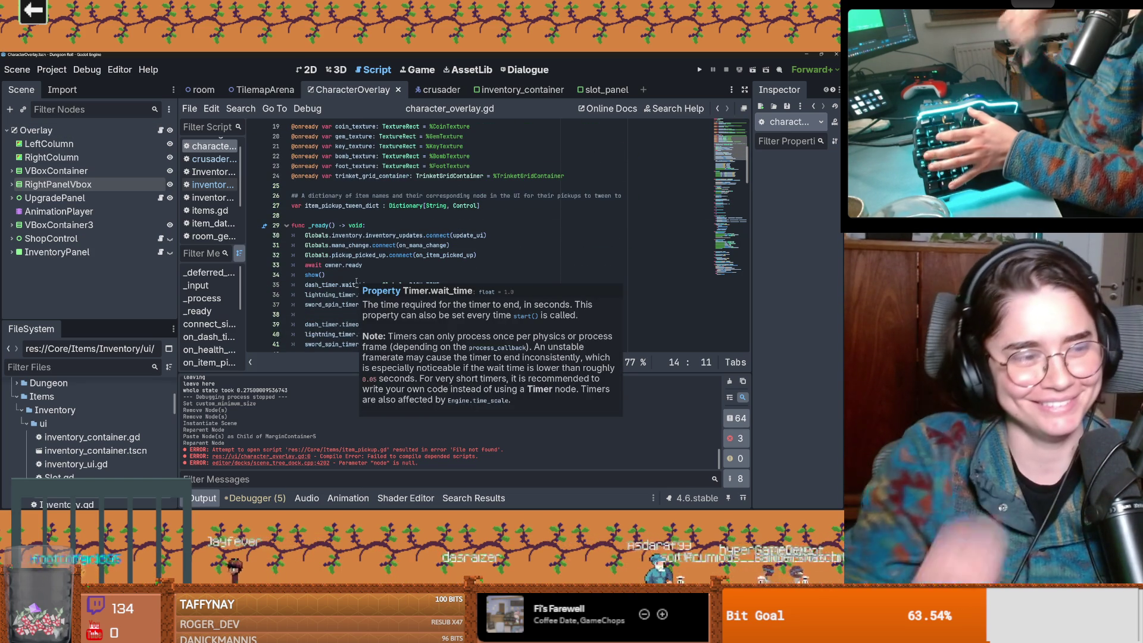
{"action": "left_click", "coordinate": [355, 255]}
{"action": "left_click", "coordinate": [316, 215]}
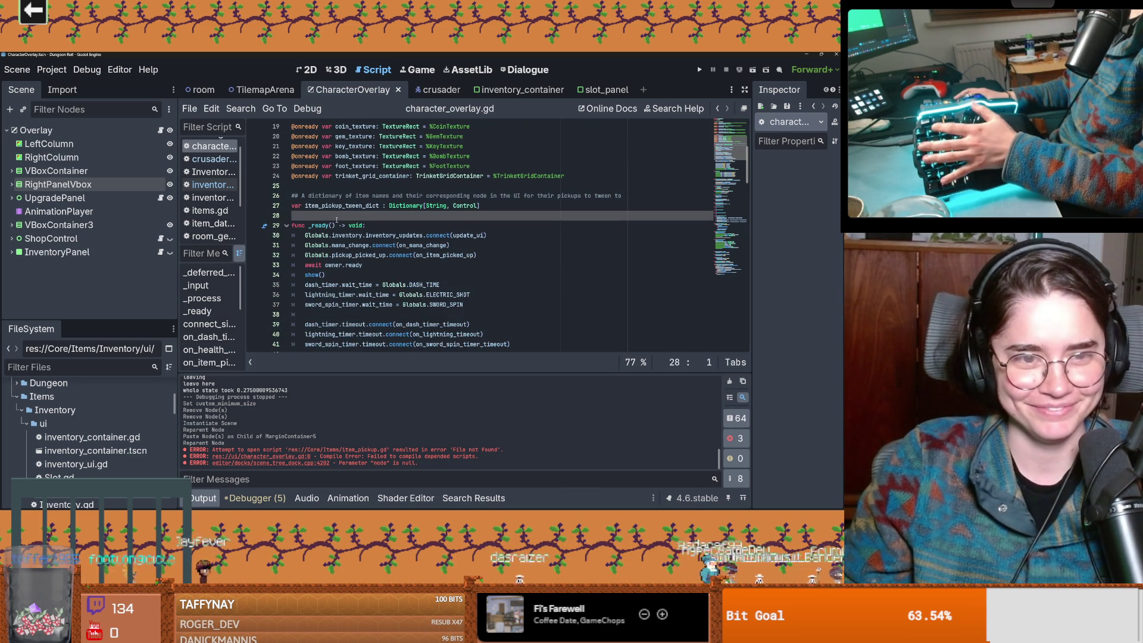
{"action": "key", "text": "Return"}
{"action": "key", "text": "Return"}
{"action": "key", "text": "Up"}
{"action": "key", "text": "ctrl+s"}
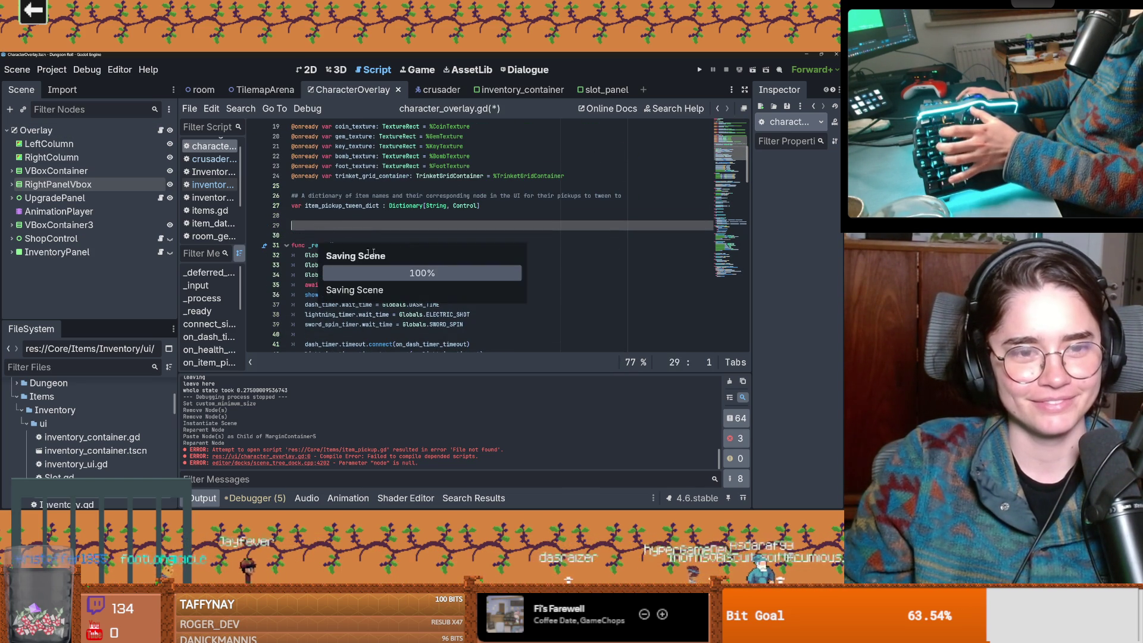
Enlarge the FileSystem panel and collapse the Inventory folder.
{"action": "left_click_drag", "start_coordinate": [144, 310], "coordinate": [144, 286]}
{"action": "scroll", "coordinate": [89, 411], "scroll_direction": "down", "scroll_amount": 2}
{"action": "scroll", "coordinate": [79, 397], "scroll_direction": "up", "scroll_amount": 2}
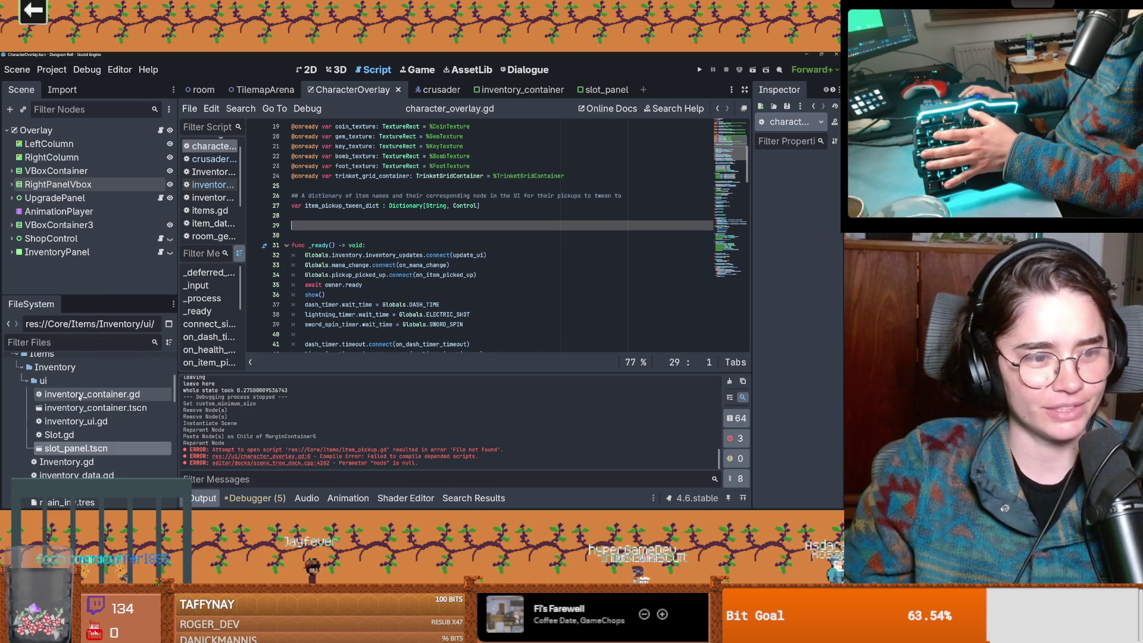
{"action": "left_click", "coordinate": [26, 381]}
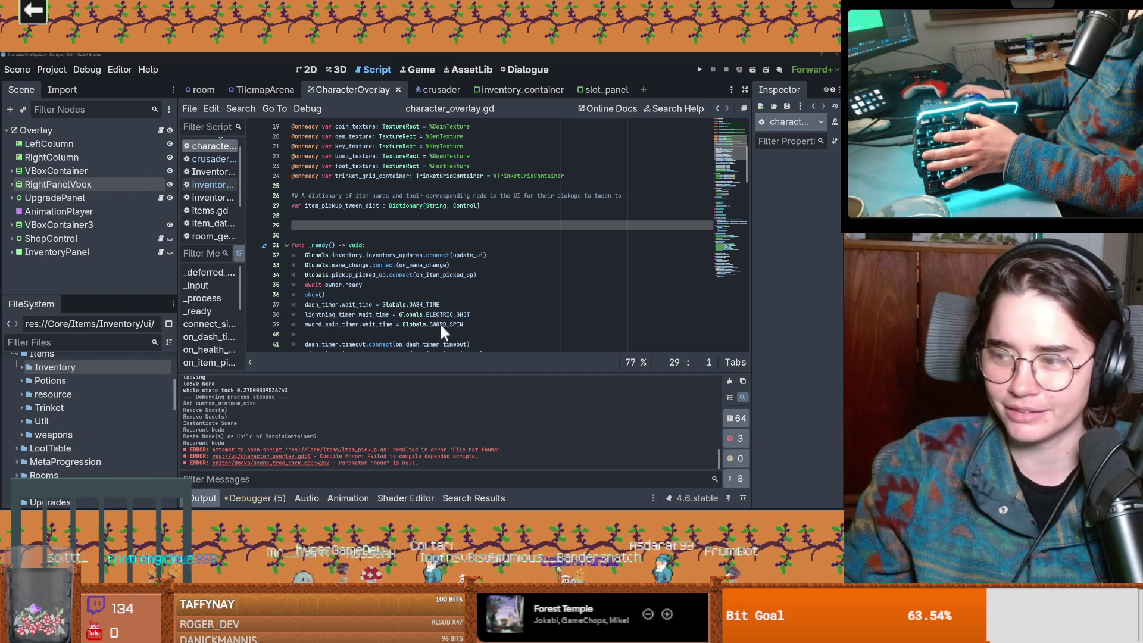
Undo a blank line above func _ready around line 29 and save character_overlay.gd.
{"action": "left_click", "coordinate": [490, 274]}
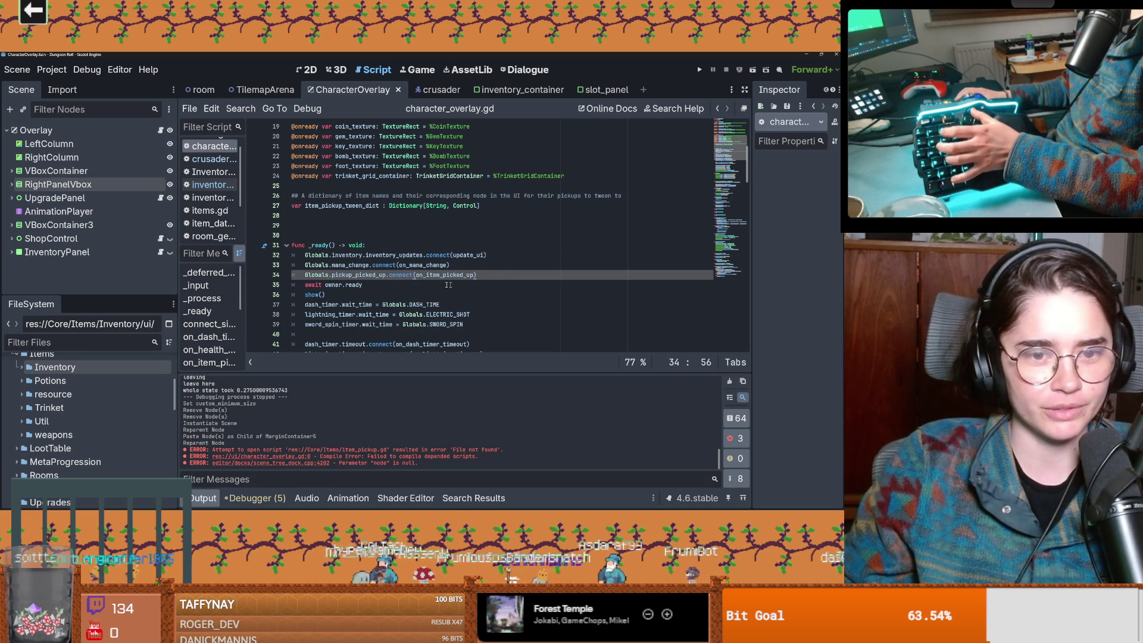
{"action": "scroll", "coordinate": [340, 259], "scroll_direction": "up", "scroll_amount": 1}
{"action": "left_click", "coordinate": [339, 254]}
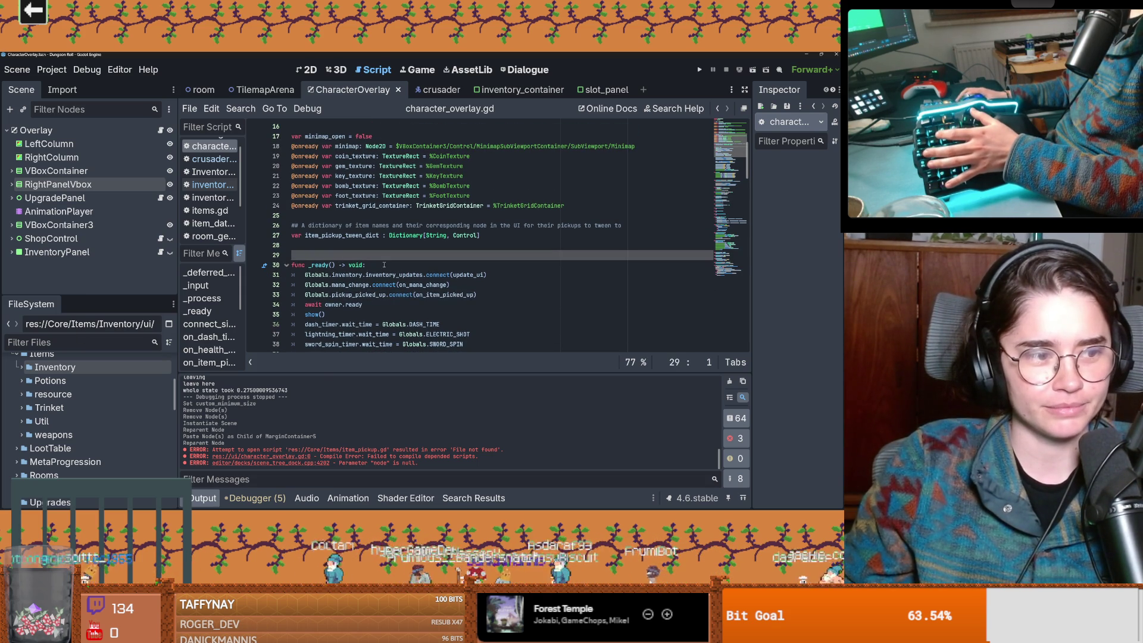
{"action": "key", "text": "ctrl+z"}
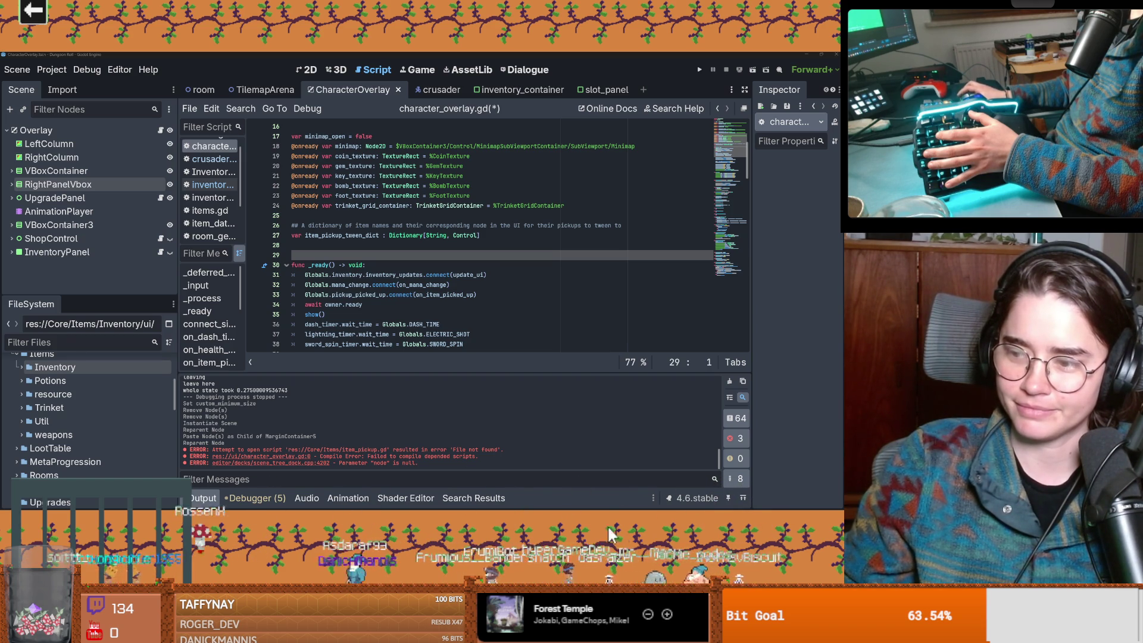
{"action": "left_click", "coordinate": [425, 283]}
{"action": "key", "text": "ctrl+s"}
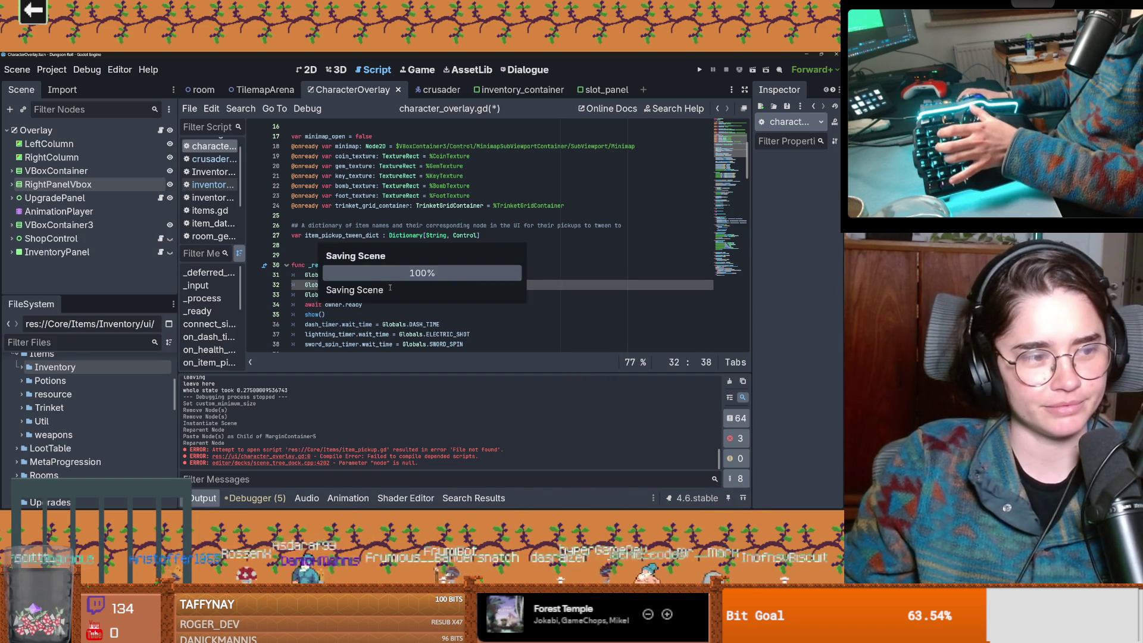
{"action": "scroll", "coordinate": [365, 266], "scroll_direction": "down", "scroll_amount": 3}
{"action": "scroll", "coordinate": [384, 281], "scroll_direction": "down", "scroll_amount": 3}
{"action": "scroll", "coordinate": [411, 304], "scroll_direction": "down", "scroll_amount": 3}
{"action": "scroll", "coordinate": [434, 326], "scroll_direction": "down", "scroll_amount": 3}
{"action": "scroll", "coordinate": [434, 327], "scroll_direction": "down", "scroll_amount": 5}
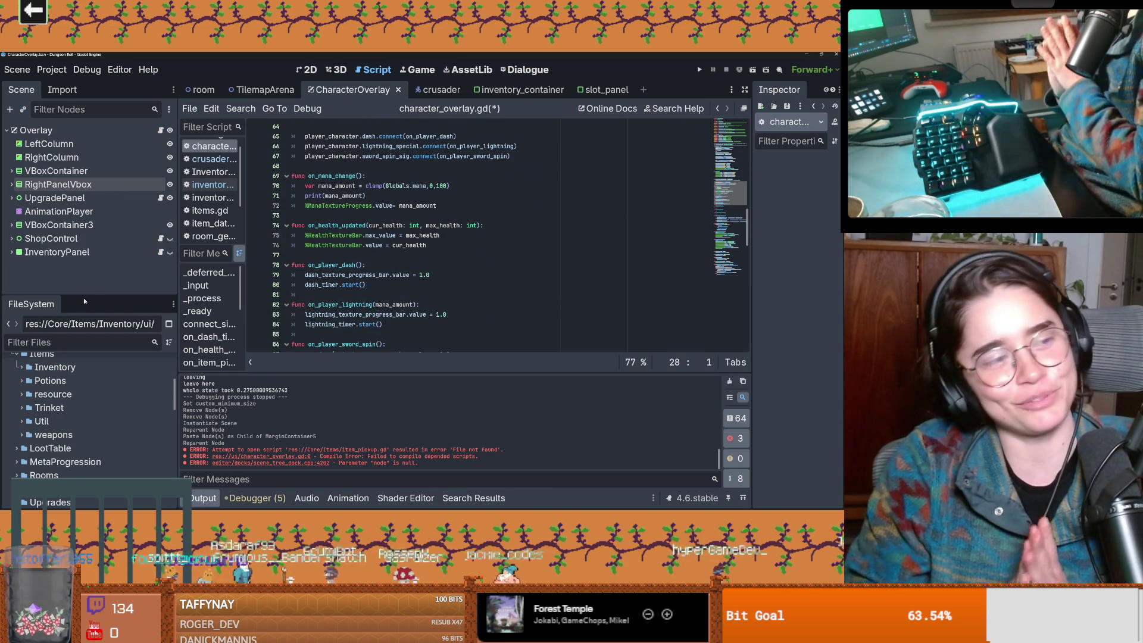
{"action": "scroll", "coordinate": [432, 209], "scroll_direction": "up", "scroll_amount": 5}
{"action": "scroll", "coordinate": [402, 227], "scroll_direction": "up", "scroll_amount": 5}
{"action": "scroll", "coordinate": [375, 250], "scroll_direction": "up", "scroll_amount": 5}
{"action": "scroll", "coordinate": [334, 275], "scroll_direction": "up", "scroll_amount": 5}
{"action": "scroll", "coordinate": [335, 275], "scroll_direction": "down", "scroll_amount": 4}
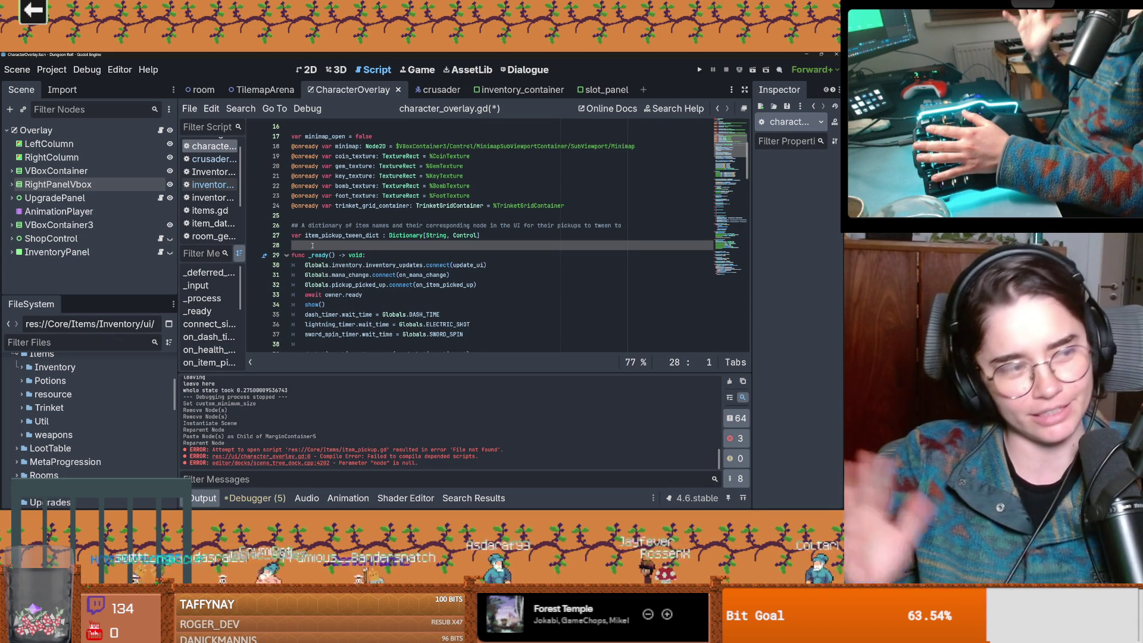
Rearrange the blank lines above func _ready, leaving one fewer blank line unsaved.
{"action": "key", "text": "ctrl+s"}
{"action": "key", "text": "Return"}
{"action": "key", "text": "Return"}
{"action": "key", "text": "Up"}
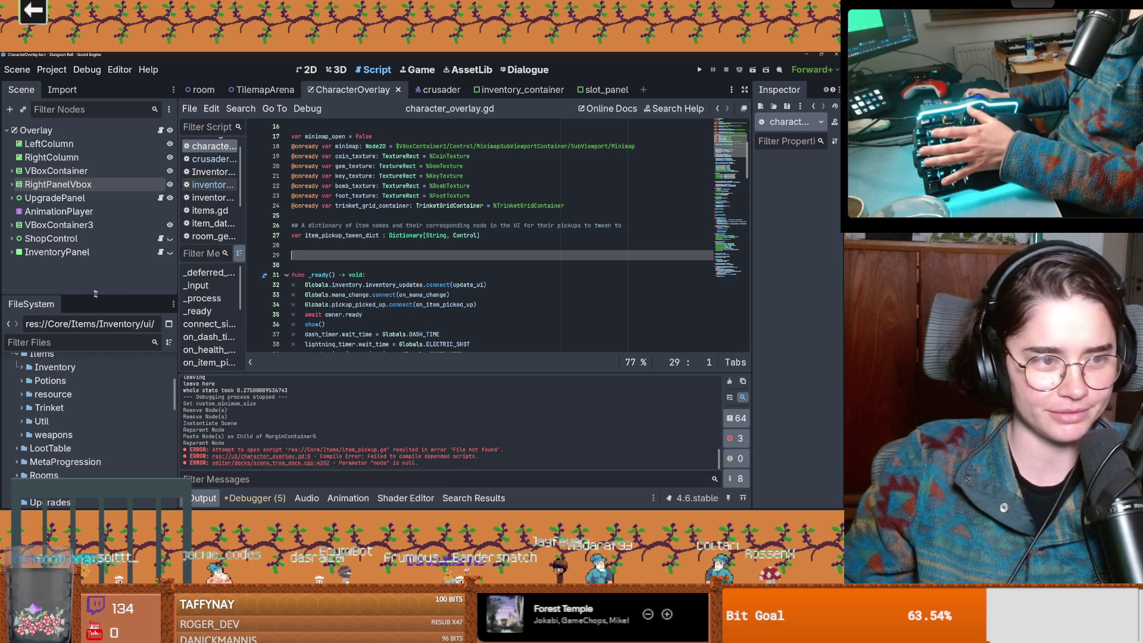
{"action": "scroll", "coordinate": [347, 305], "scroll_direction": "down", "scroll_amount": 3}
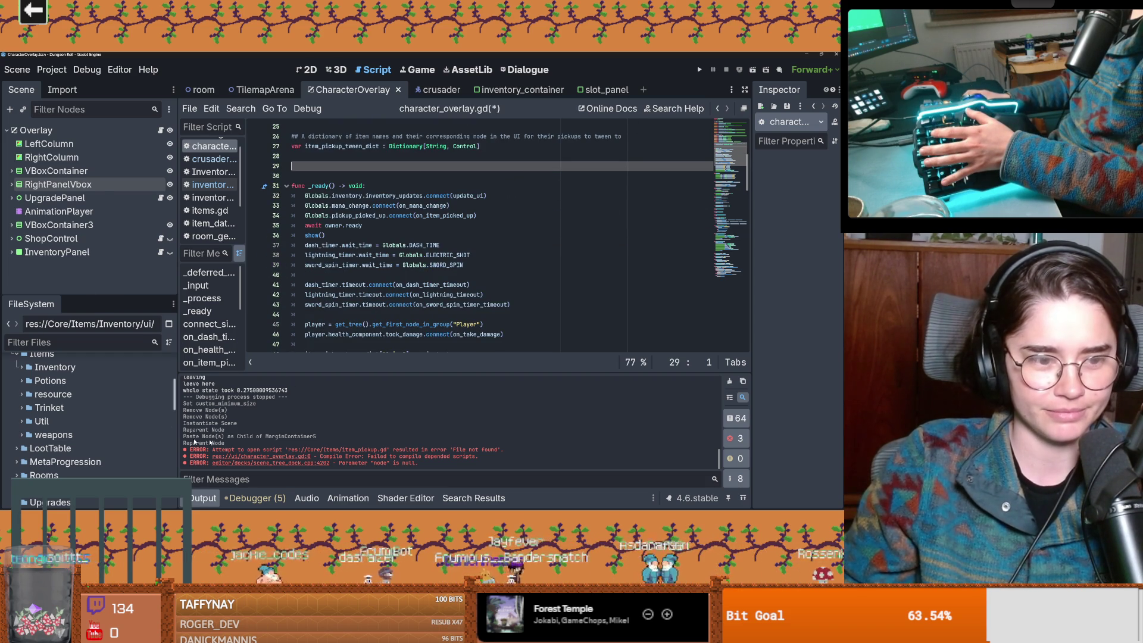
{"action": "key", "text": "BackSpace"}
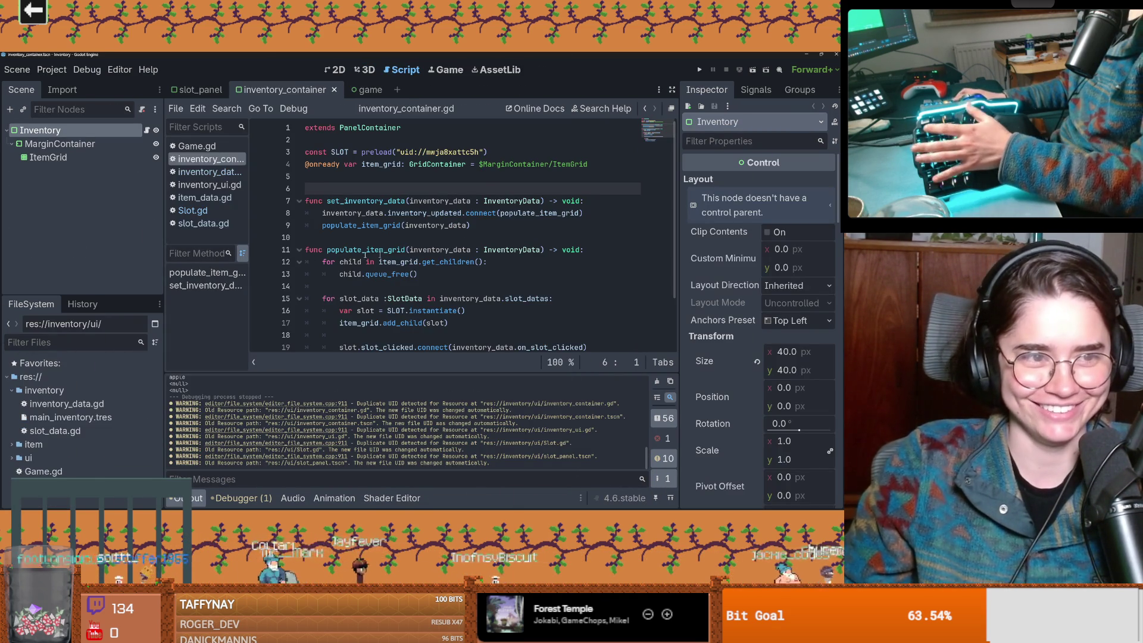
{"action": "left_click", "coordinate": [368, 92]}
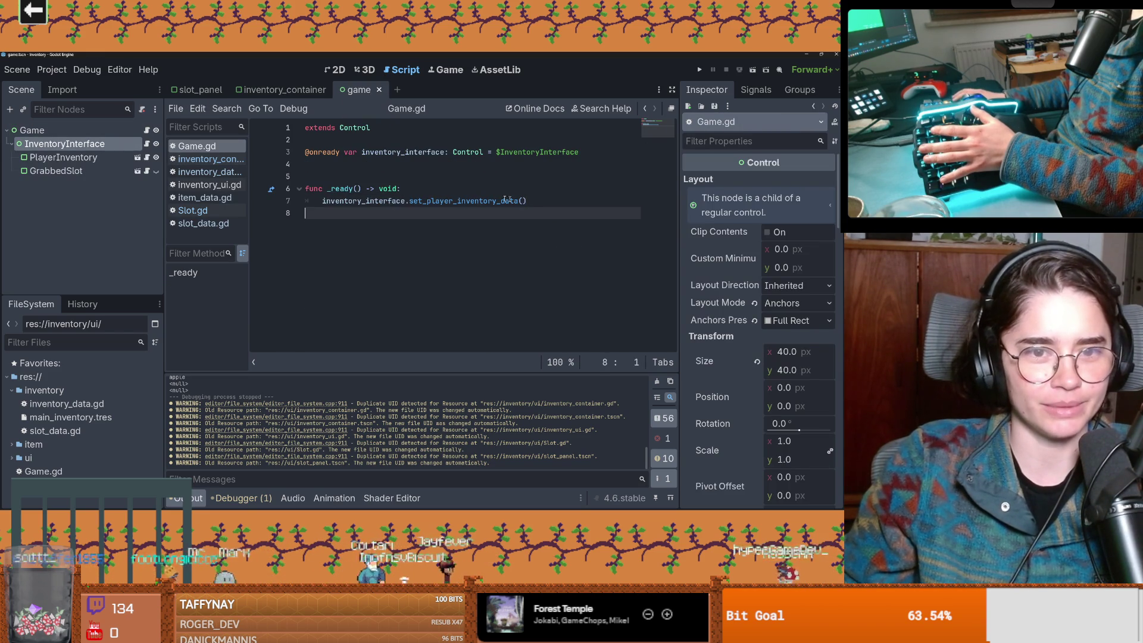
{"action": "left_click", "coordinate": [400, 161]}
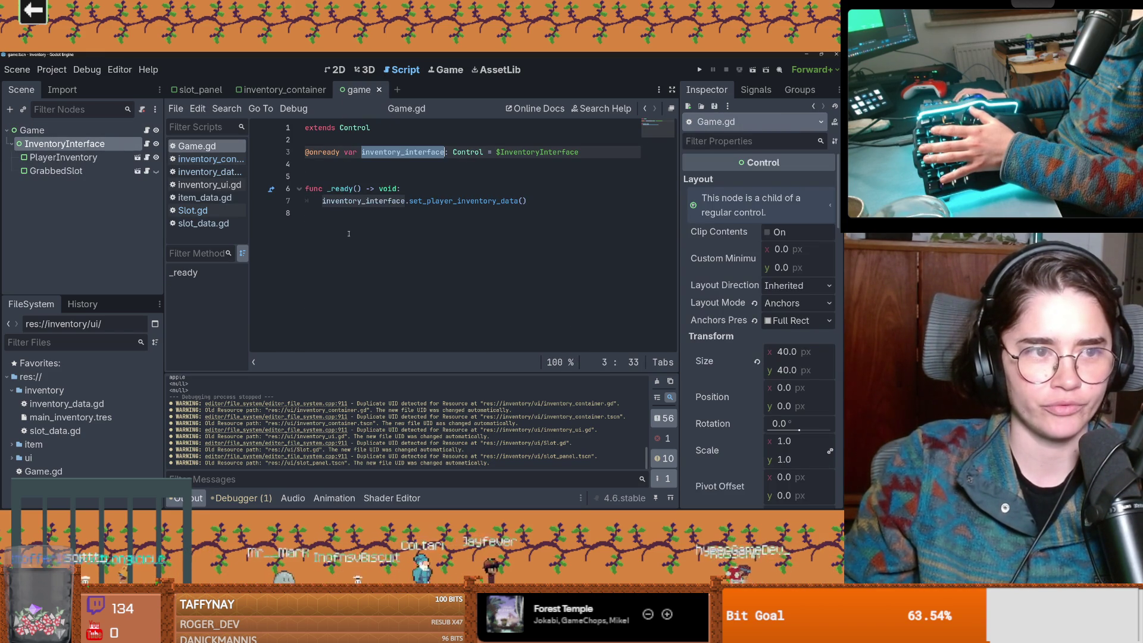
{"action": "left_click", "coordinate": [146, 144]}
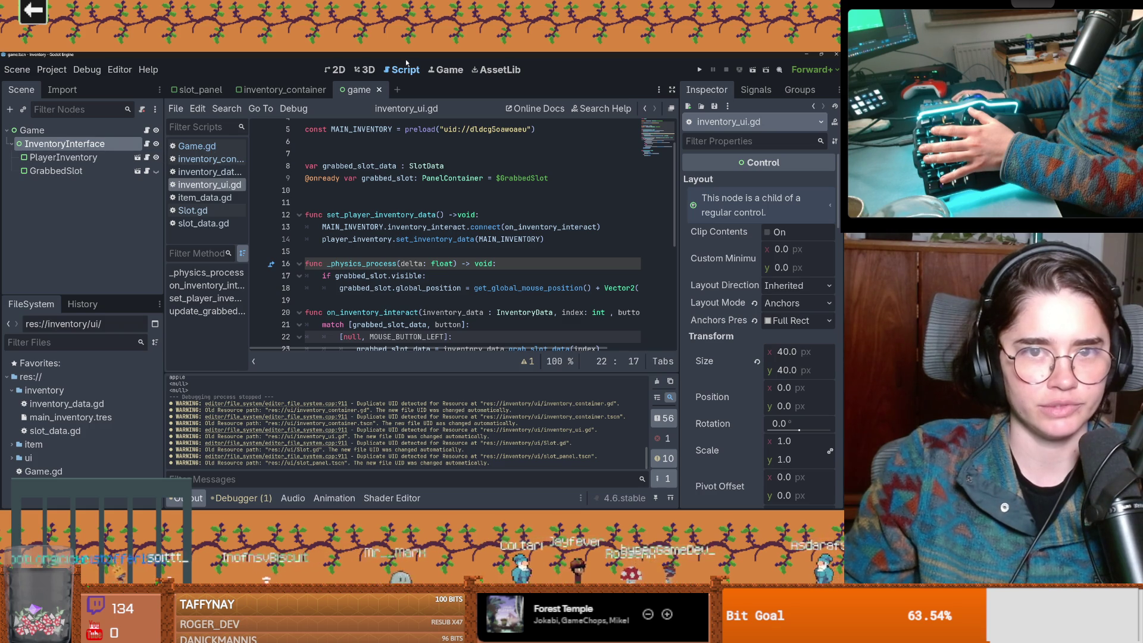
{"action": "key", "text": "alt+Tab"}
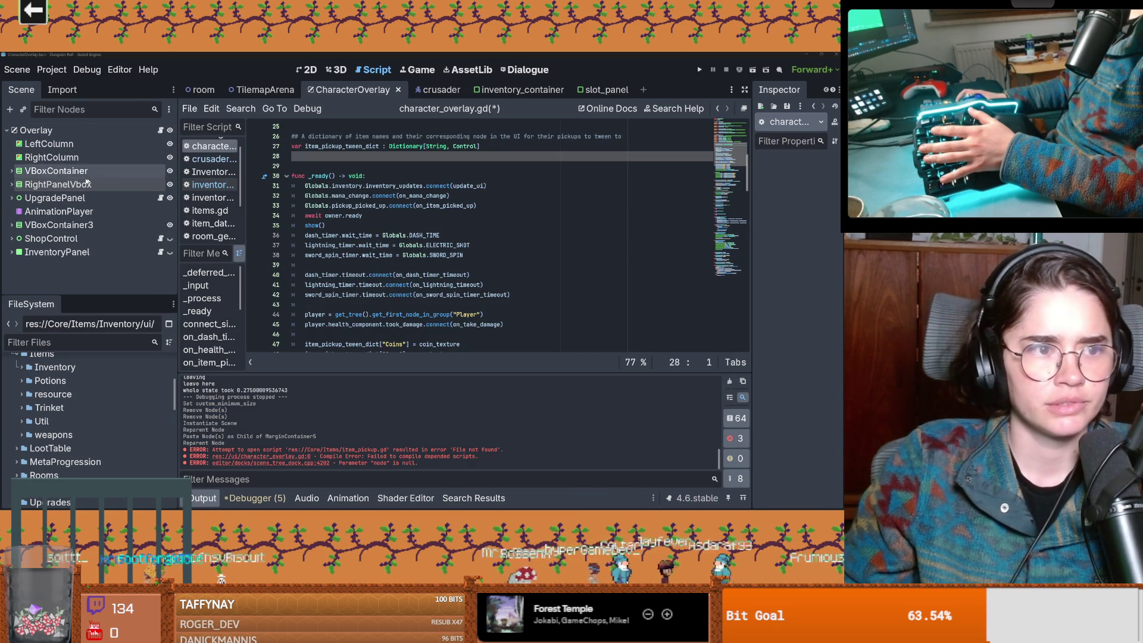
Expand RightPanelVbox, glance at the Inventory node's script, show it in 2D and peek at the tutorial project.
{"action": "left_click", "coordinate": [15, 185]}
{"action": "scroll", "coordinate": [76, 233], "scroll_direction": "down", "scroll_amount": 1}
{"action": "scroll", "coordinate": [76, 234], "scroll_direction": "down", "scroll_amount": 3}
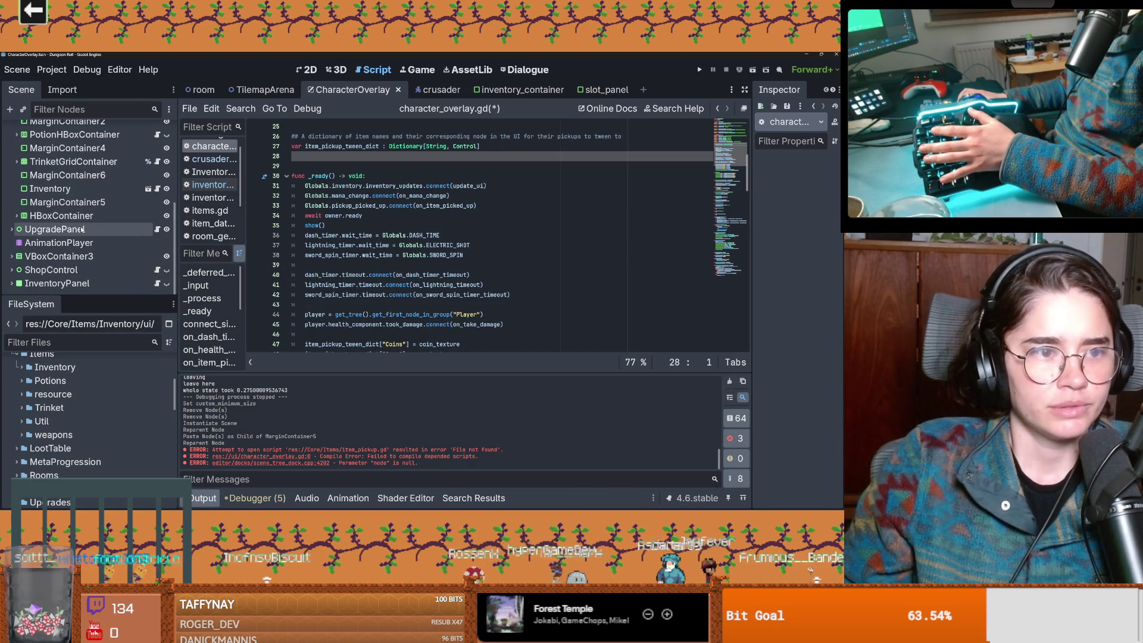
{"action": "left_click", "coordinate": [166, 189]}
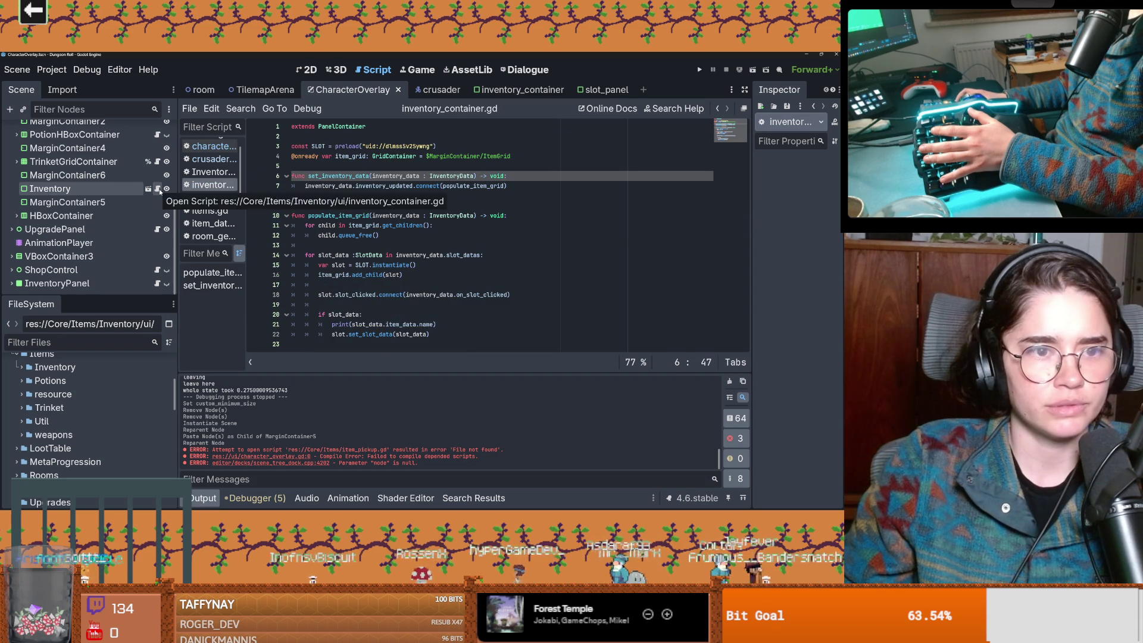
{"action": "left_click_drag", "start_coordinate": [244, 191], "coordinate": [272, 190]}
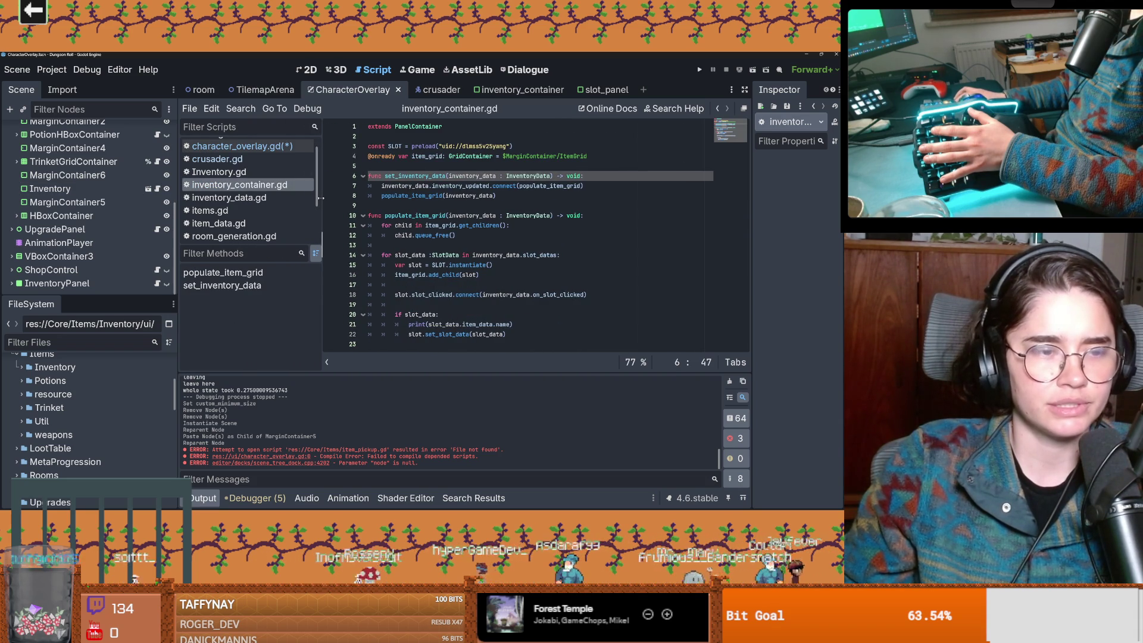
{"action": "left_click", "coordinate": [102, 185]}
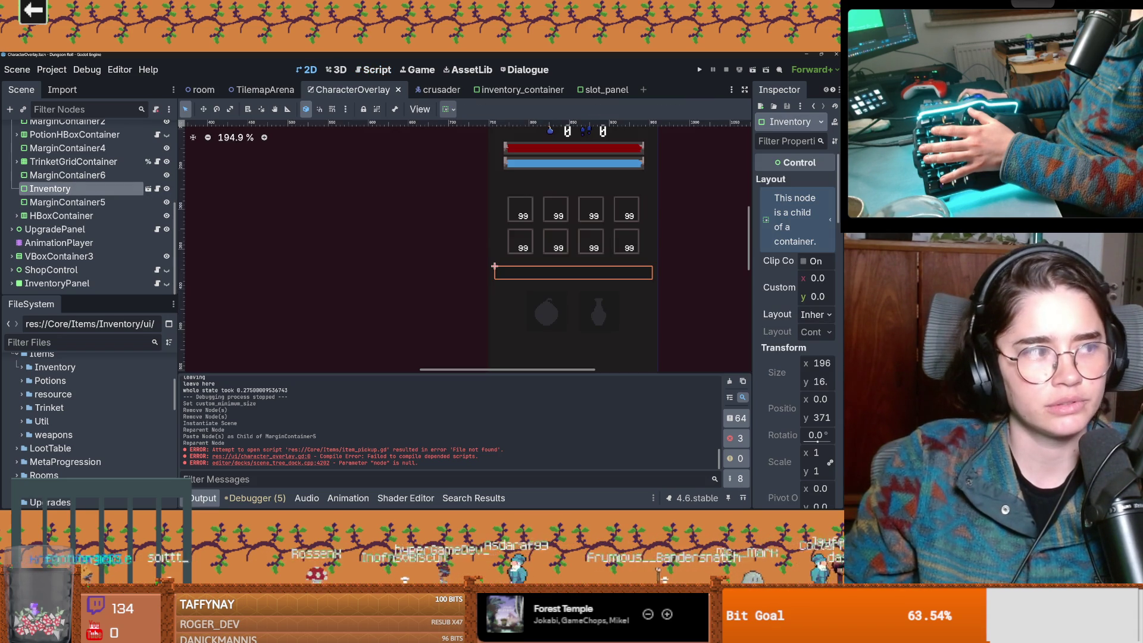
{"action": "key", "text": "alt+Tab"}
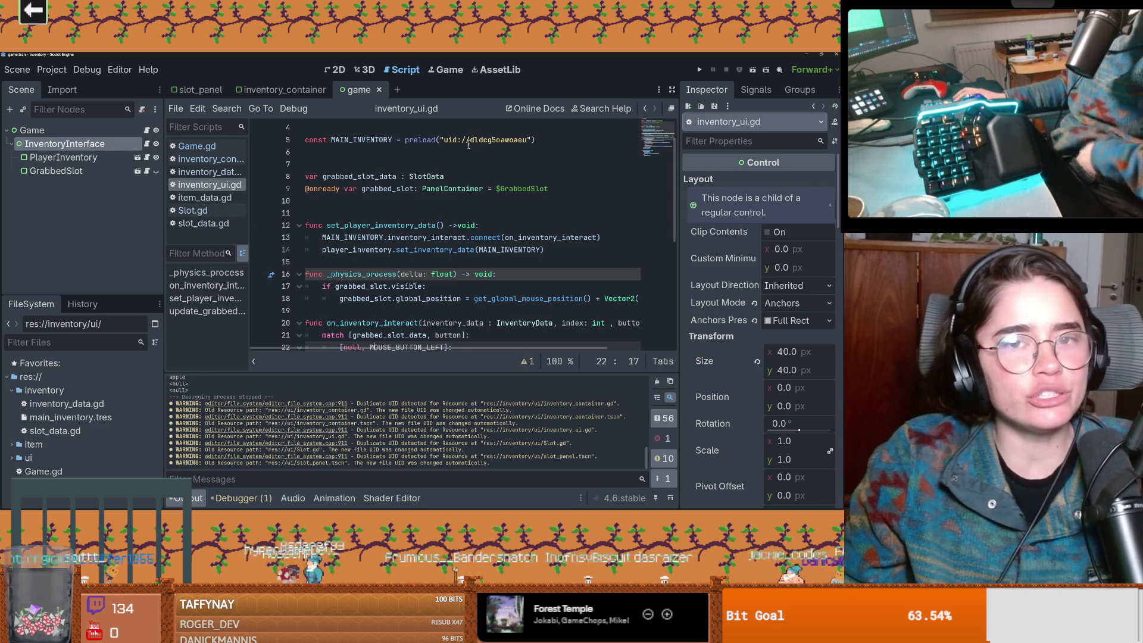
{"action": "key", "text": "alt+Tab"}
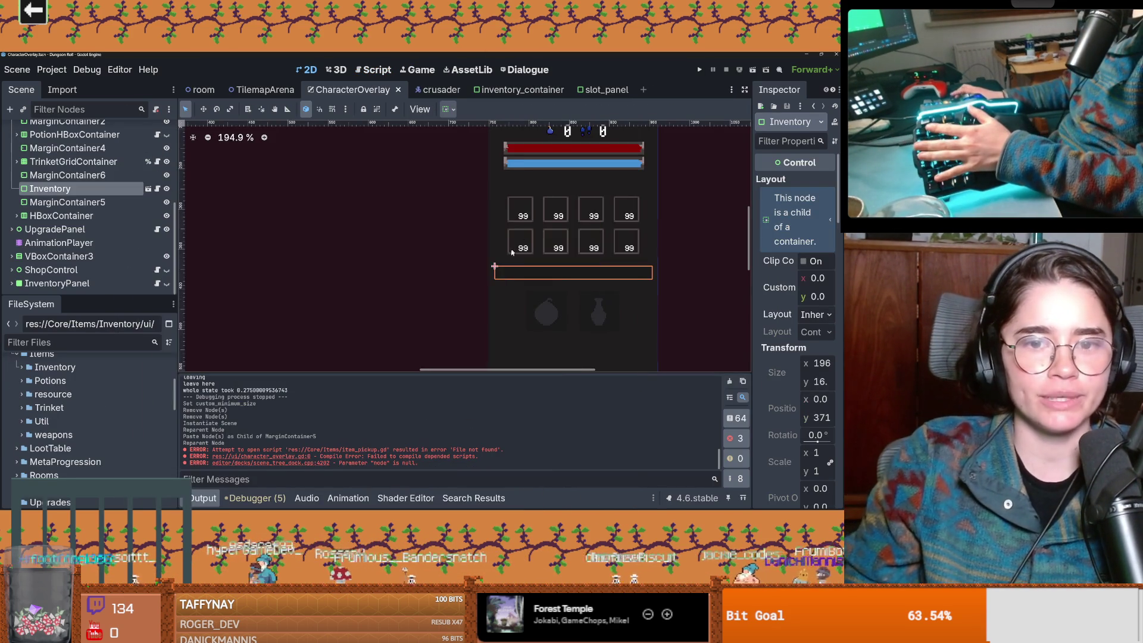
{"action": "scroll", "coordinate": [73, 192], "scroll_direction": "up", "scroll_amount": 3}
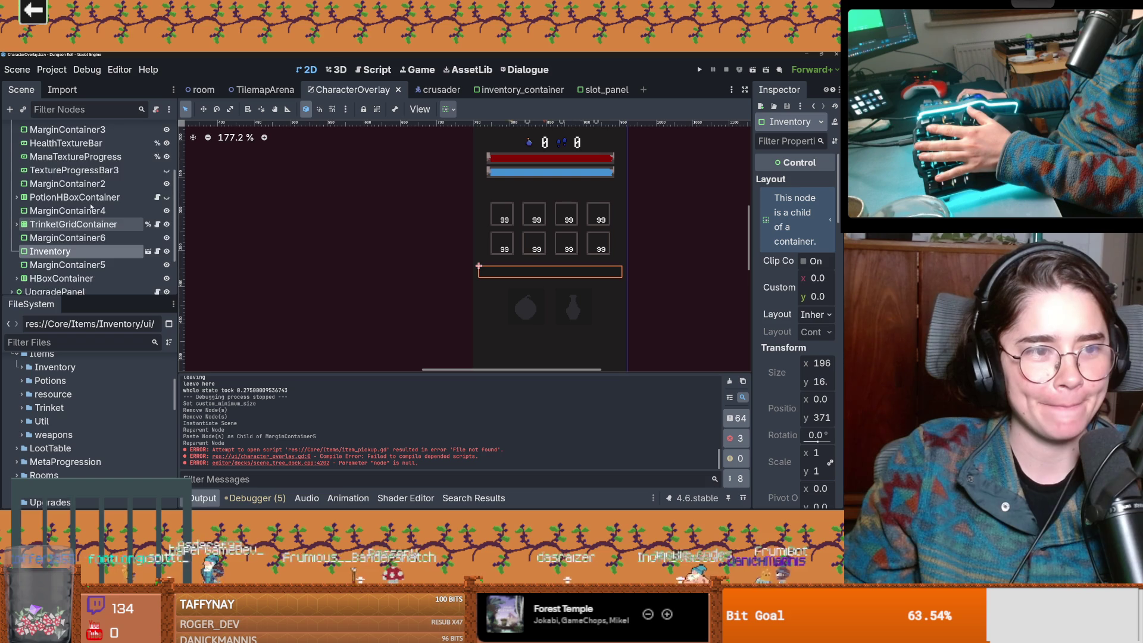
Start adding a child node and instancing a scene under Inventory, then cancel both dialogs.
{"action": "right_click", "coordinate": [73, 251]}
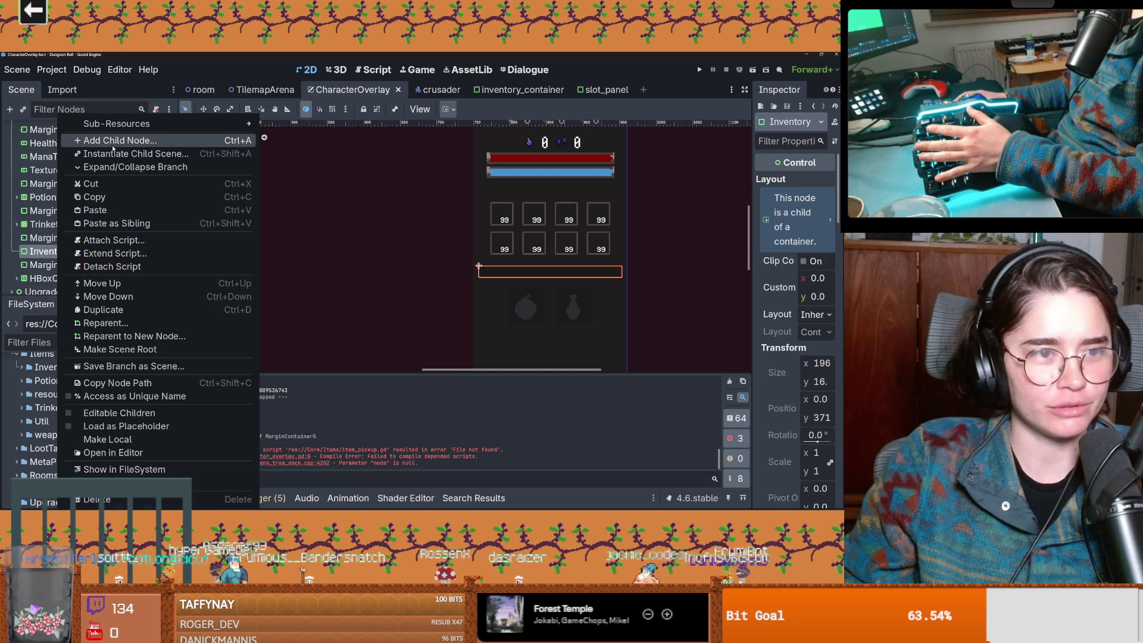
{"action": "left_click", "coordinate": [125, 141]}
{"action": "left_click", "coordinate": [602, 140]}
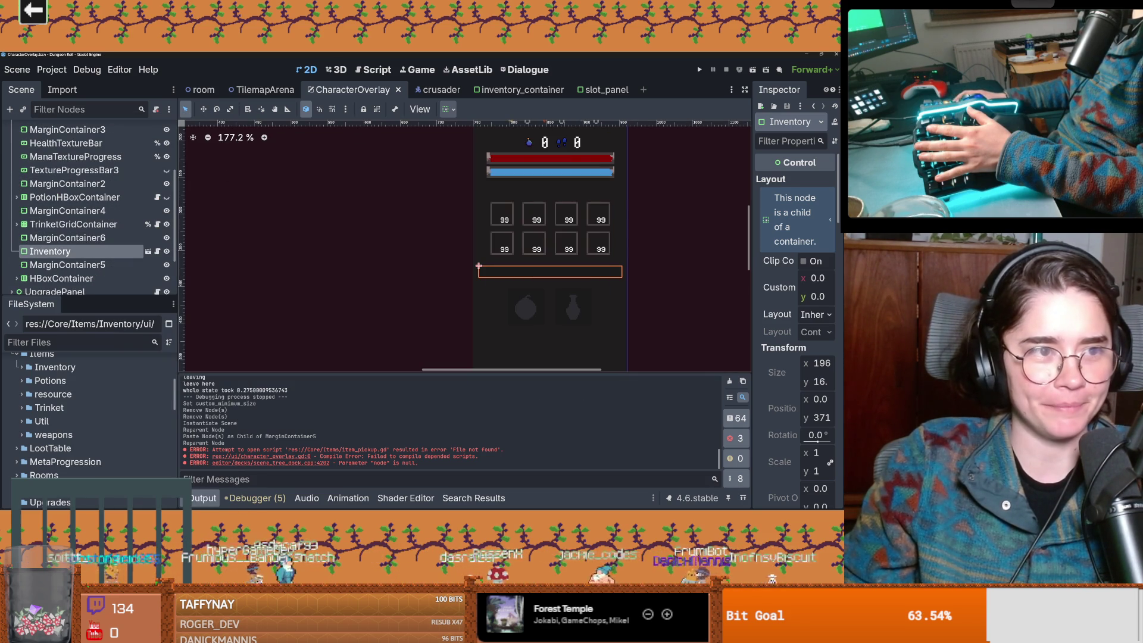
{"action": "left_click", "coordinate": [23, 110]}
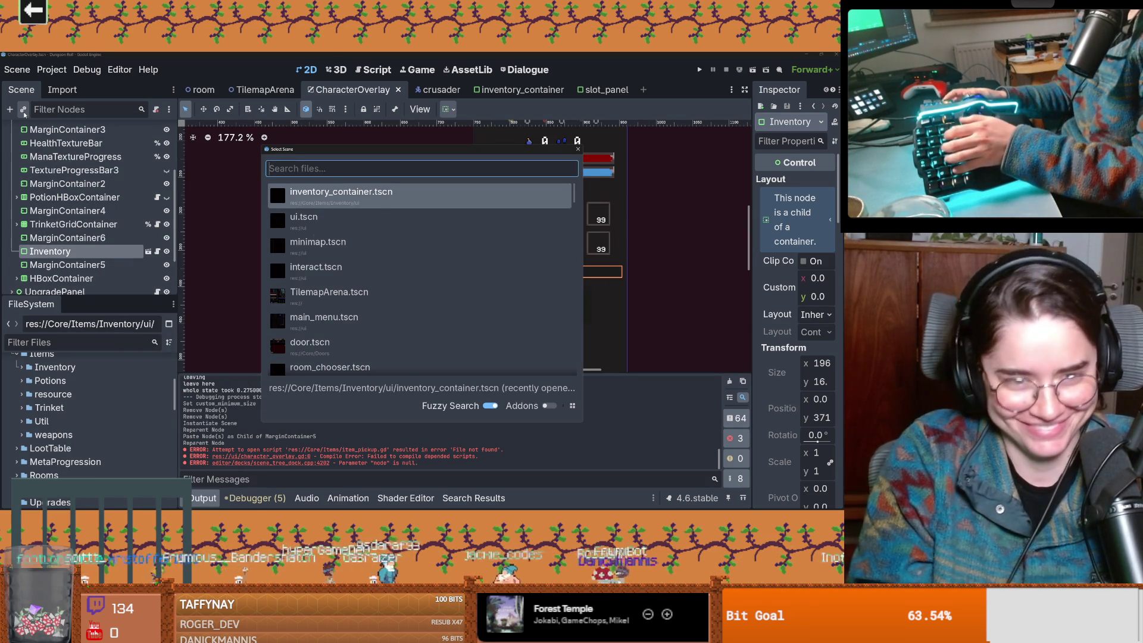
{"action": "type", "text": "inventor"}
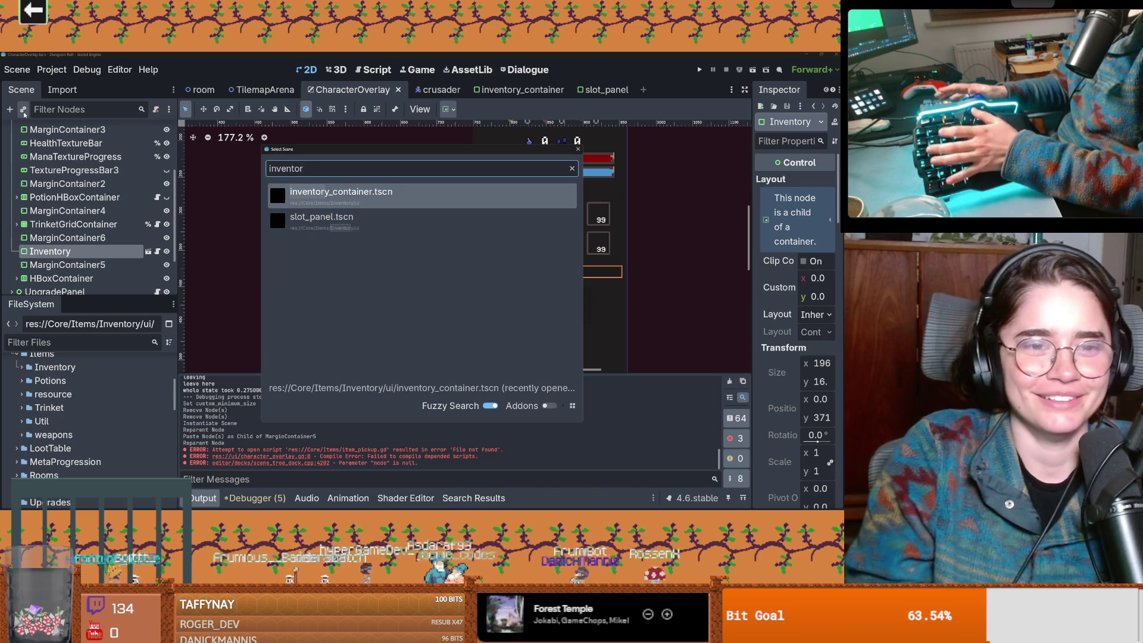
{"action": "key", "text": "BackSpace"}
{"action": "key", "text": "BackSpace"}
{"action": "key", "text": "BackSpace"}
{"action": "key", "text": "Escape"}
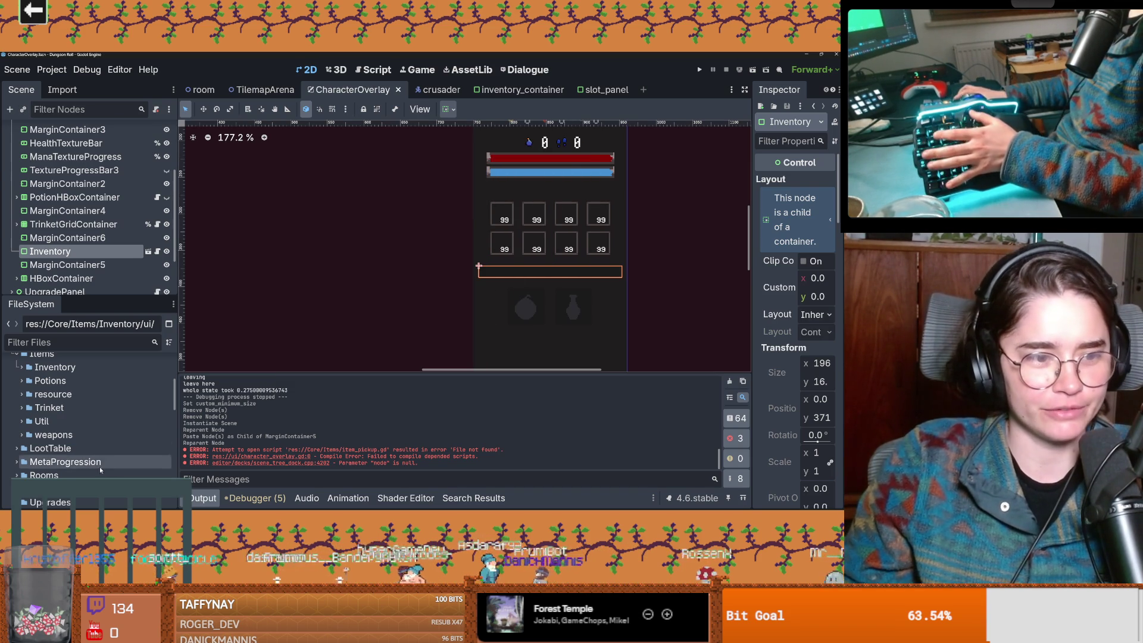
Browse the Inventory and ui folders, then bring the tutorial project forward with its ui folder expanded.
{"action": "left_click", "coordinate": [23, 367]}
{"action": "scroll", "coordinate": [63, 402], "scroll_direction": "down", "scroll_amount": 1}
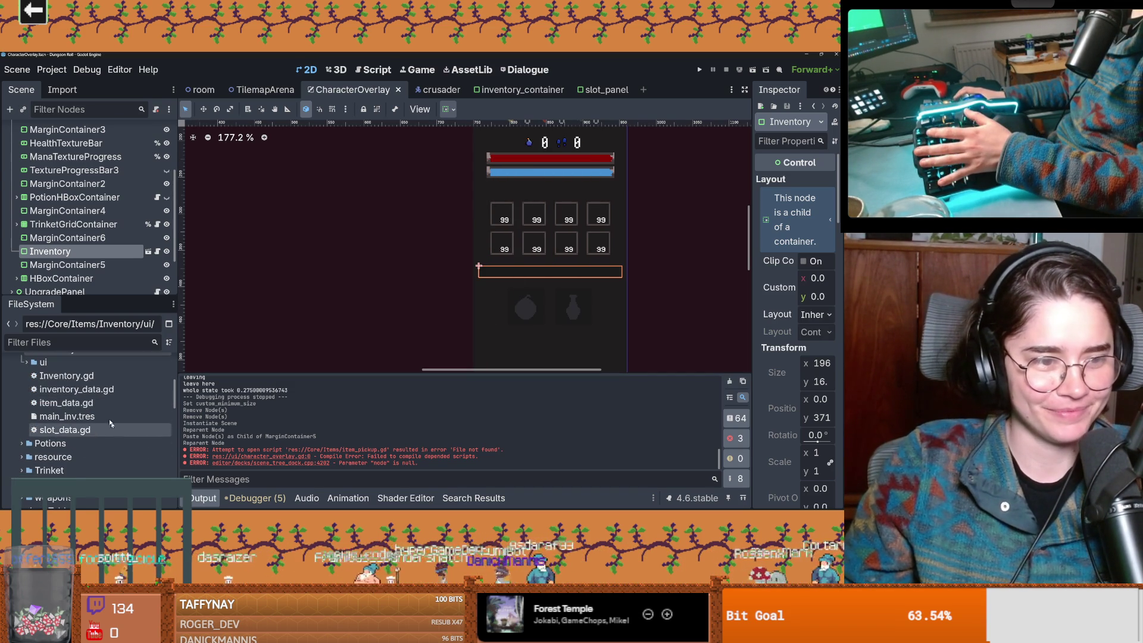
{"action": "left_click", "coordinate": [27, 362]}
{"action": "scroll", "coordinate": [29, 389], "scroll_direction": "up", "scroll_amount": 1}
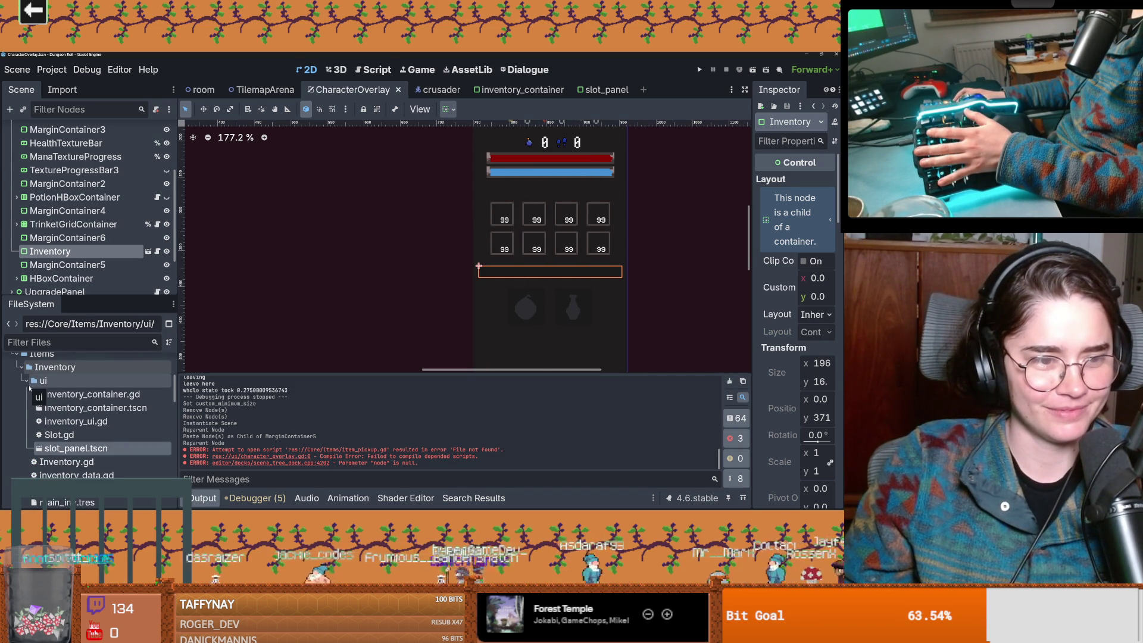
{"action": "left_click", "coordinate": [24, 381]}
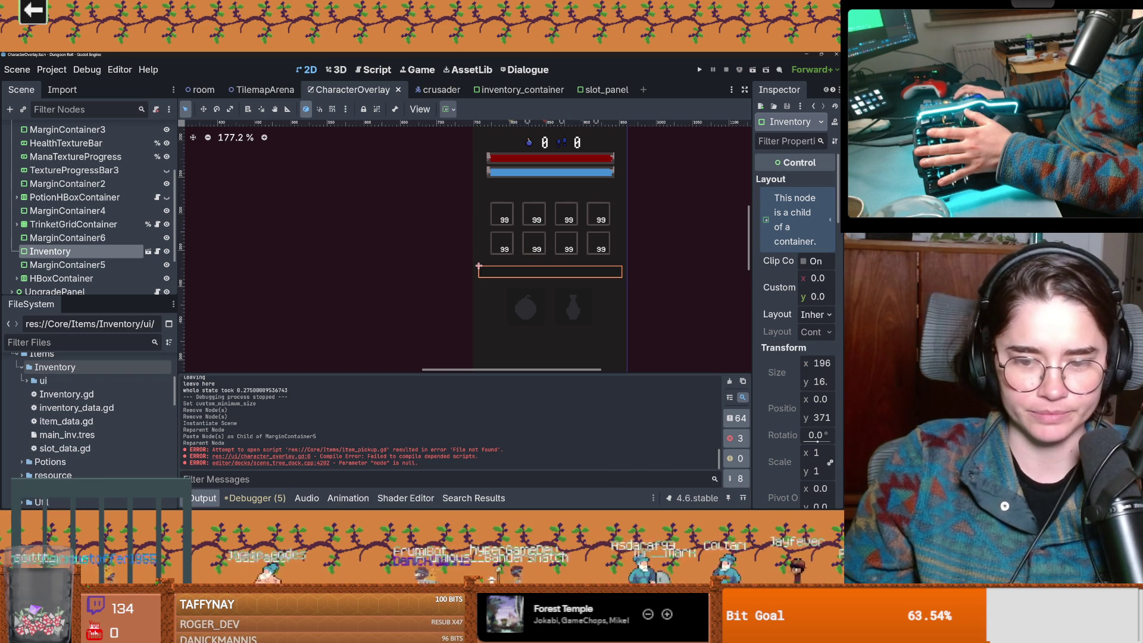
{"action": "left_click", "coordinate": [686, 490]}
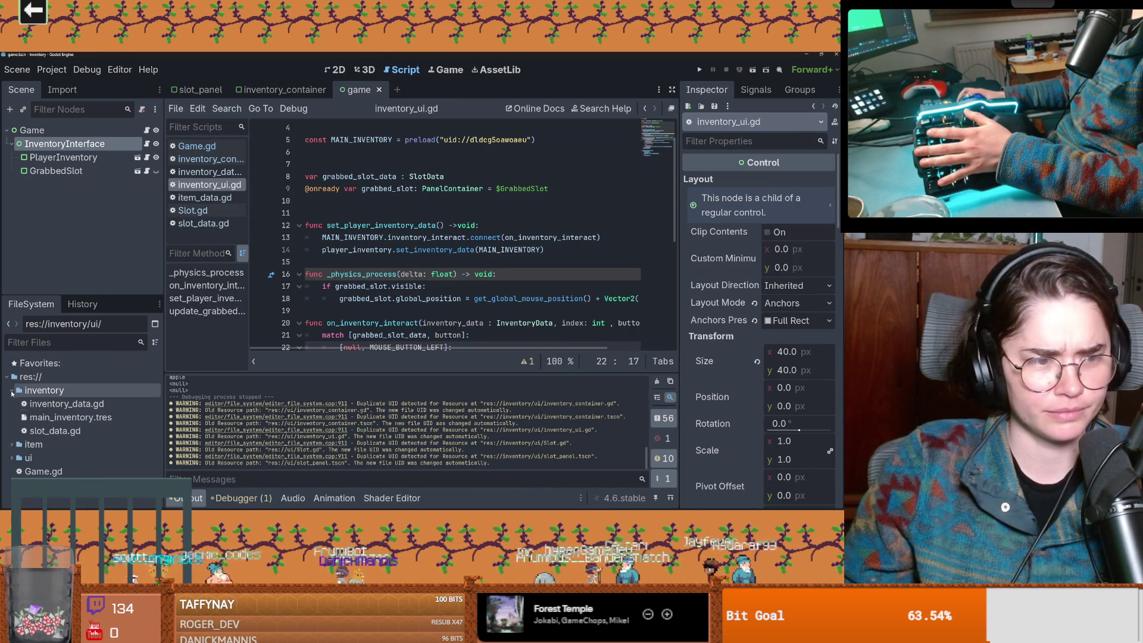
{"action": "left_click", "coordinate": [12, 393]}
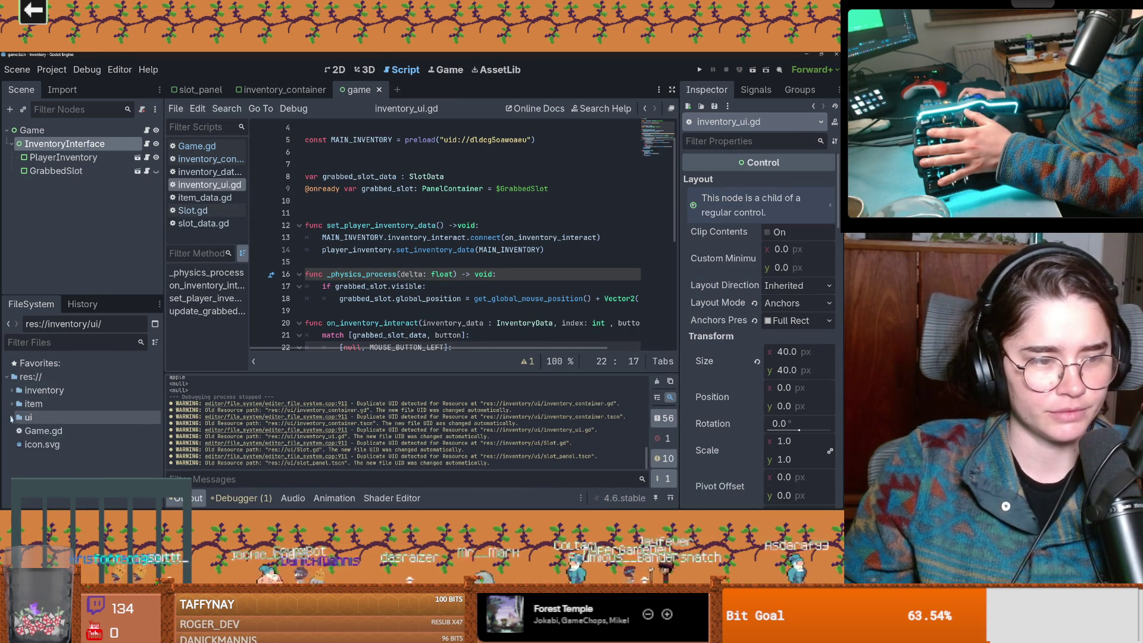
{"action": "left_click", "coordinate": [11, 416]}
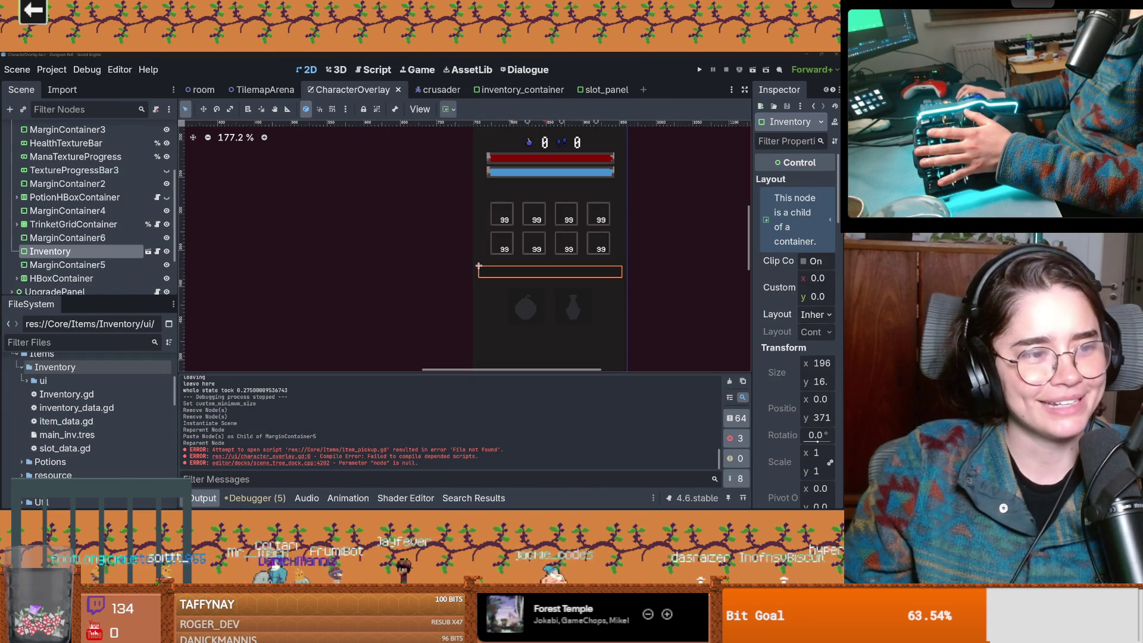
{"action": "scroll", "coordinate": [56, 253], "scroll_direction": "up", "scroll_amount": 1}
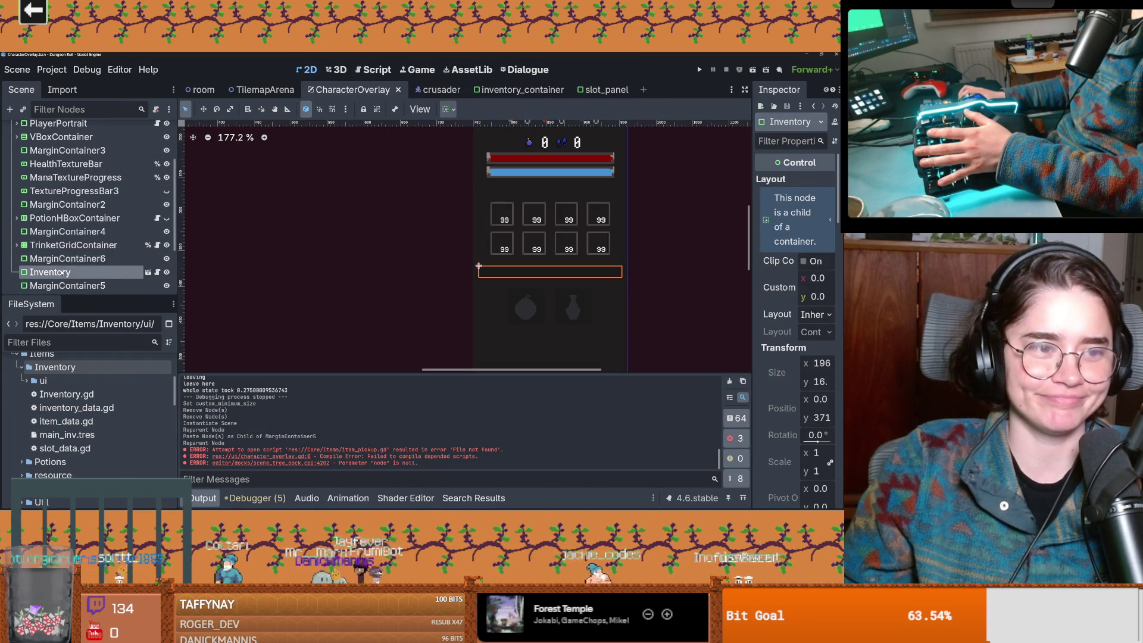
Add a Control node as a child of Inventory in CharacterOverlay and drag it out of Inventory.
{"action": "right_click", "coordinate": [61, 270]}
{"action": "left_click", "coordinate": [117, 141]}
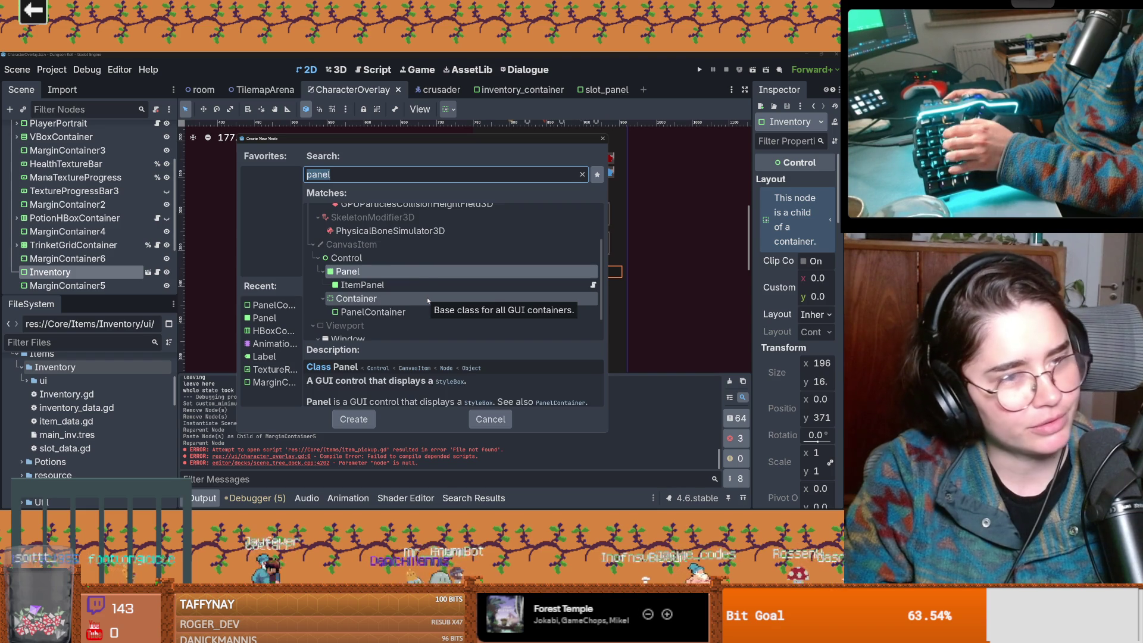
{"action": "type", "text": "cont"}
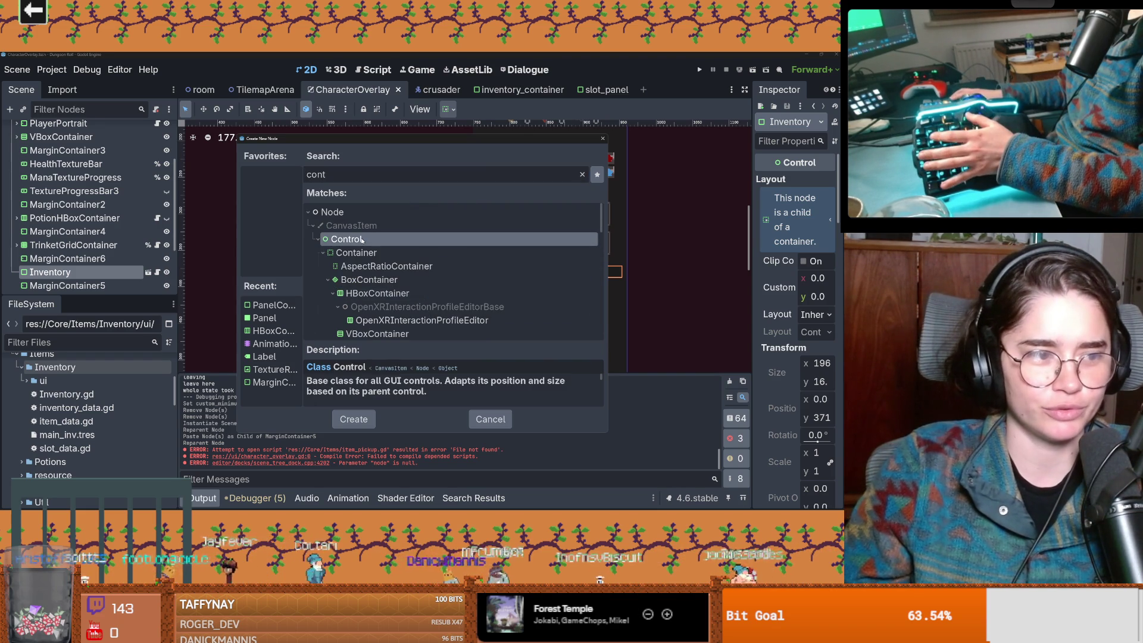
{"action": "double_click", "coordinate": [344, 238]}
{"action": "scroll", "coordinate": [262, 284], "scroll_direction": "down", "scroll_amount": 2}
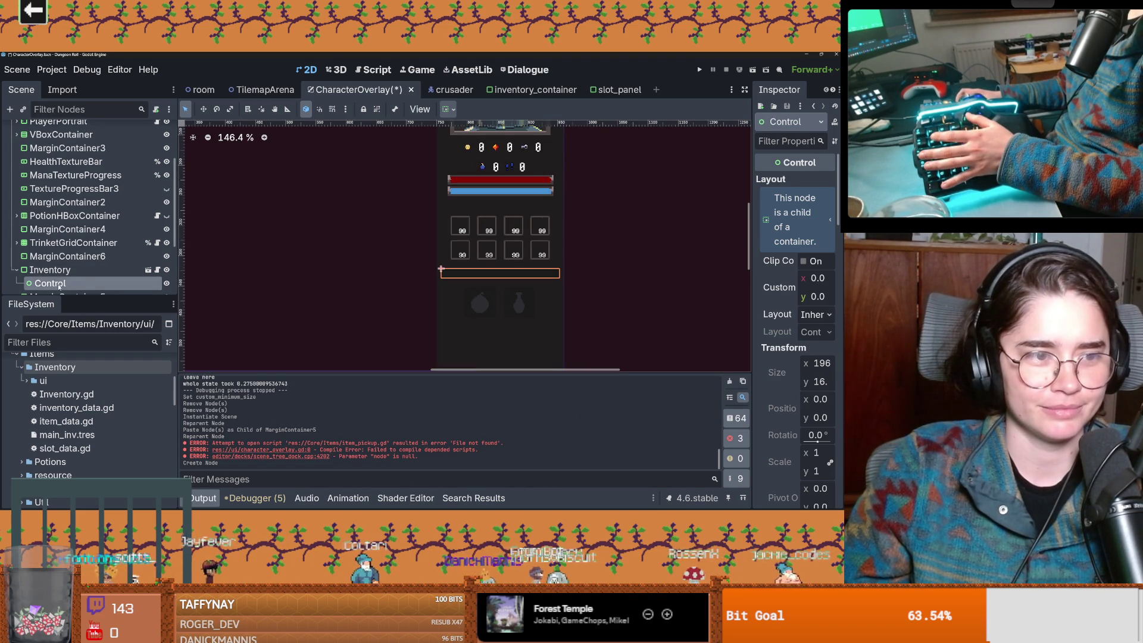
{"action": "mouse_move", "coordinate": [59, 287]}
{"action": "left_mouse_down"}
{"action": "mouse_move", "coordinate": [54, 263]}
{"action": "mouse_move", "coordinate": [60, 272]}
{"action": "left_mouse_up"}
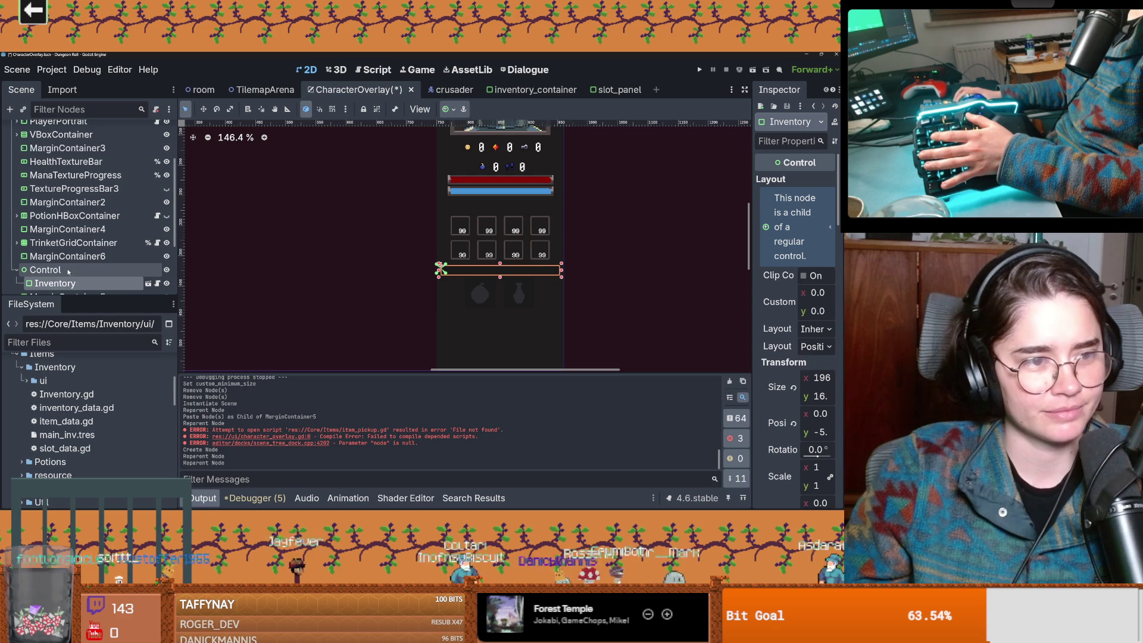
Instance slot_panel.tscn as a child of the Control node.
{"action": "right_click", "coordinate": [53, 248]}
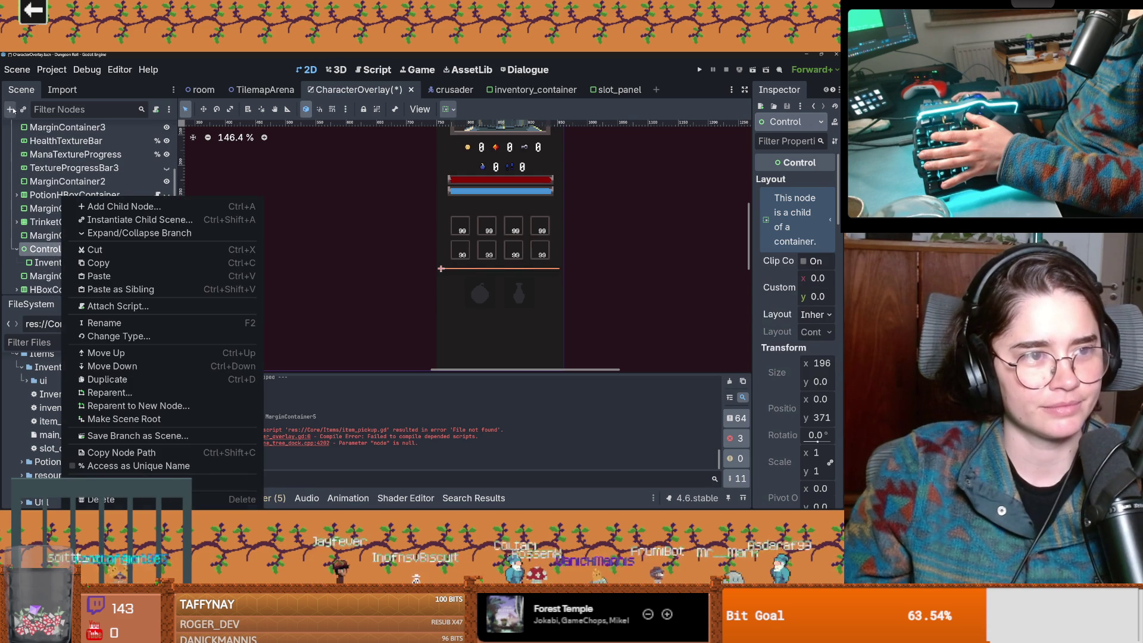
{"action": "left_click", "coordinate": [138, 219]}
{"action": "type", "text": "s;p"}
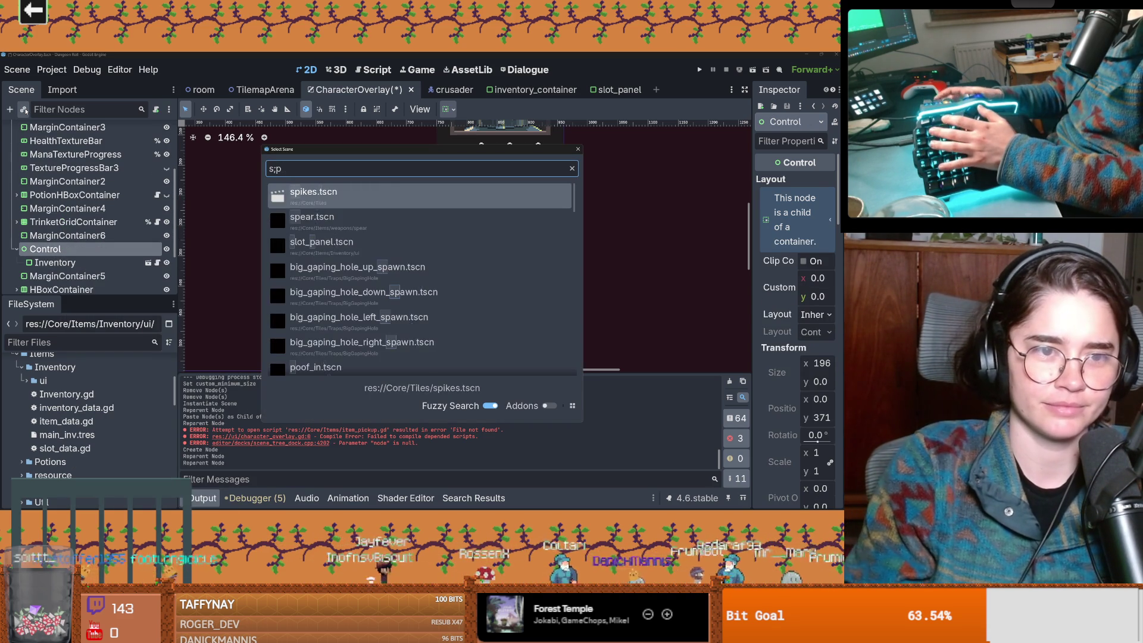
{"action": "key", "text": "BackSpace"}
{"action": "key", "text": "BackSpace"}
{"action": "type", "text": "lot"}
{"action": "key", "text": "Return"}
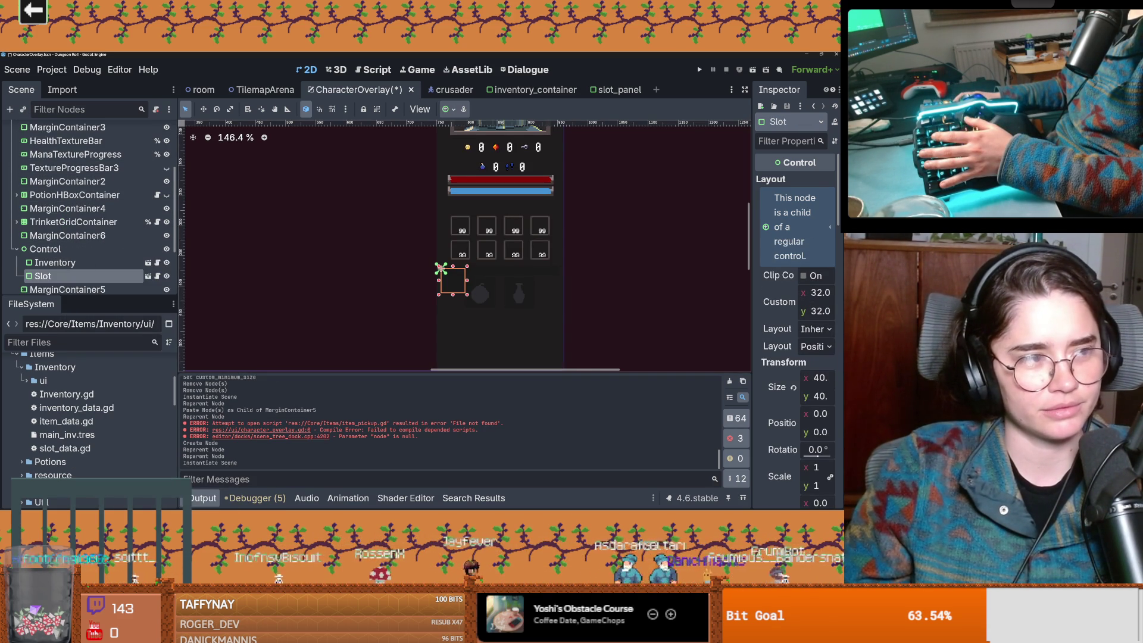
{"action": "scroll", "coordinate": [382, 310], "scroll_direction": "up", "scroll_amount": 1}
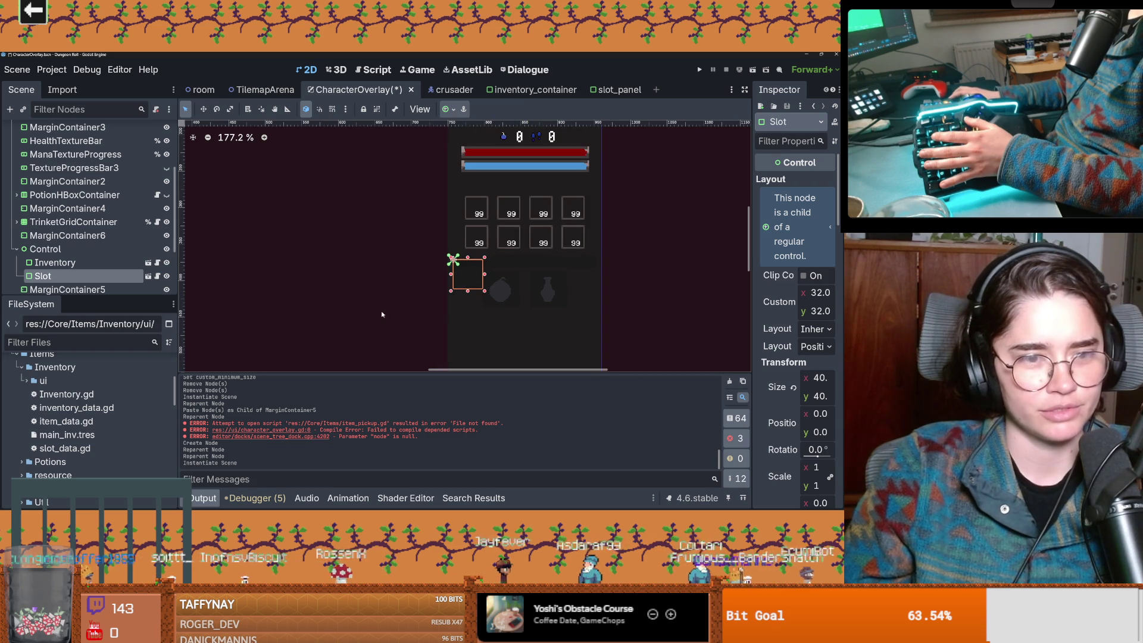
Rename the Control node to InventoryInterface and check its Inventory and Slot children.
{"action": "left_click", "coordinate": [55, 263]}
{"action": "double_click", "coordinate": [74, 250]}
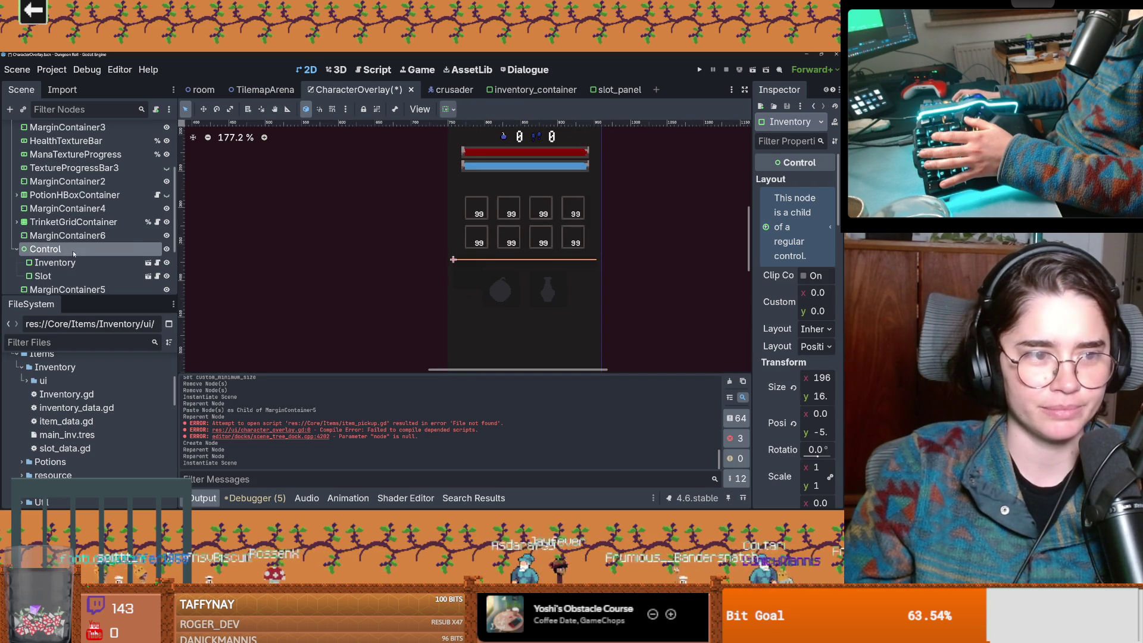
{"action": "type", "text": "Invent"}
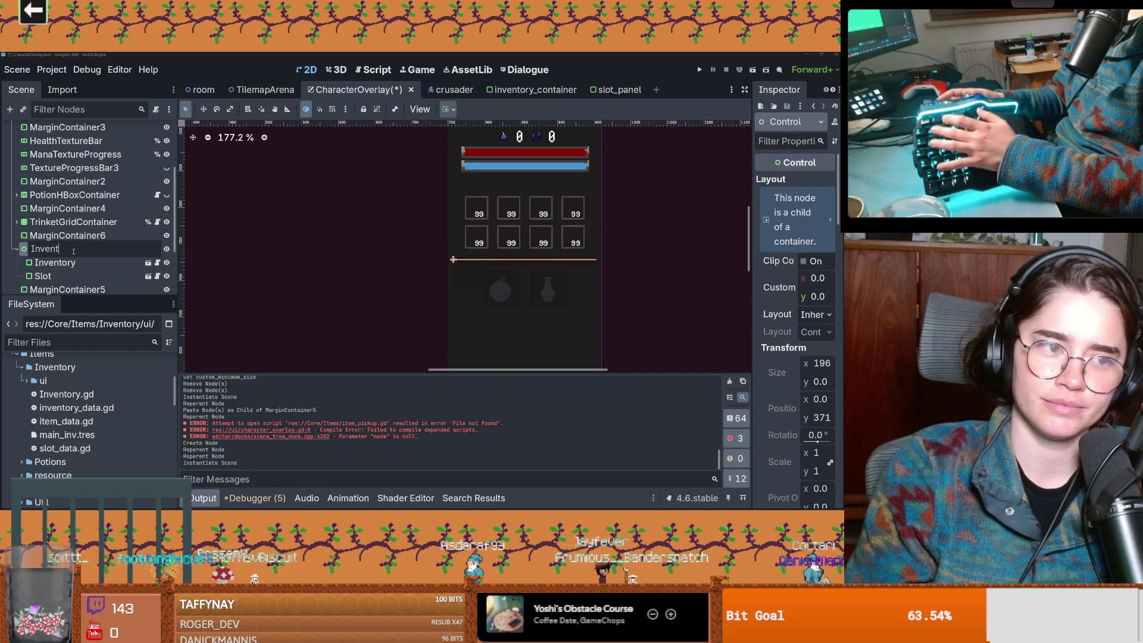
{"action": "type", "text": "oryInterface"}
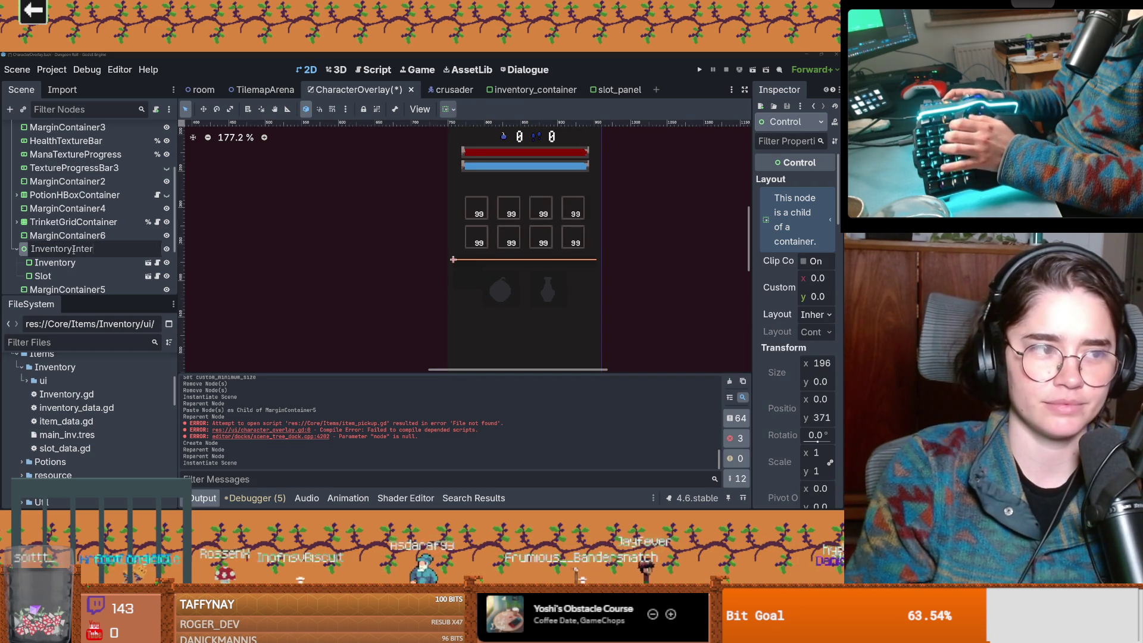
{"action": "key", "text": "Return"}
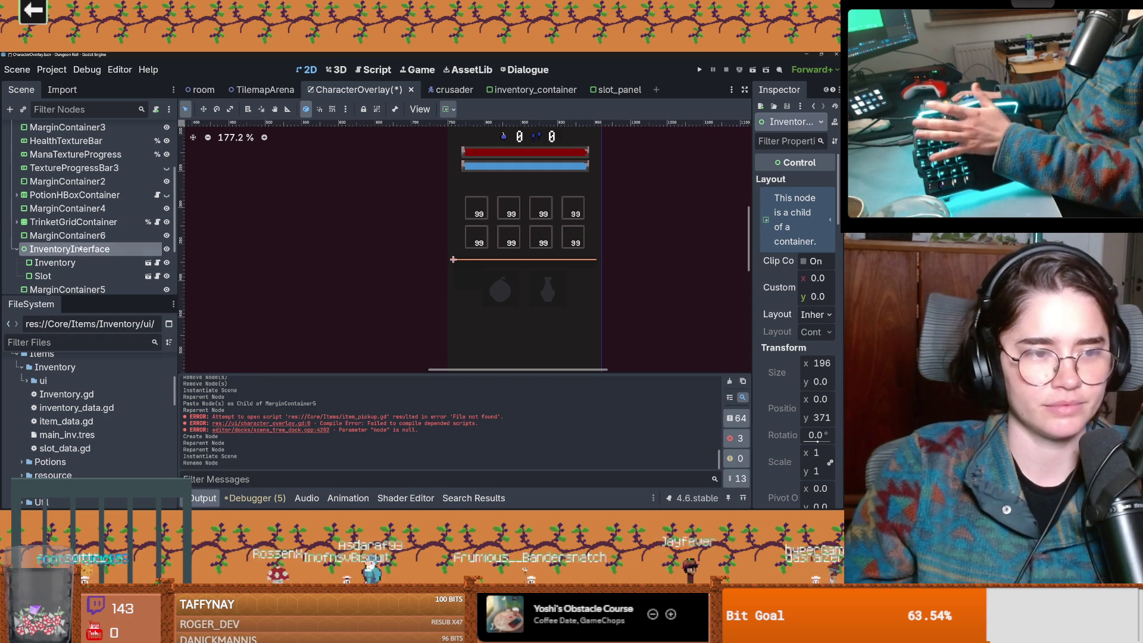
{"action": "scroll", "coordinate": [96, 269], "scroll_direction": "down", "scroll_amount": 2}
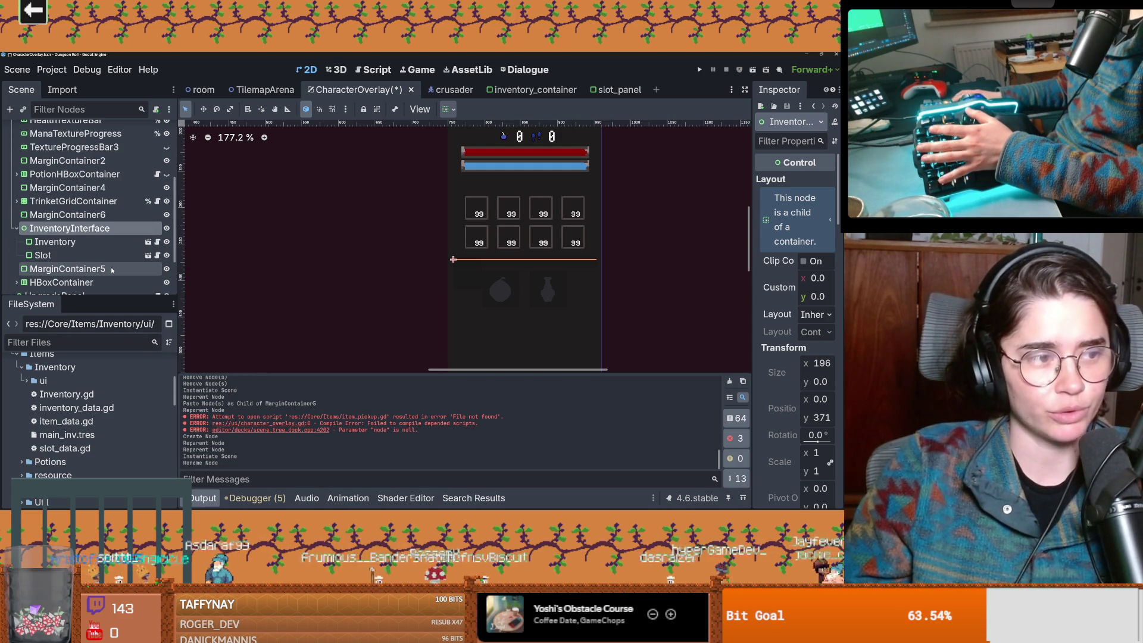
{"action": "left_click", "coordinate": [86, 241]}
{"action": "left_click", "coordinate": [100, 245]}
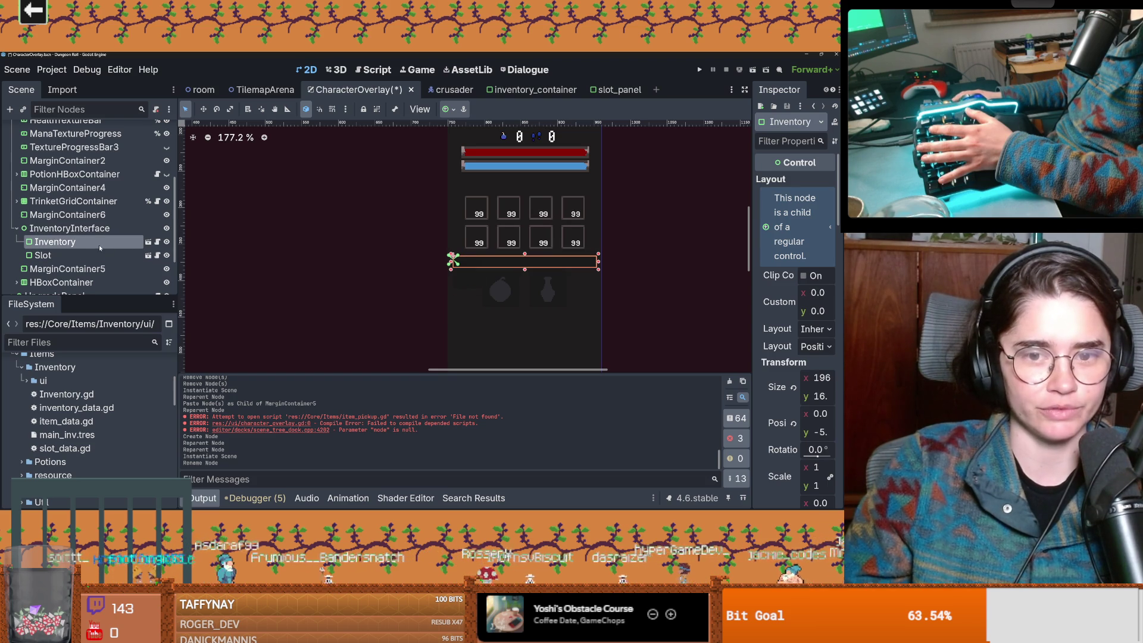
{"action": "left_click", "coordinate": [91, 229]}
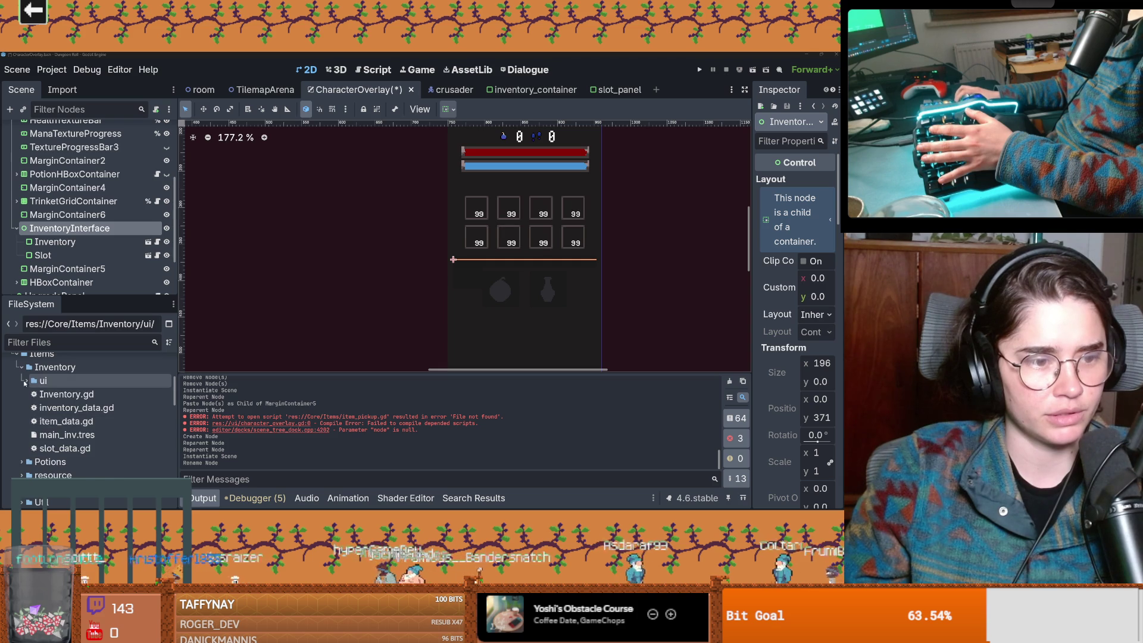
Attach inventory_ui.gd from the ui folder to InventoryInterface and save the scene.
{"action": "double_click", "coordinate": [43, 381]}
{"action": "left_click_drag", "start_coordinate": [107, 422], "coordinate": [109, 224]}
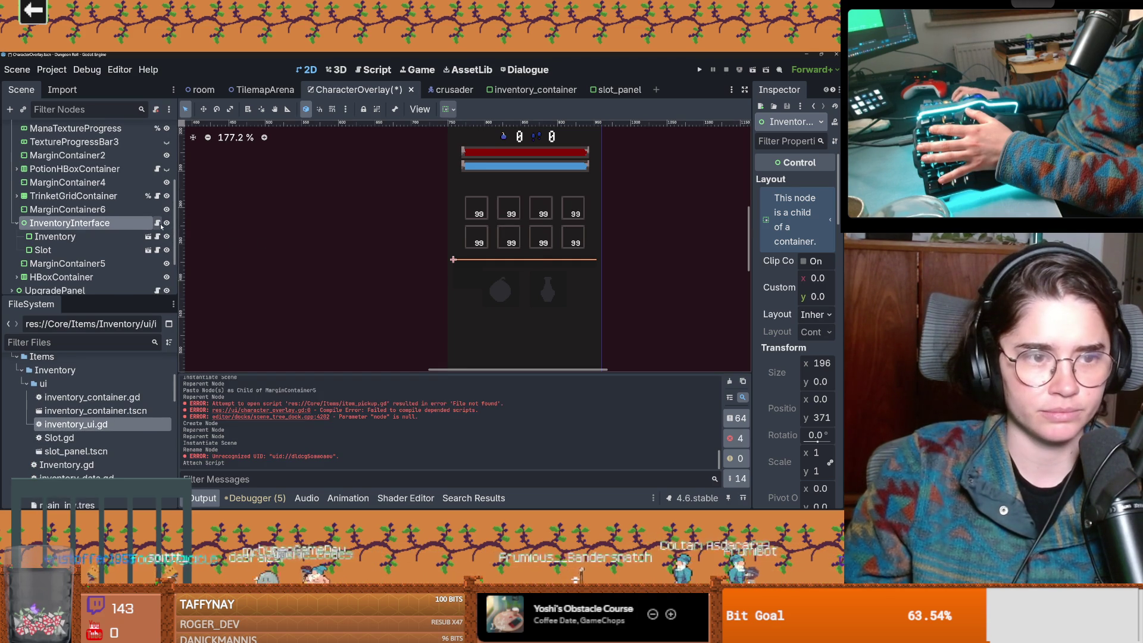
{"action": "left_click", "coordinate": [158, 223]}
{"action": "key", "text": "ctrl+s"}
Review the missing-preload line 5 and grabbed_slot_data declaration, then collapse the ui folder.
{"action": "left_click", "coordinate": [303, 167]}
{"action": "left_click", "coordinate": [386, 196]}
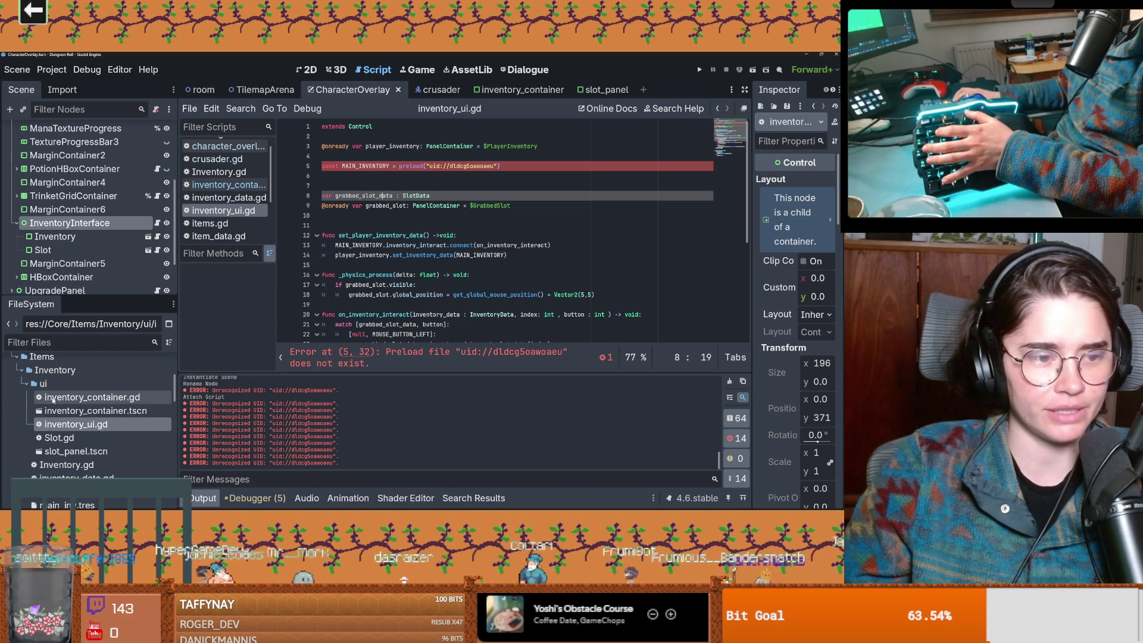
{"action": "left_click", "coordinate": [28, 387]}
{"action": "right_click", "coordinate": [52, 371]}
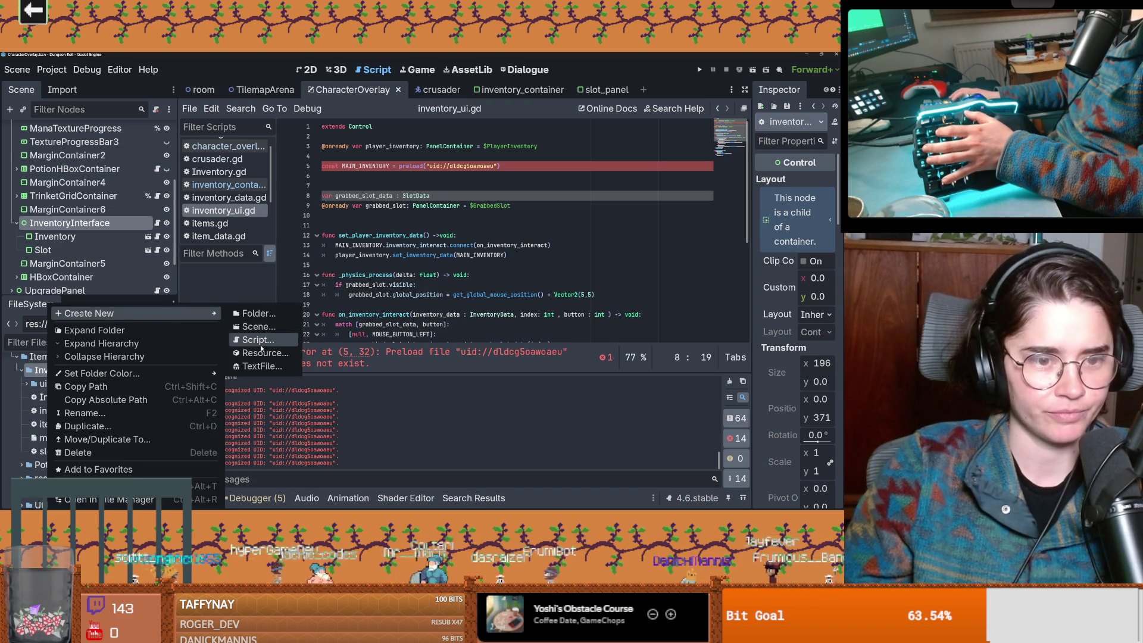
Create an InventoryData resource named new_inv.tres in the Inventory folder and widen its properties panel.
{"action": "left_click", "coordinate": [263, 354]}
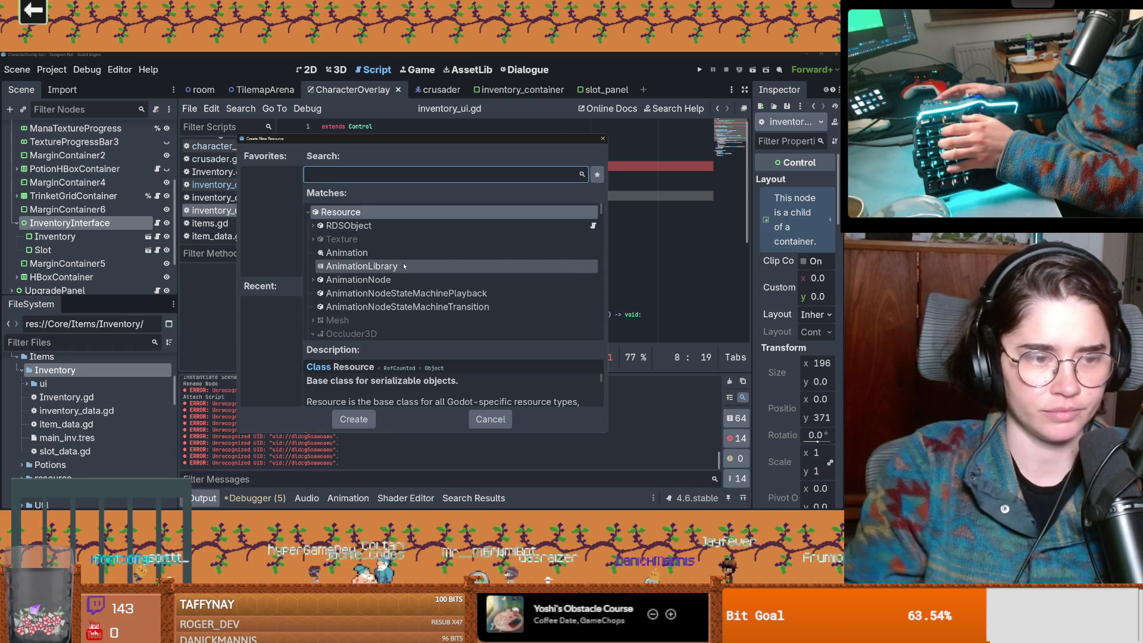
{"action": "type", "text": "inven"}
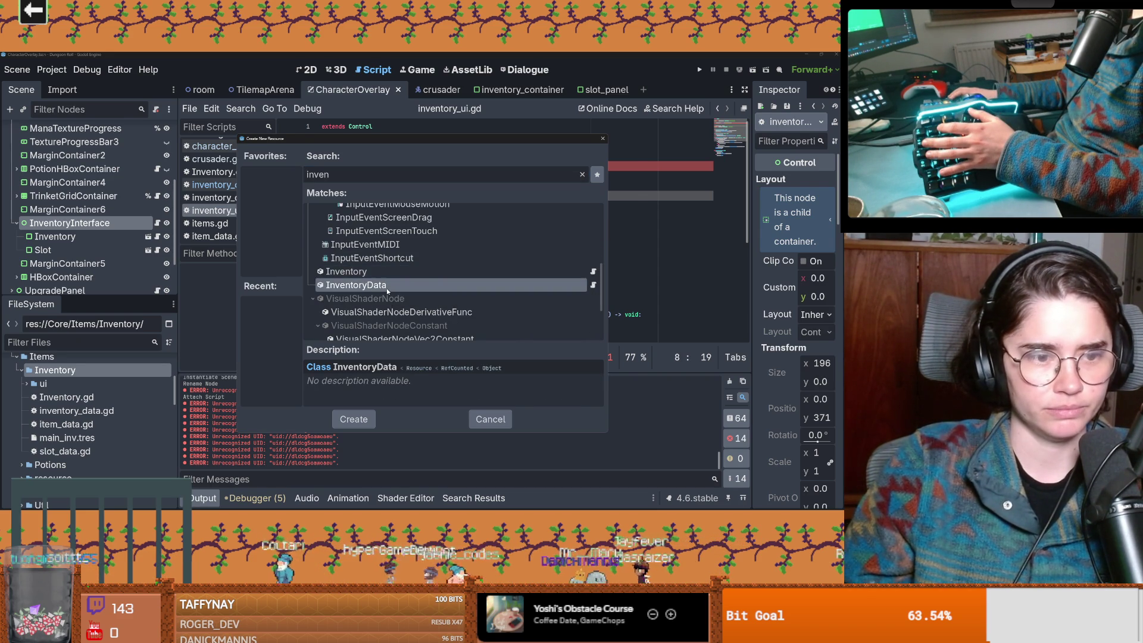
{"action": "double_click", "coordinate": [387, 289]}
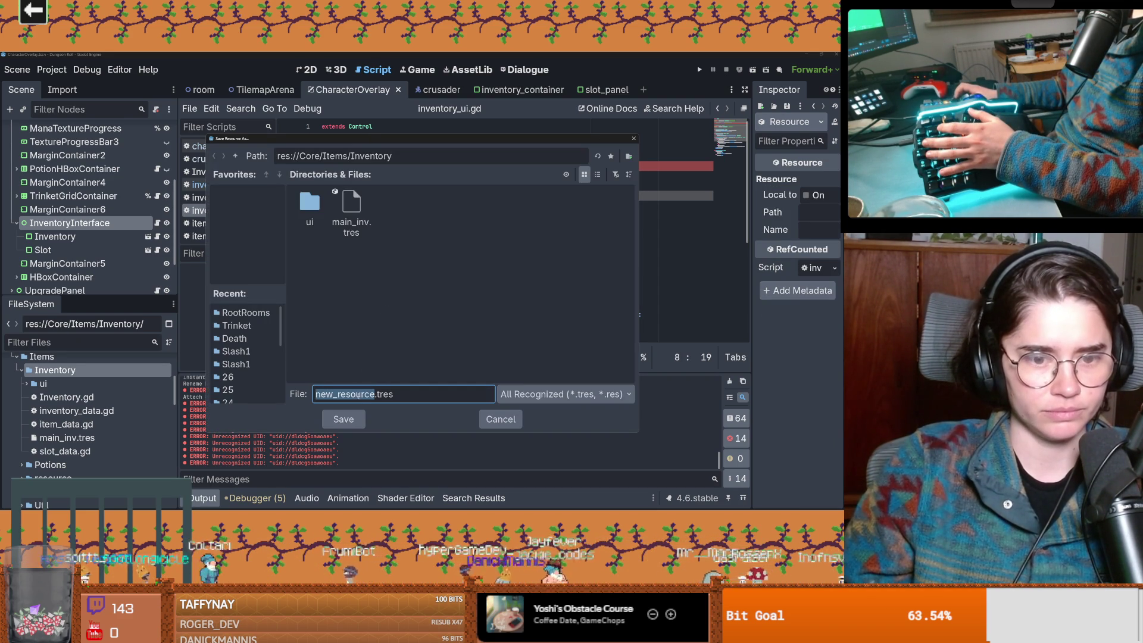
{"action": "type", "text": "new_in"}
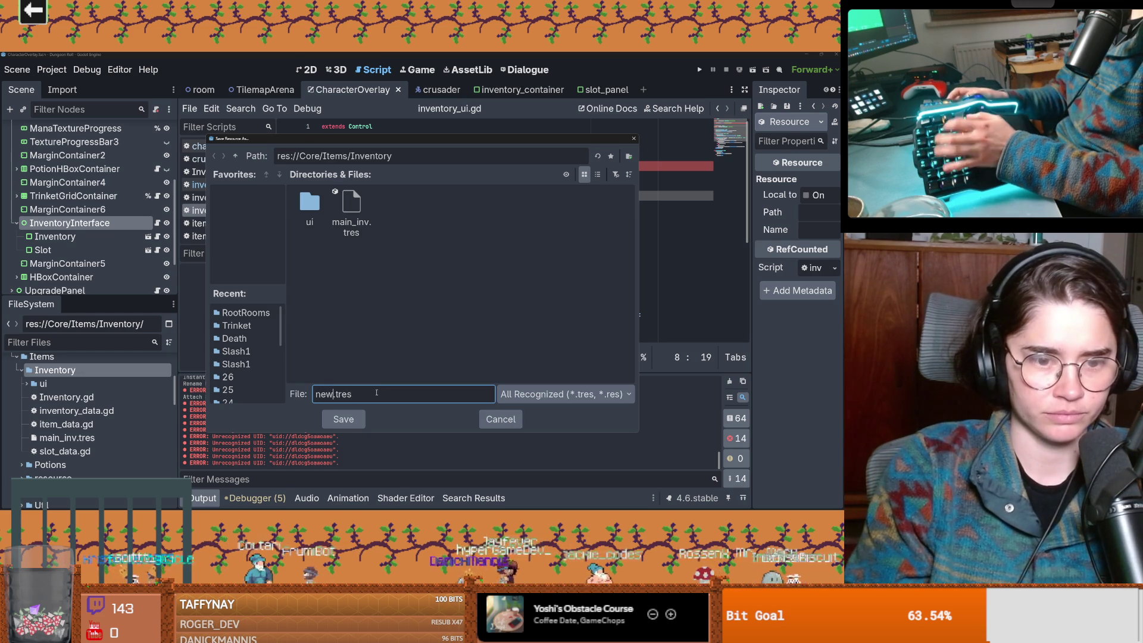
{"action": "type", "text": "v"}
{"action": "key", "text": "Return"}
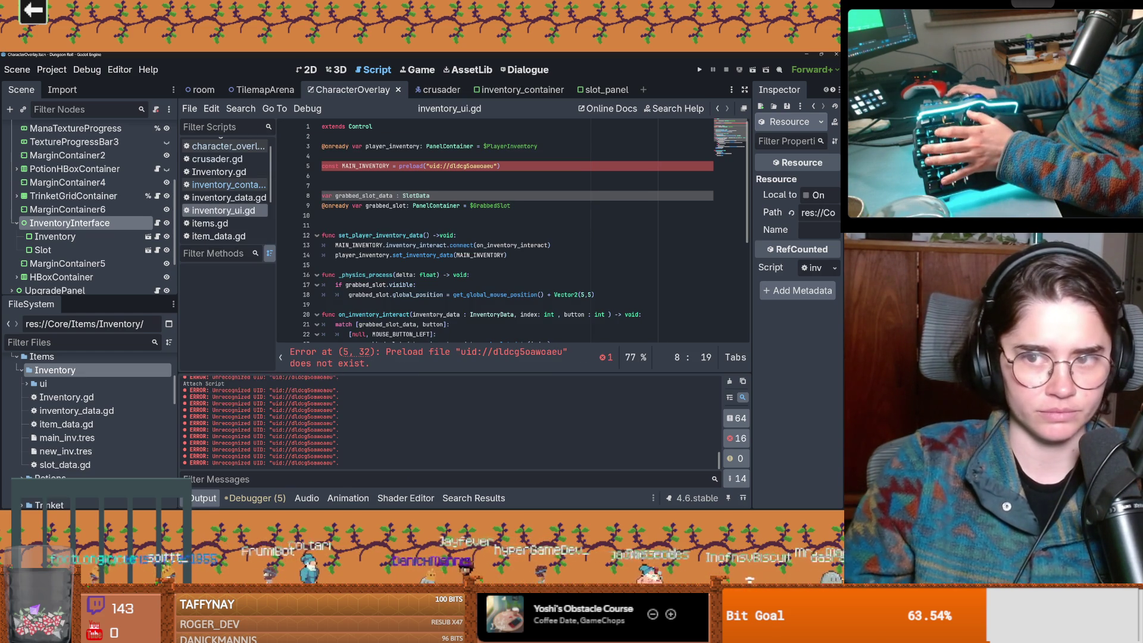
{"action": "left_click_drag", "start_coordinate": [752, 208], "coordinate": [591, 214]}
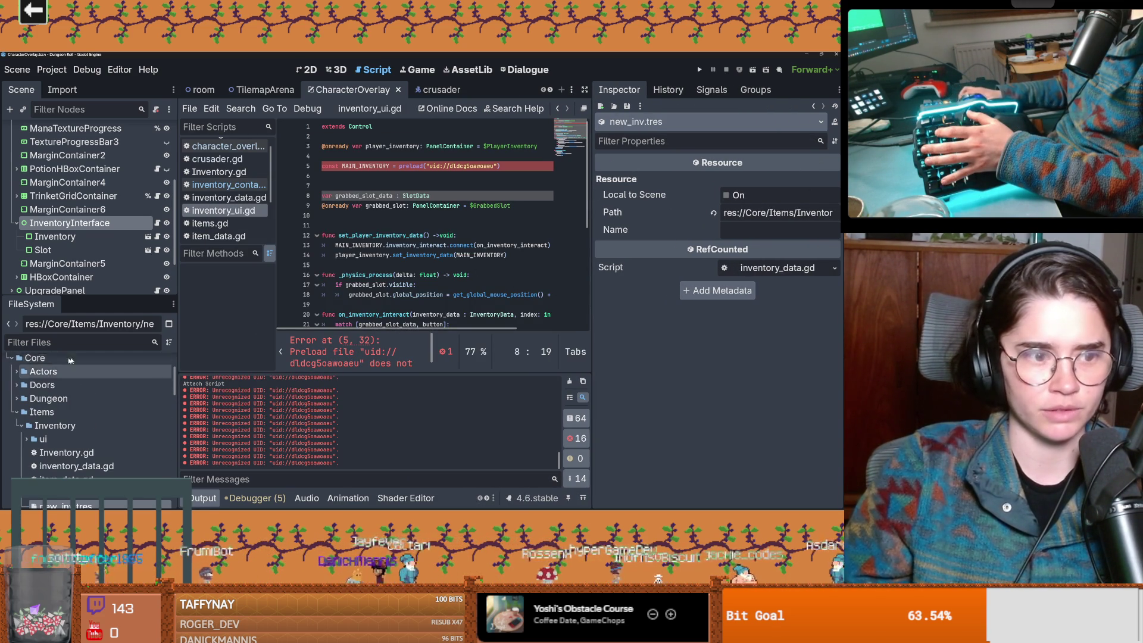
Open inventory_data.gd, save, and check that new_inv.tres uses the inventory_data.gd script.
{"action": "left_click", "coordinate": [76, 466]}
{"action": "scroll", "coordinate": [100, 438], "scroll_direction": "down", "scroll_amount": 1}
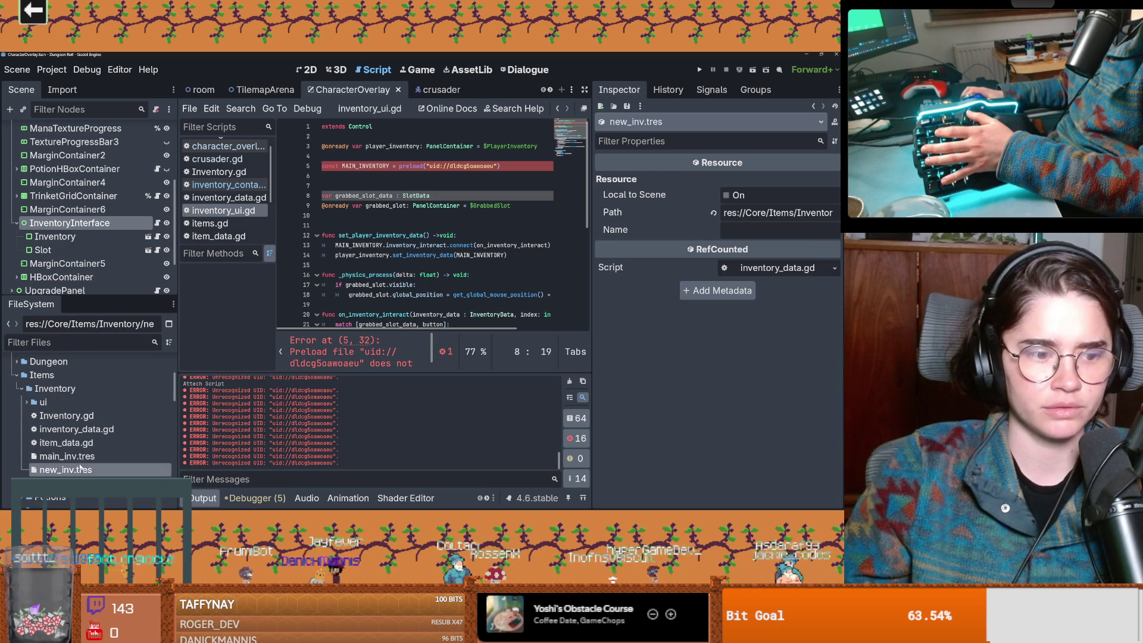
{"action": "double_click", "coordinate": [77, 429]}
{"action": "key", "text": "ctrl+s"}
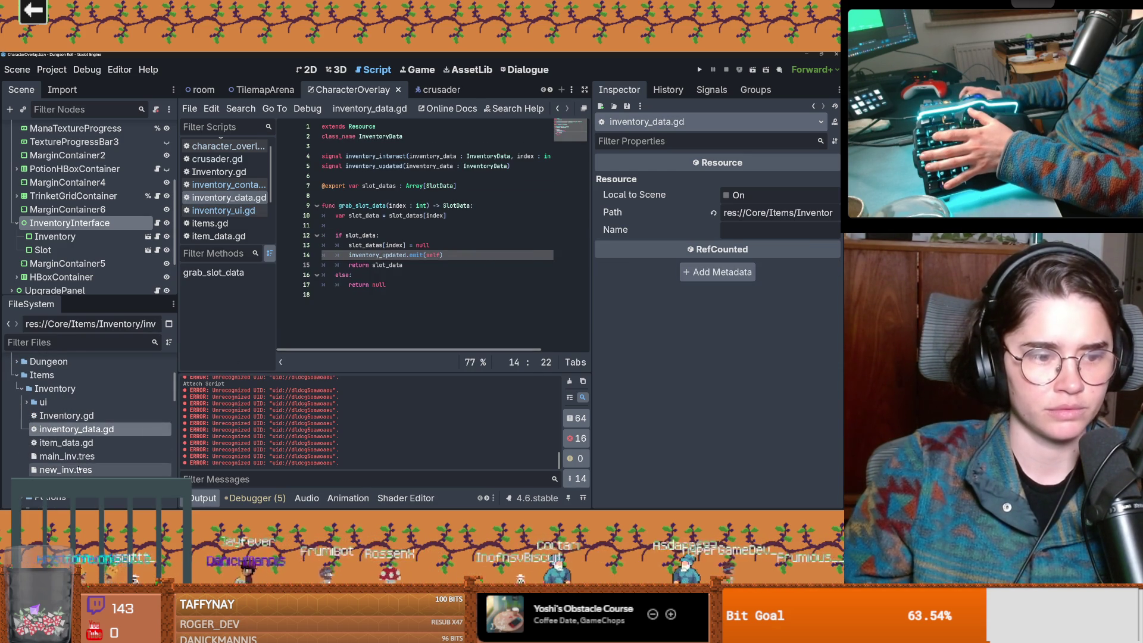
{"action": "left_click", "coordinate": [65, 469]}
{"action": "left_click", "coordinate": [776, 268]}
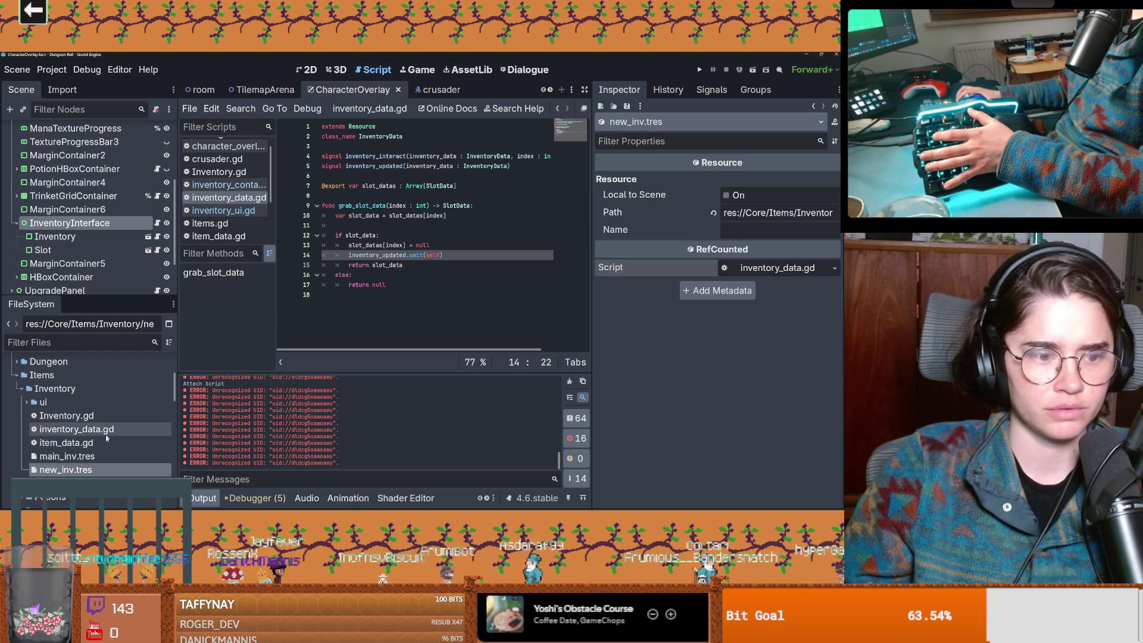
Open Inventory.gd for editing and bring up file actions for new_inv.tres.
{"action": "double_click", "coordinate": [99, 417]}
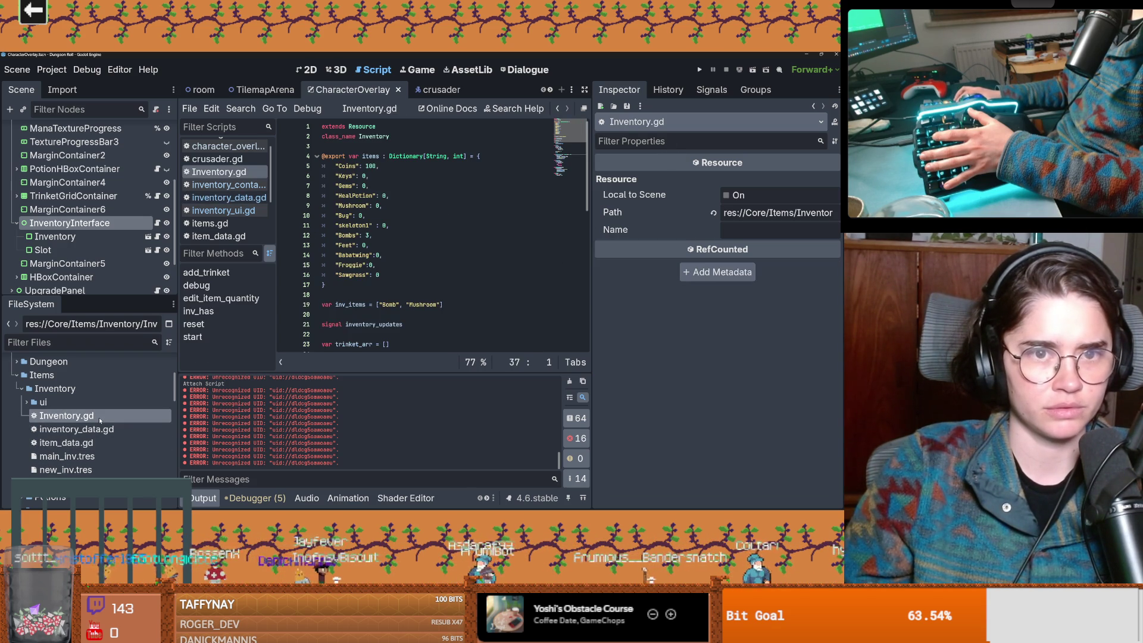
{"action": "left_click", "coordinate": [65, 470]}
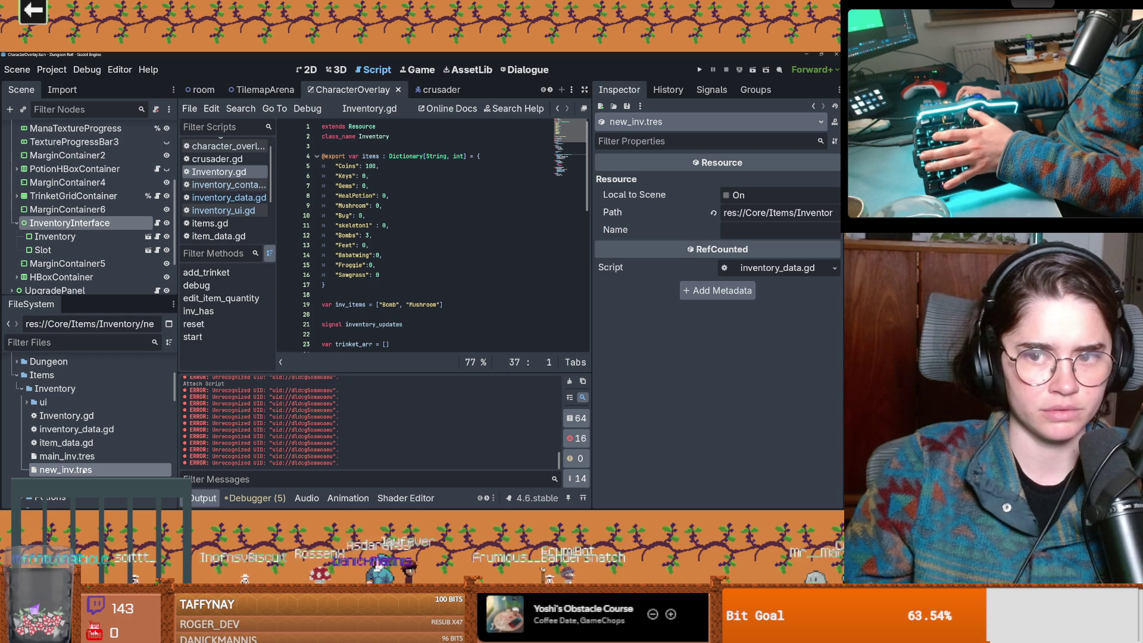
{"action": "right_click", "coordinate": [65, 470]}
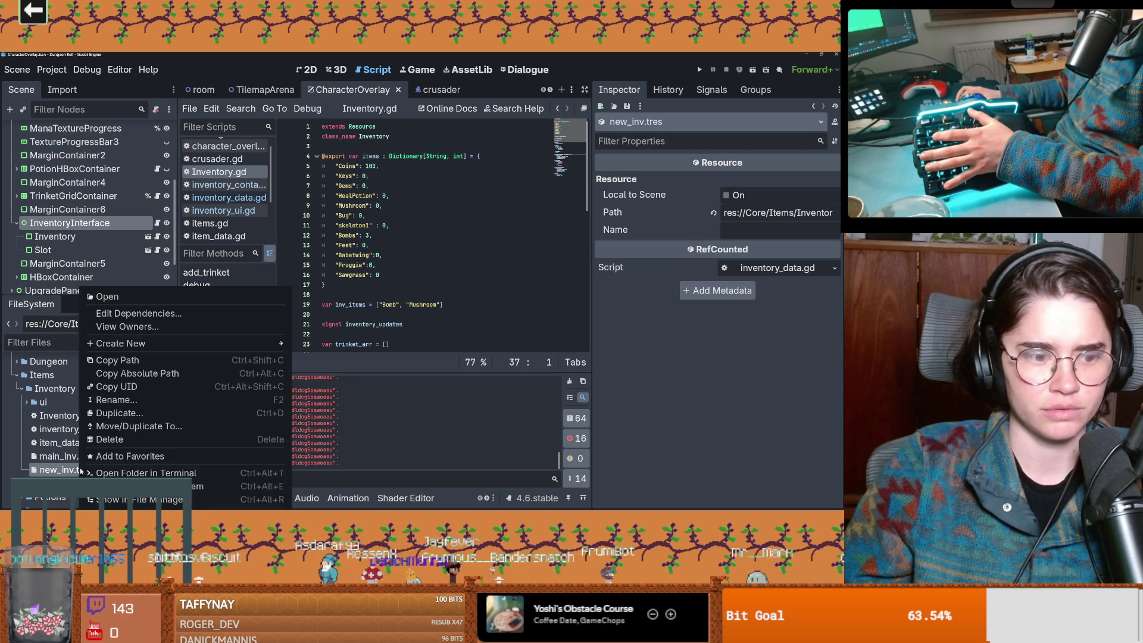
Delete new_inv.tres from the Inventory folder.
{"action": "left_click", "coordinate": [116, 439]}
{"action": "left_click", "coordinate": [331, 335]}
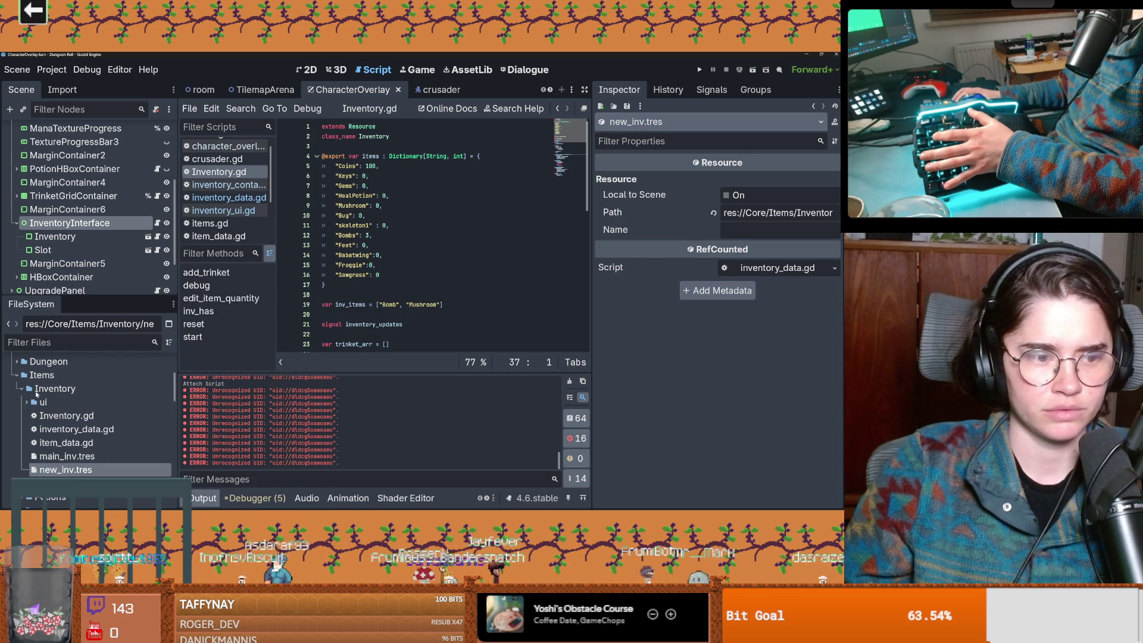
{"action": "mouse_move", "coordinate": [83, 313]}
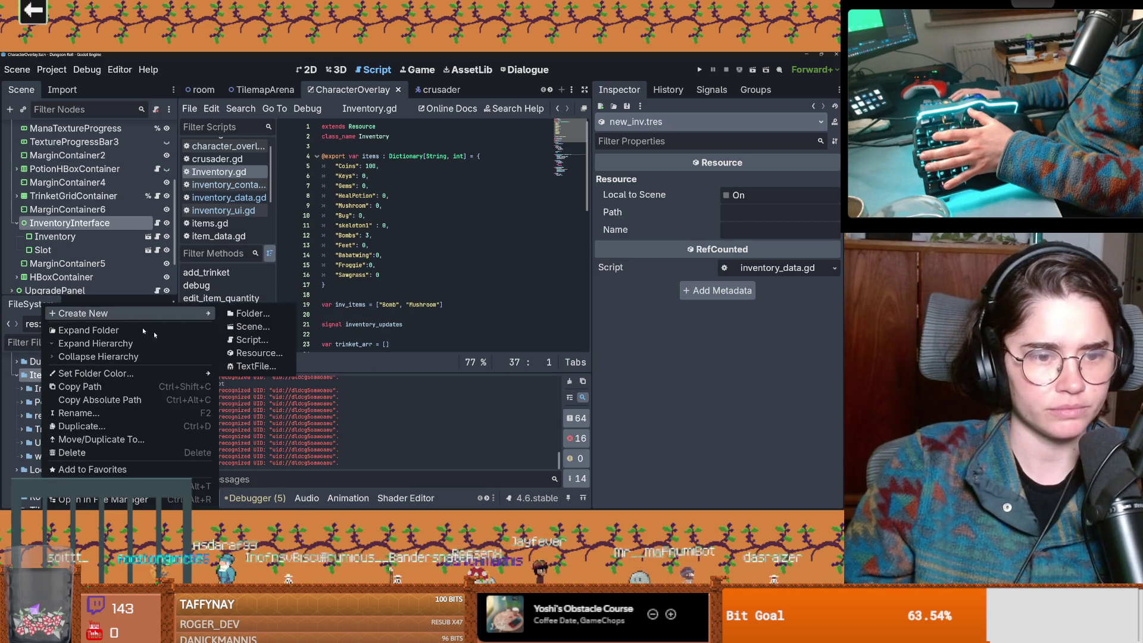
Create an Inventory resource saved as new_resource.tres, delete it again, then bring the browser forward.
{"action": "left_click", "coordinate": [256, 355]}
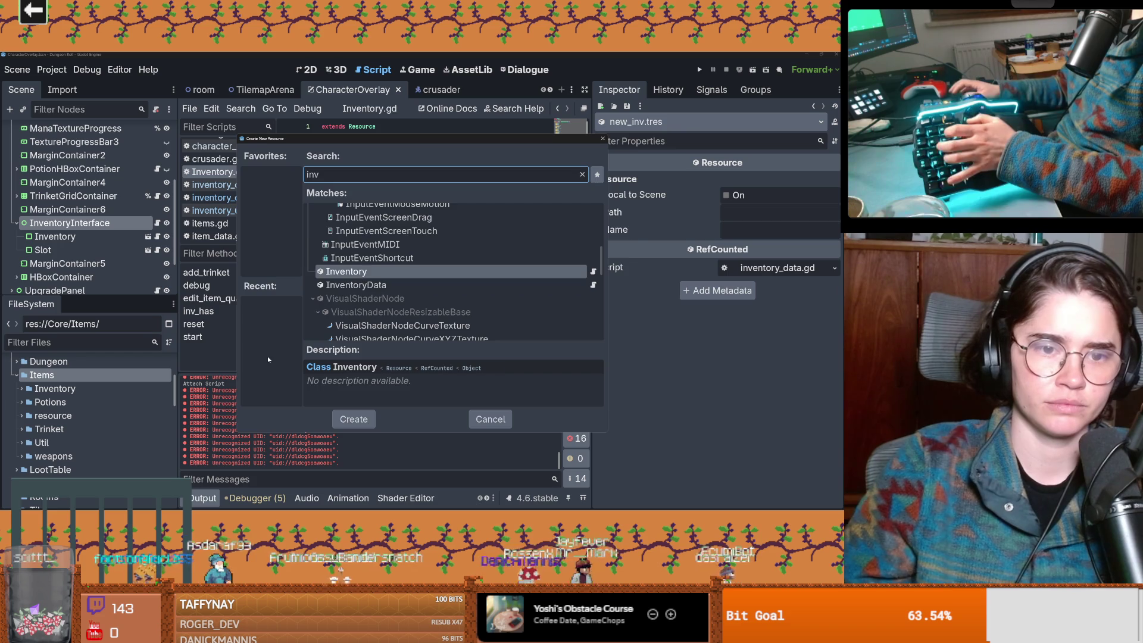
{"action": "key", "text": "Return"}
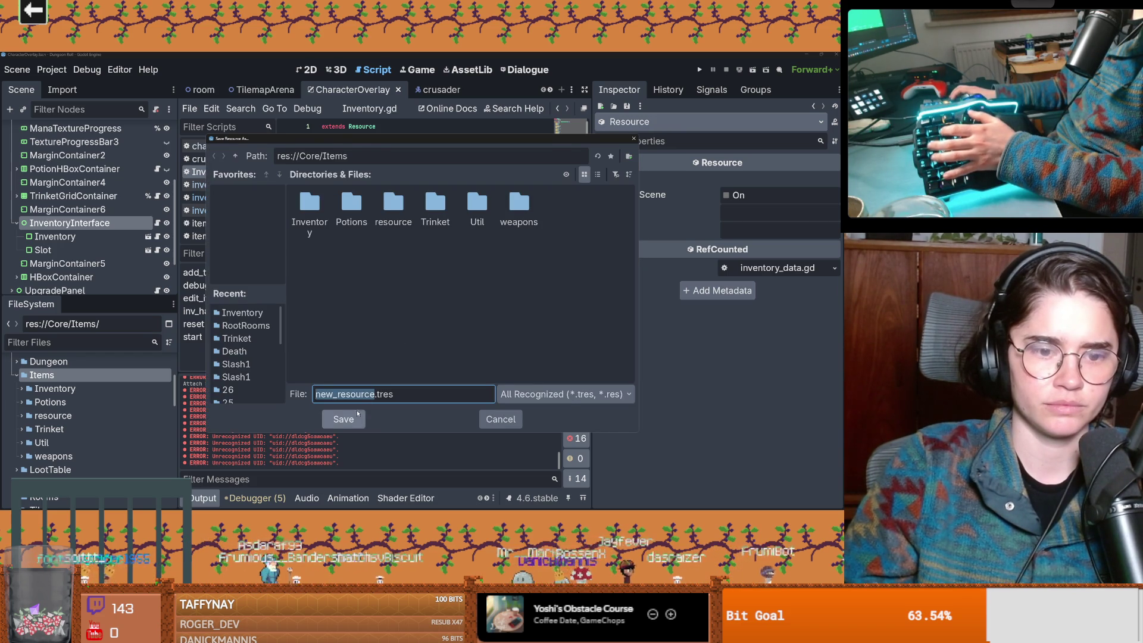
{"action": "left_click", "coordinate": [358, 413]}
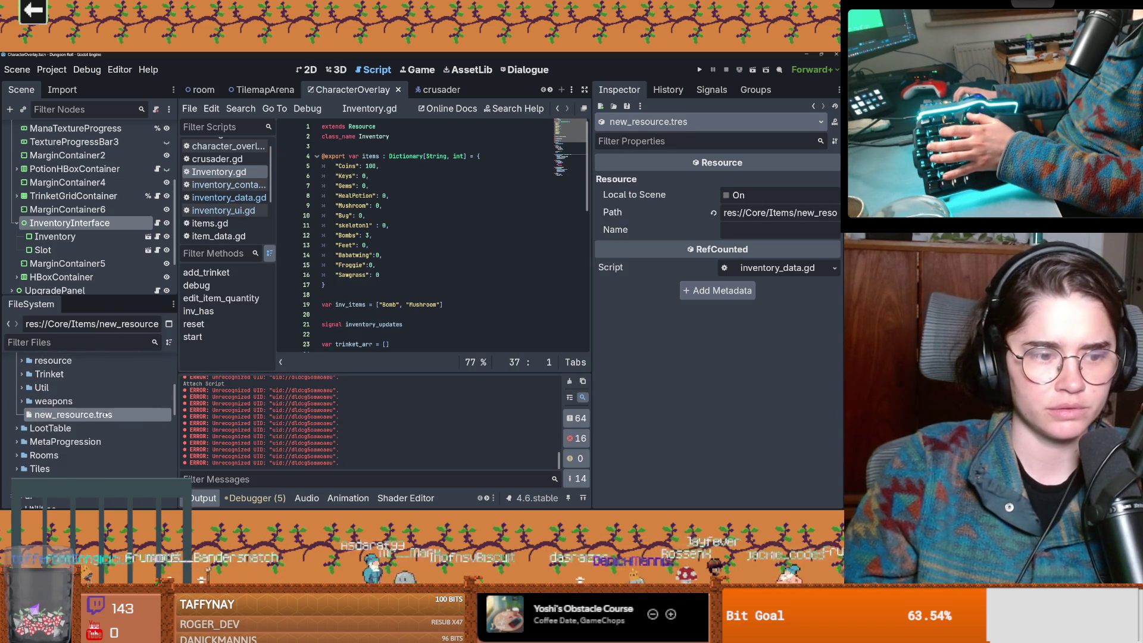
{"action": "right_click", "coordinate": [110, 415]}
{"action": "left_click", "coordinate": [139, 439]}
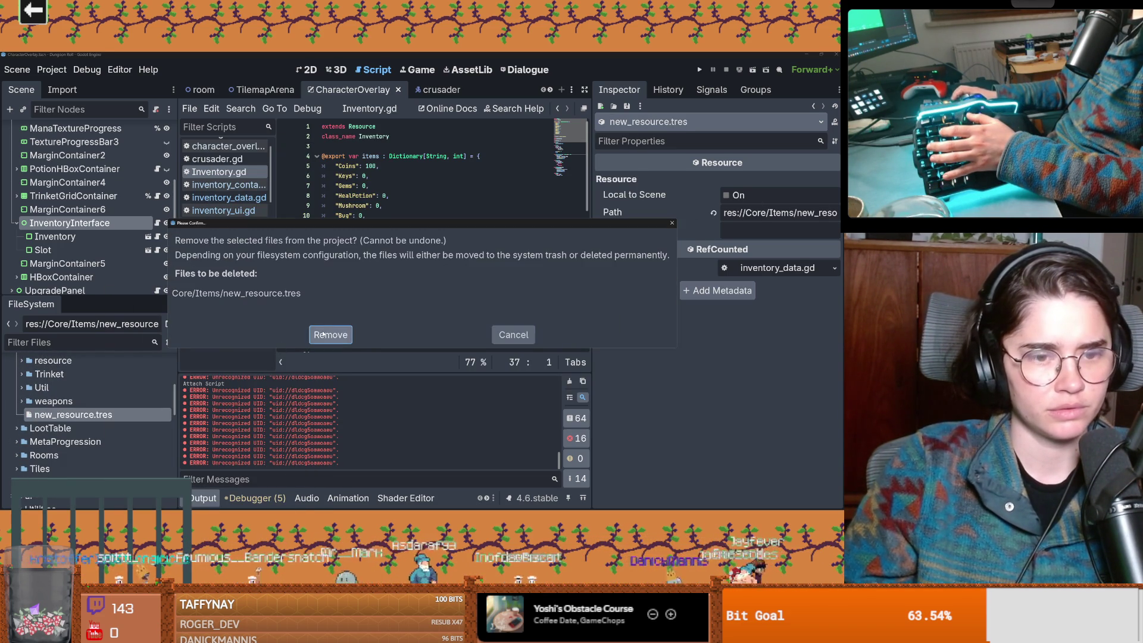
{"action": "left_click", "coordinate": [322, 332]}
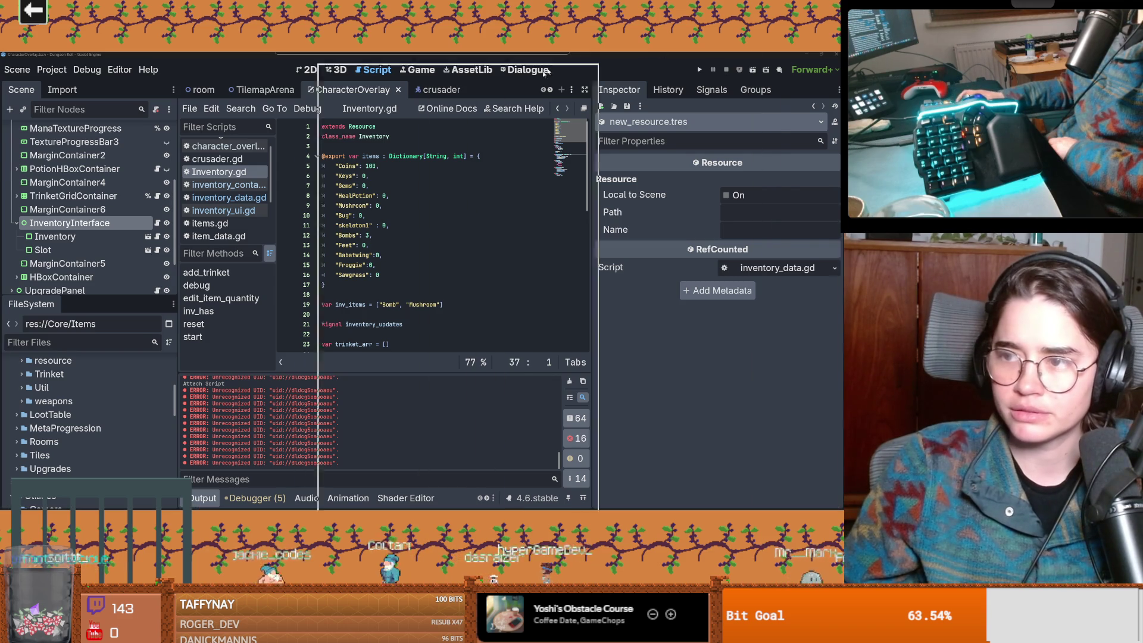
{"action": "key", "text": "alt+Tab"}
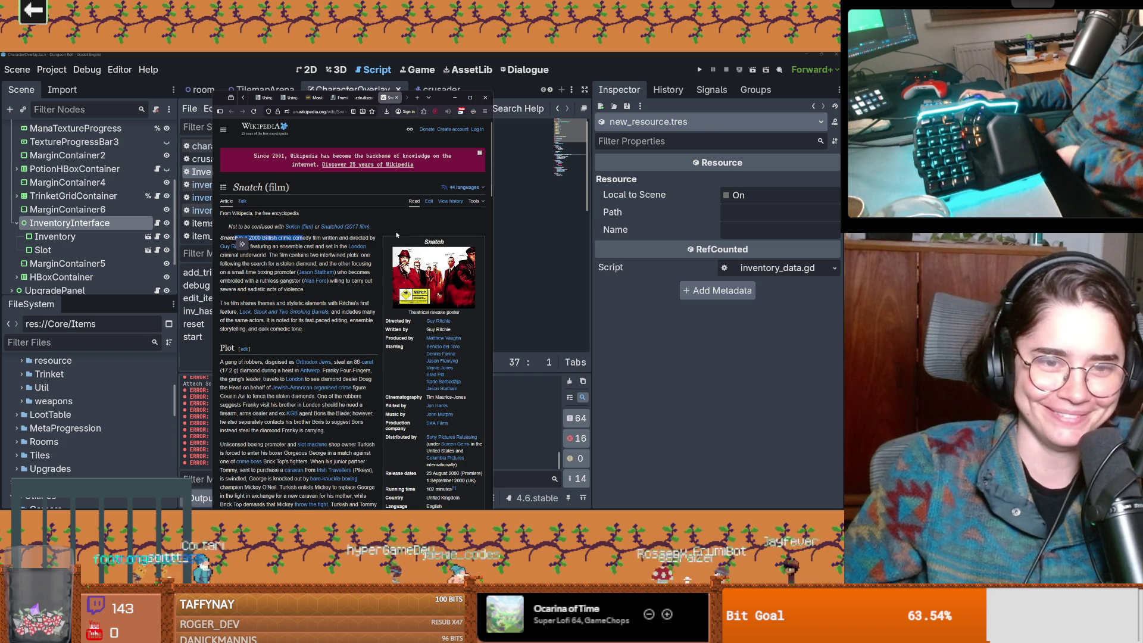
Clear the selection in the Snatch article and return from the browser to Godot.
{"action": "left_click", "coordinate": [419, 216]}
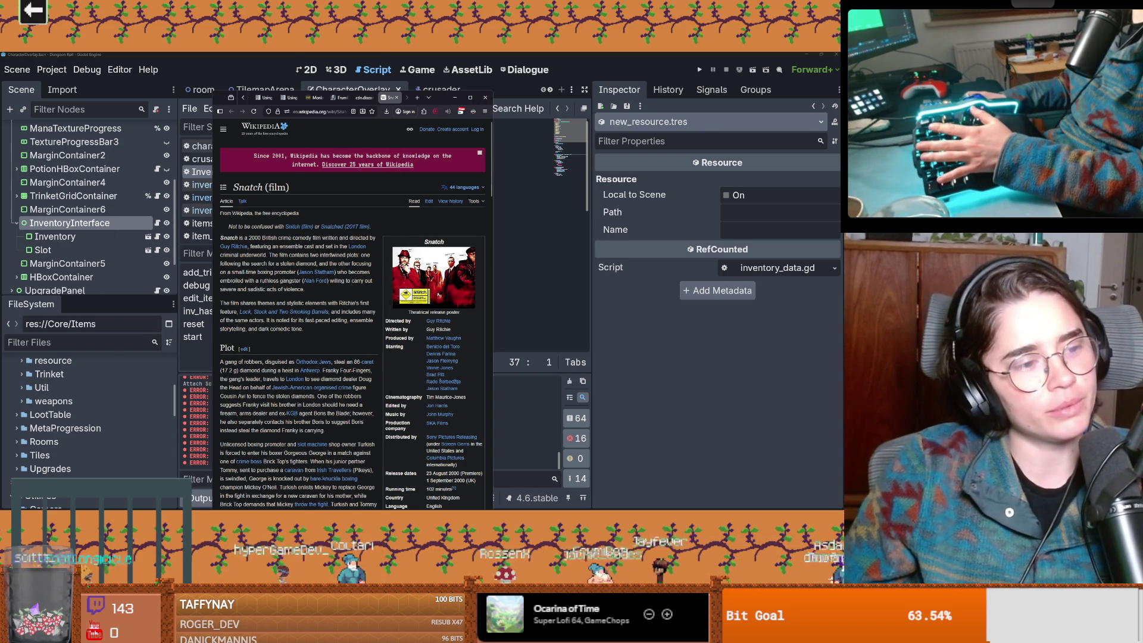
{"action": "key", "text": "alt+Tab"}
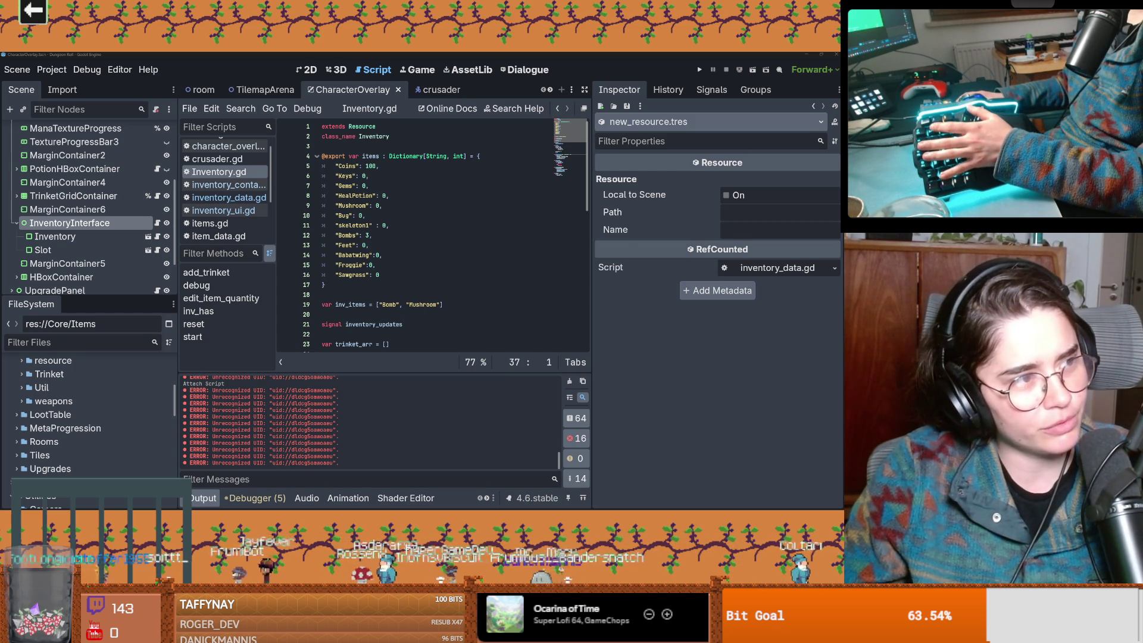
{"action": "key", "text": "super+shift+s"}
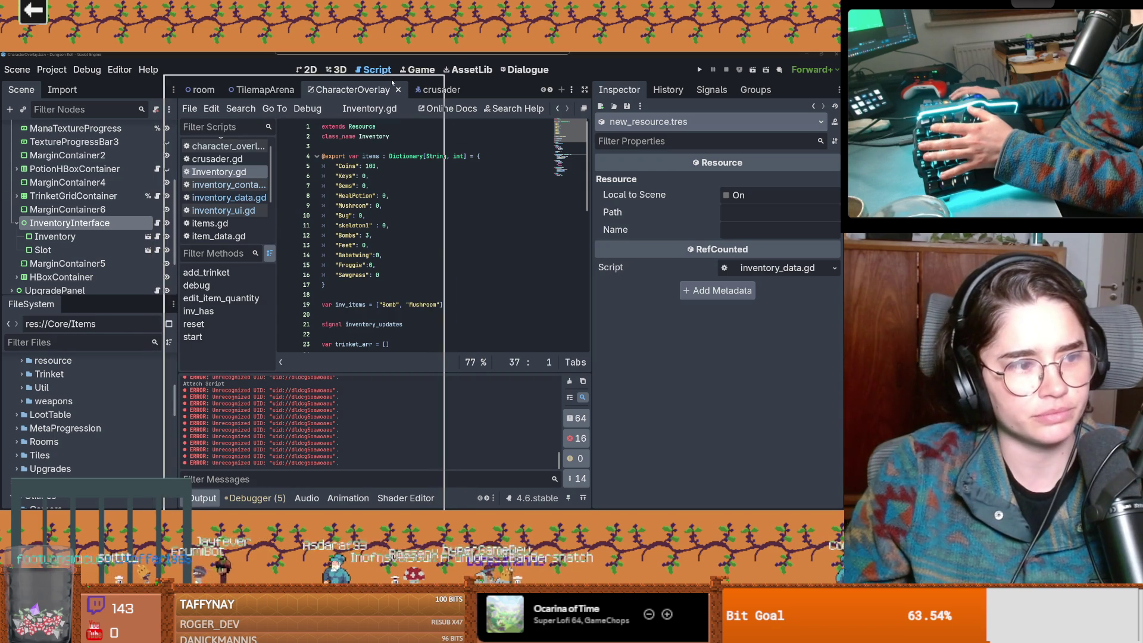
Search Google for 'Rachel McAdams movie 2026', then switch over to YouTube results for Send Help.
{"action": "left_click", "coordinate": [381, 53]}
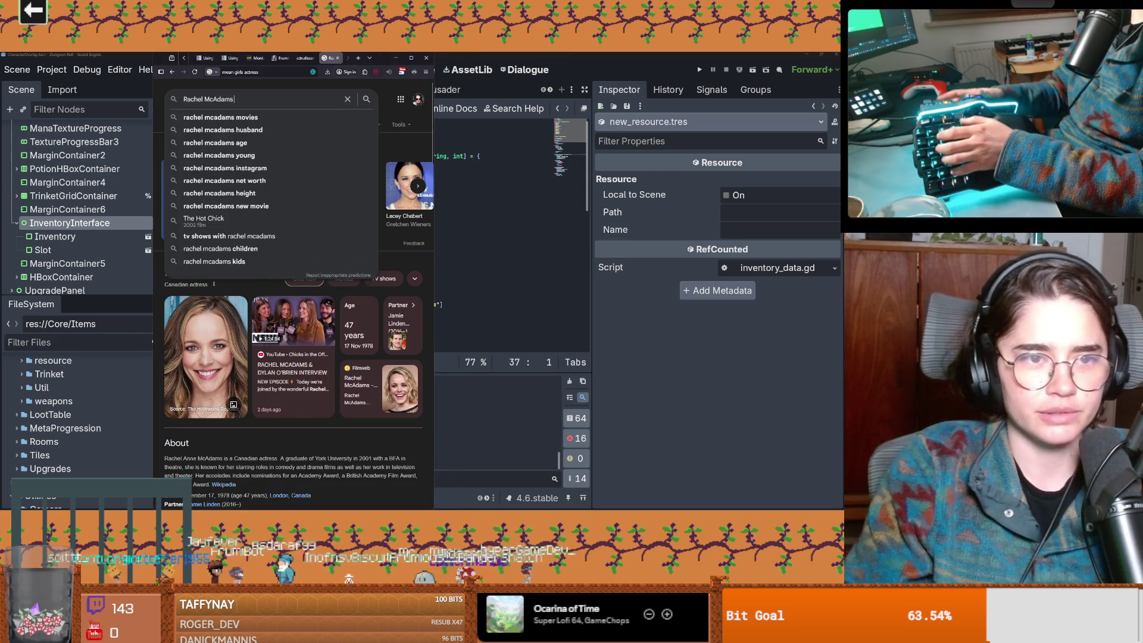
{"action": "type", "text": "movie 2026"}
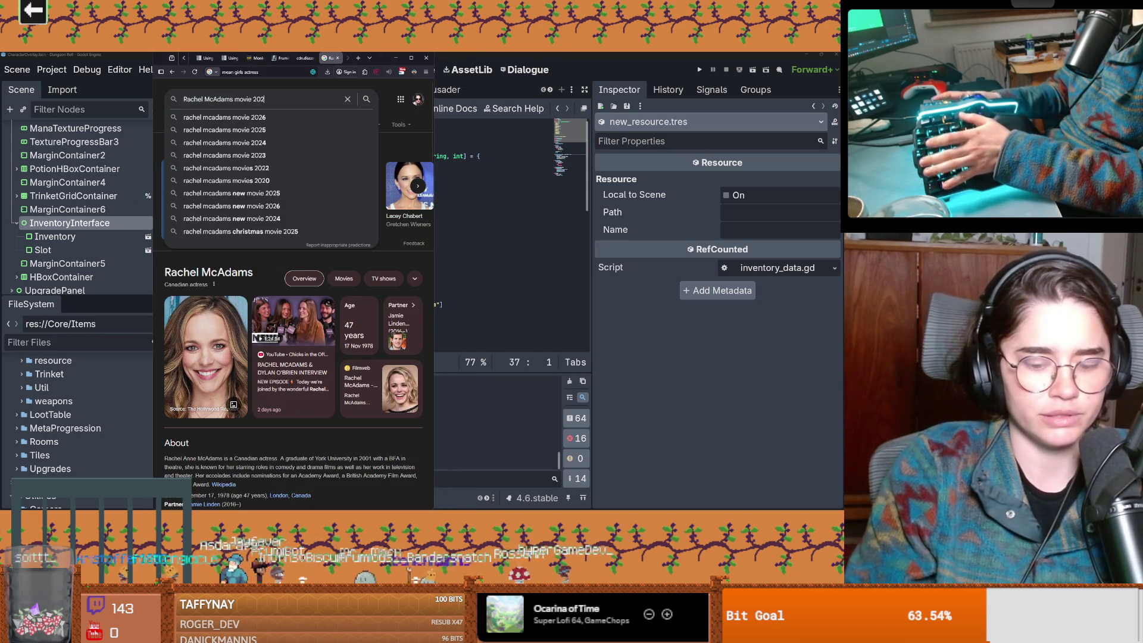
{"action": "key", "text": "Return"}
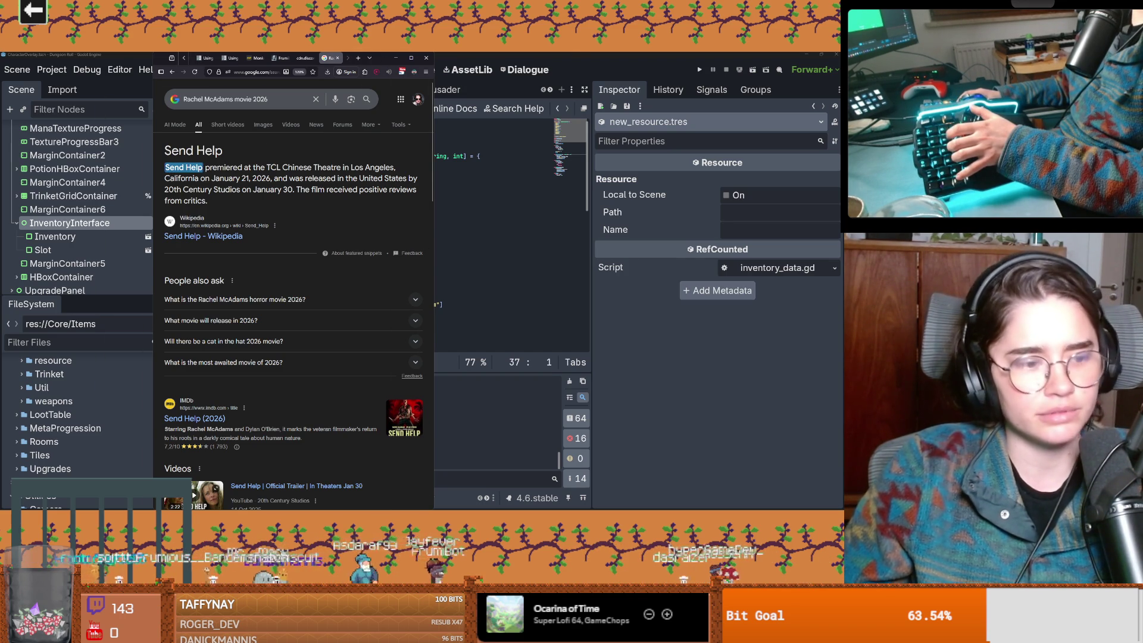
{"action": "key", "text": "alt+Tab"}
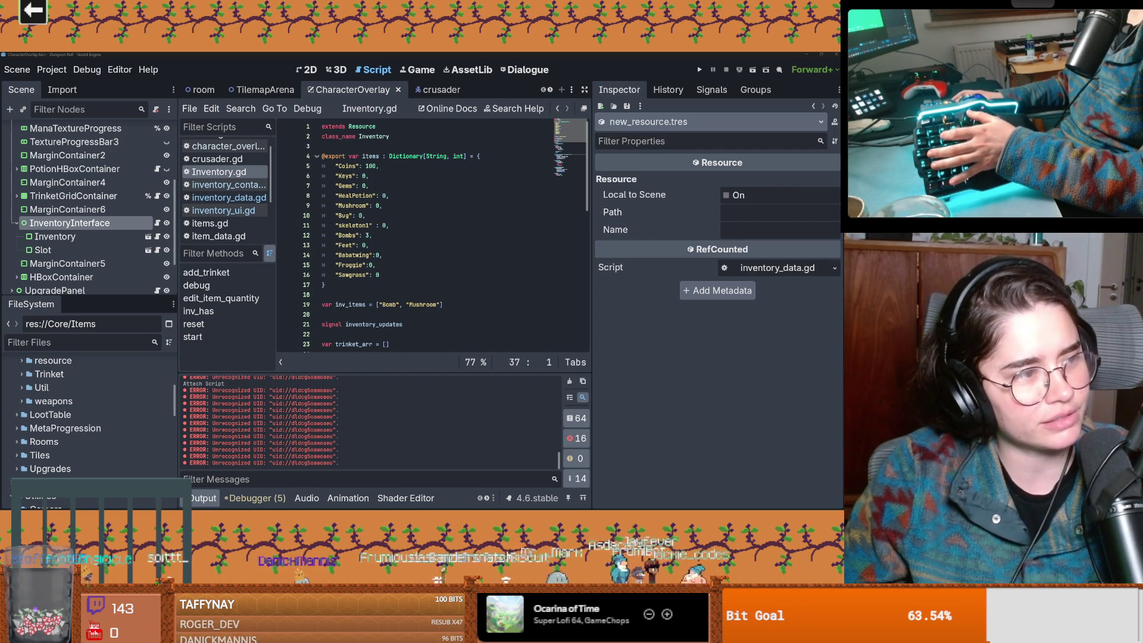
{"action": "key", "text": "alt+Tab"}
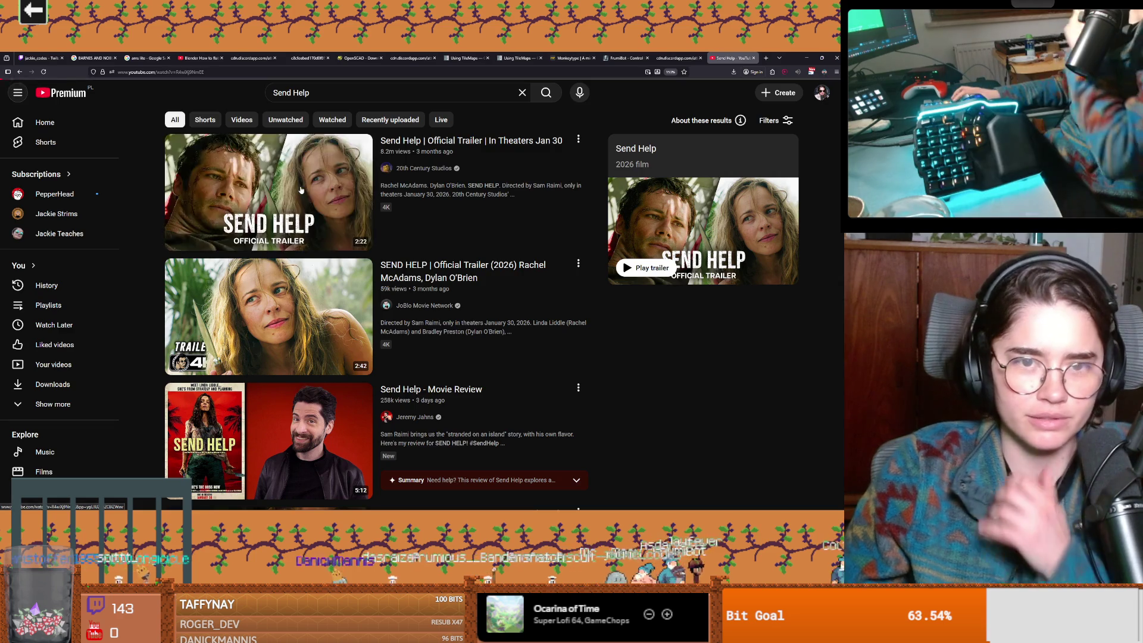
Play the Send Help official trailer in full screen.
{"action": "left_click", "coordinate": [302, 189]}
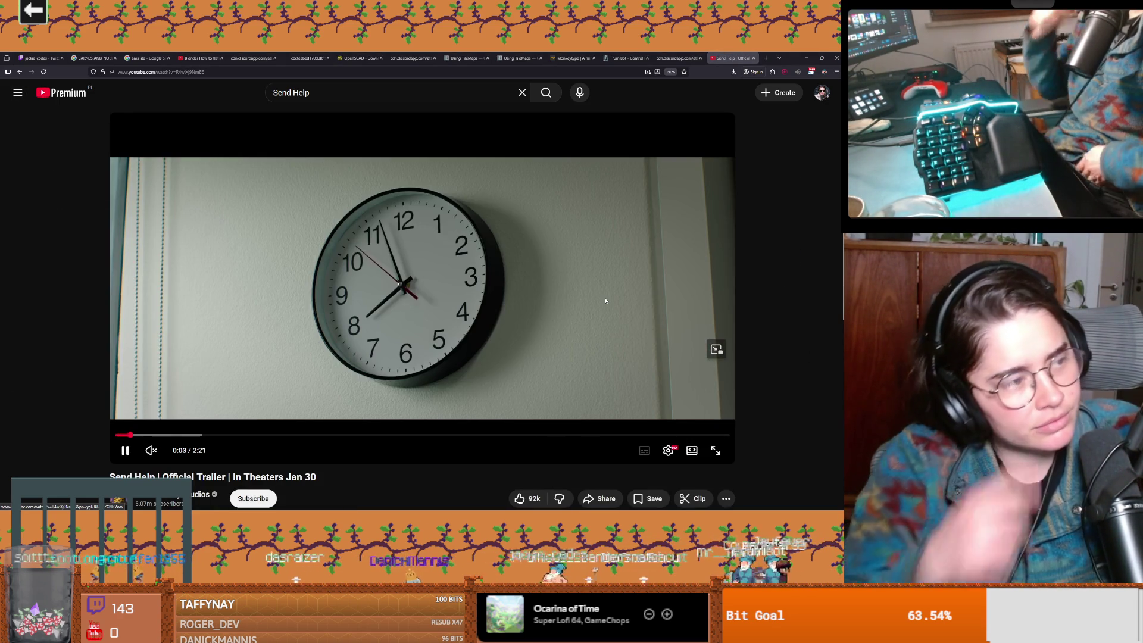
{"action": "left_click", "coordinate": [716, 450]}
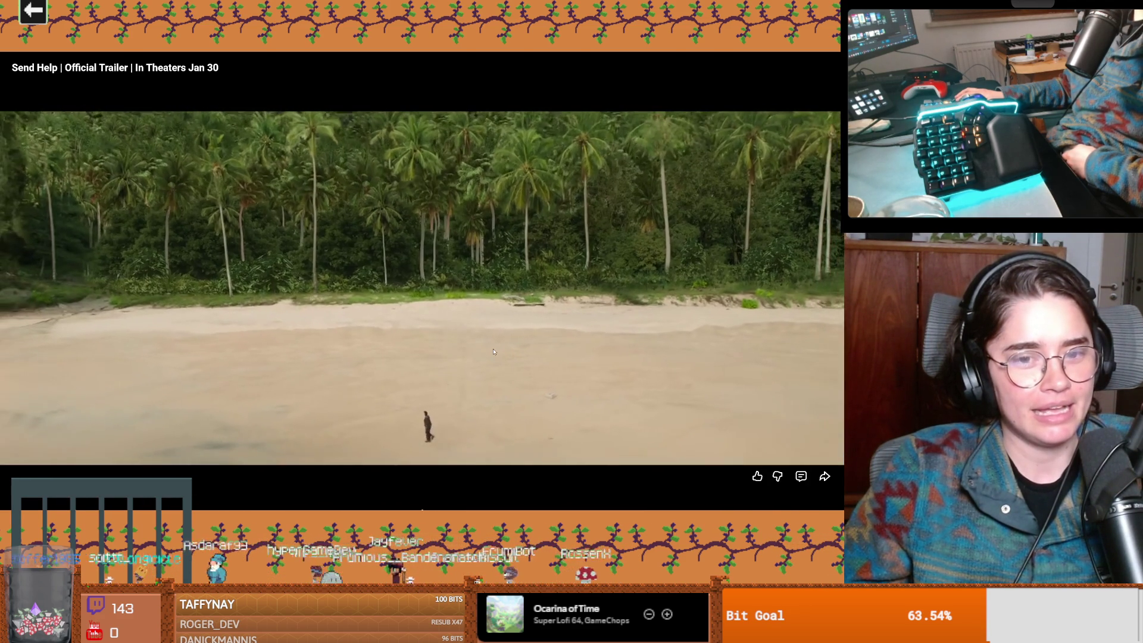
{"action": "left_click", "coordinate": [493, 350]}
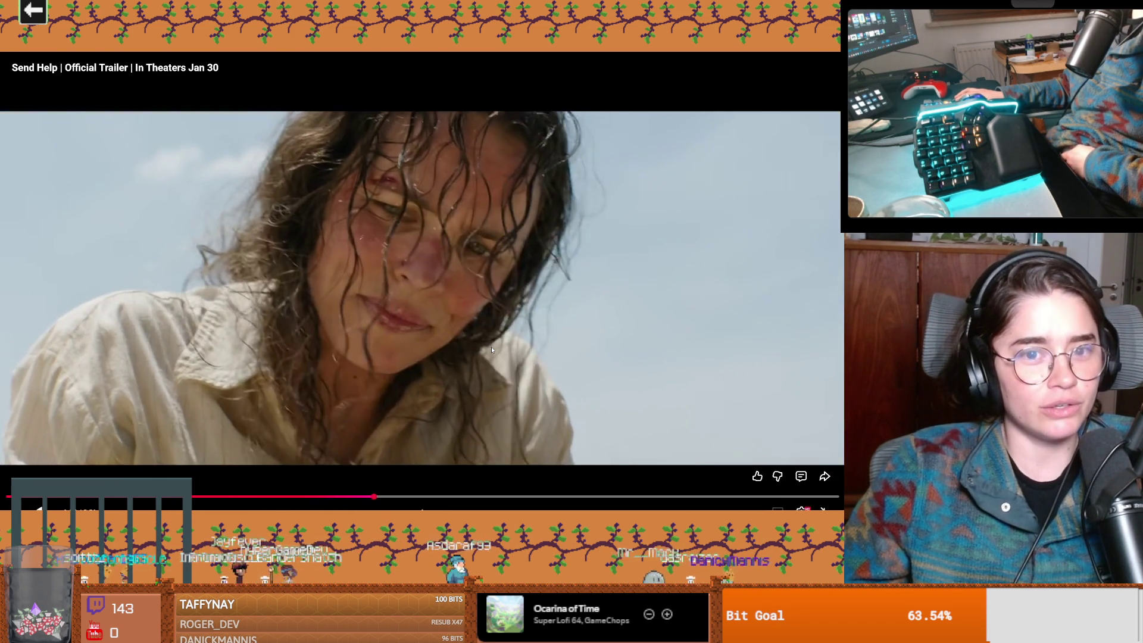
{"action": "left_click", "coordinate": [491, 347]}
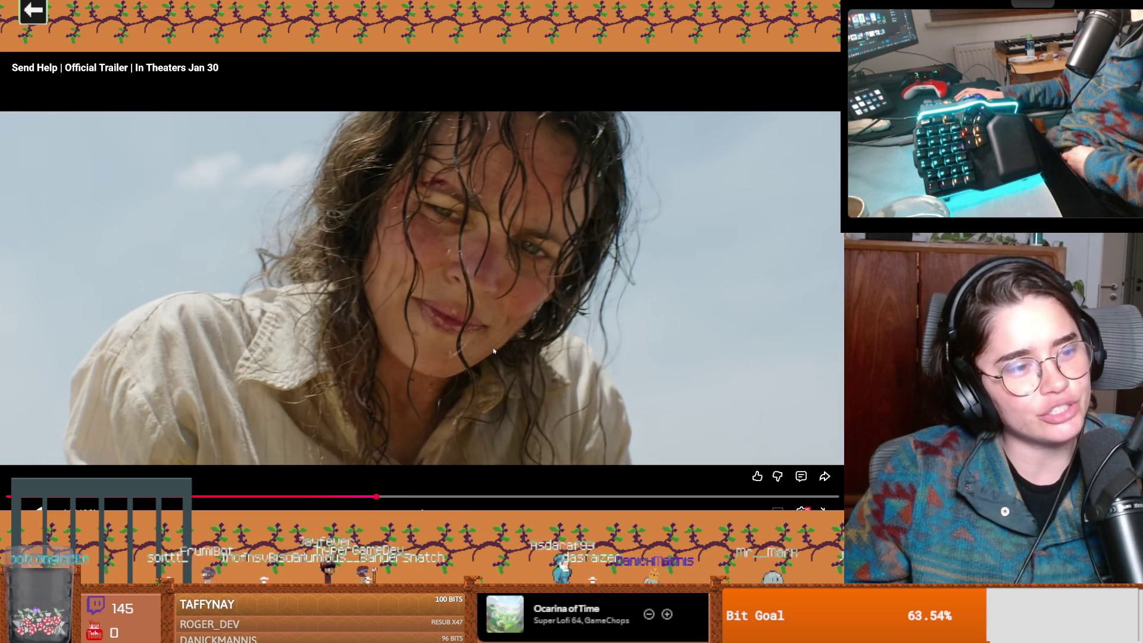
{"action": "left_click", "coordinate": [494, 346]}
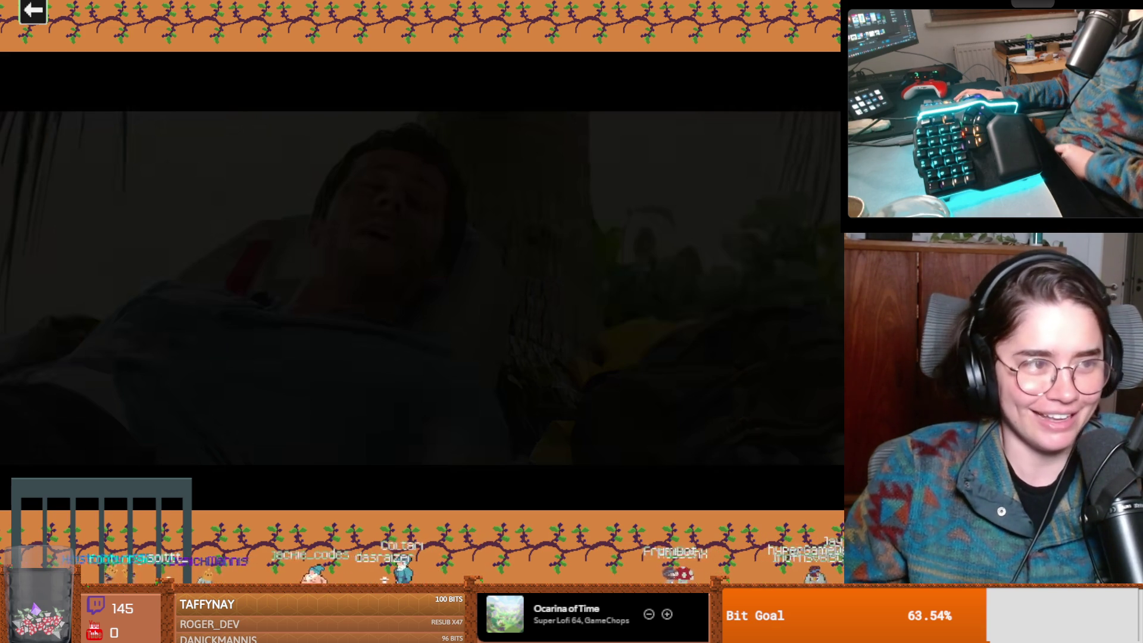
{"action": "left_click", "coordinate": [390, 330]}
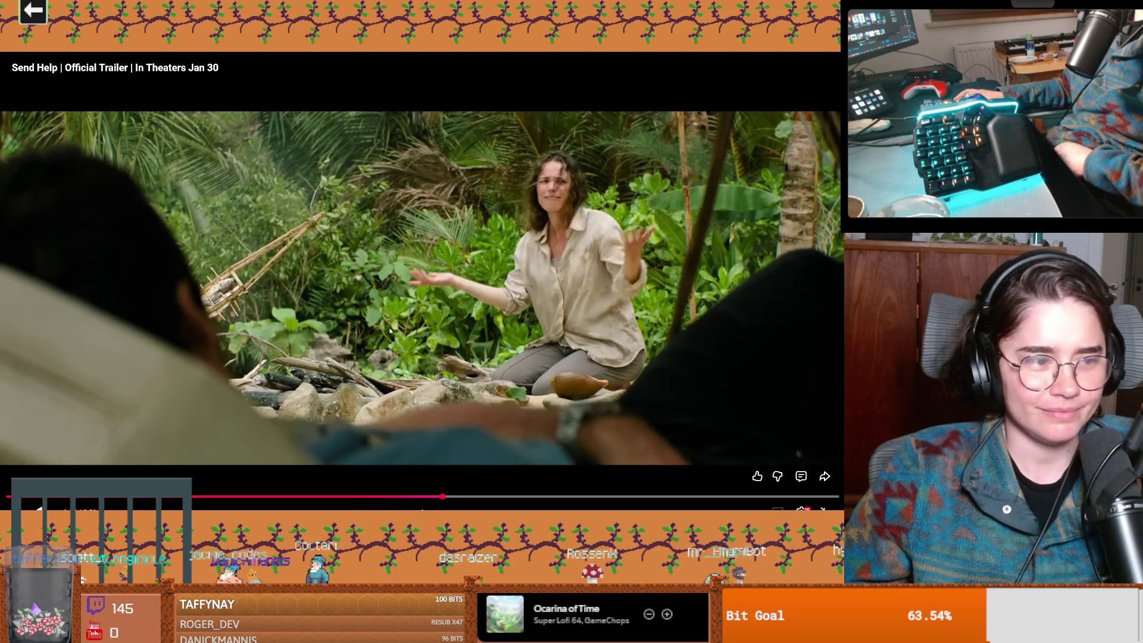
{"action": "left_click", "coordinate": [390, 330]}
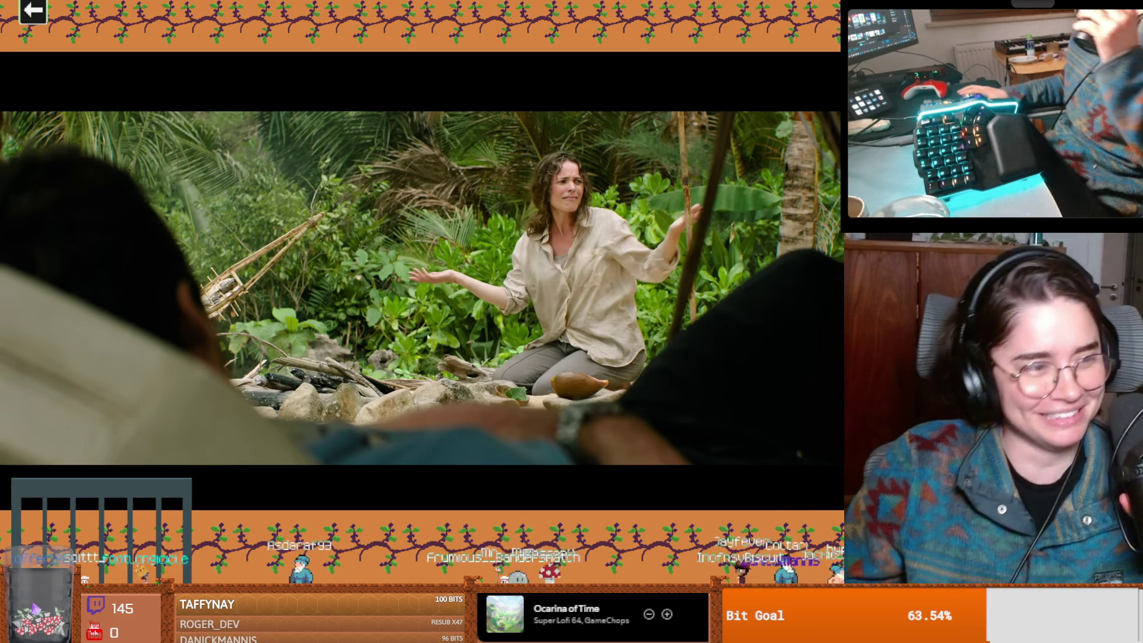
Watch the trailer to its end card, leave full screen and return to the Godot editor.
{"action": "left_click", "coordinate": [476, 319]}
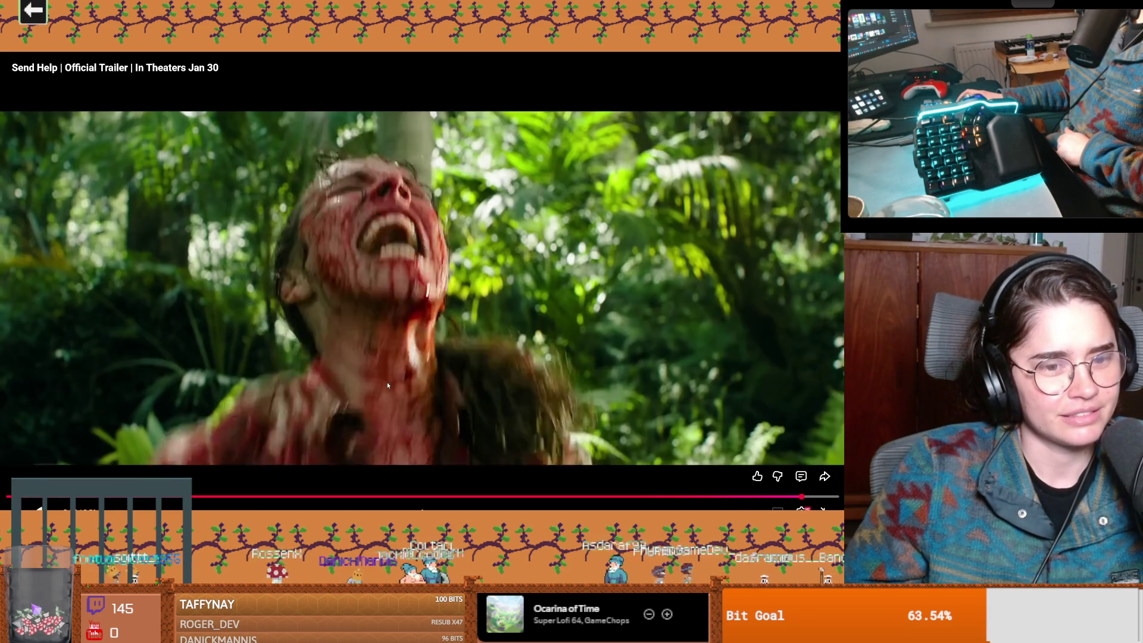
{"action": "left_click", "coordinate": [387, 383]}
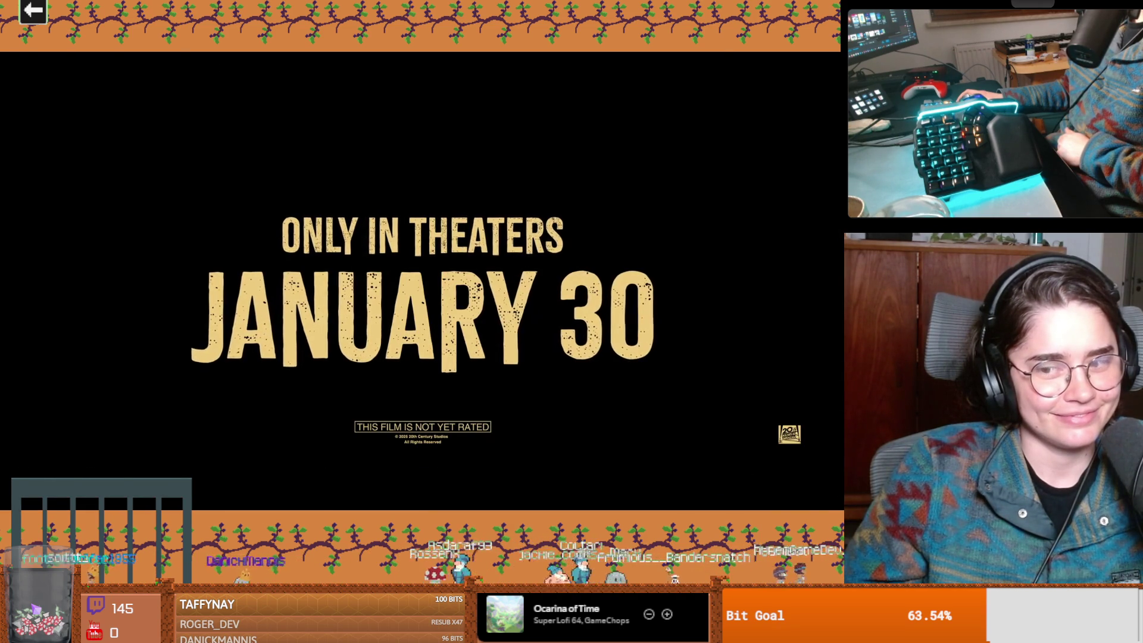
{"action": "left_click", "coordinate": [414, 293]}
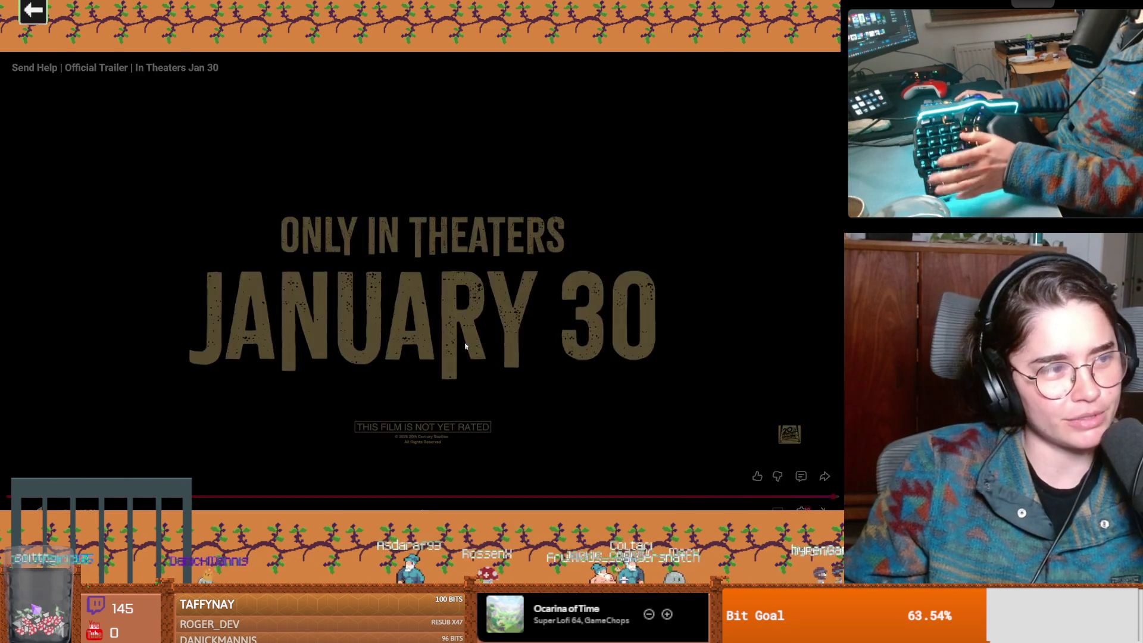
{"action": "key", "text": "Escape"}
{"action": "left_click", "coordinate": [806, 57]}
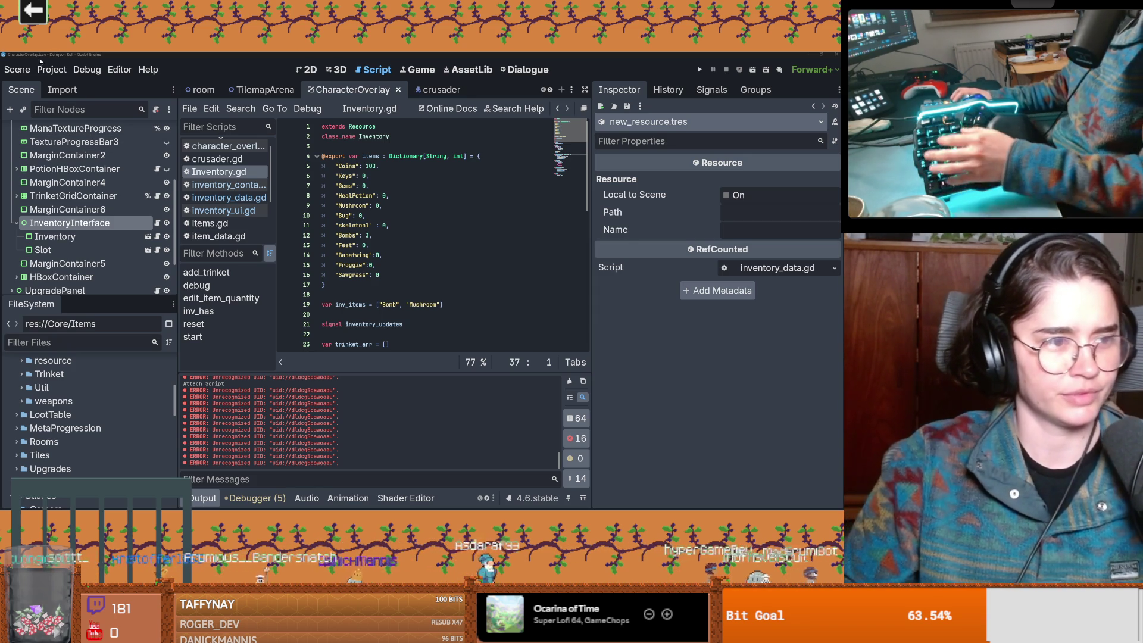
Edit the "Bombs": 3 entry in the items dictionary and save the changes.
{"action": "left_click", "coordinate": [356, 235]}
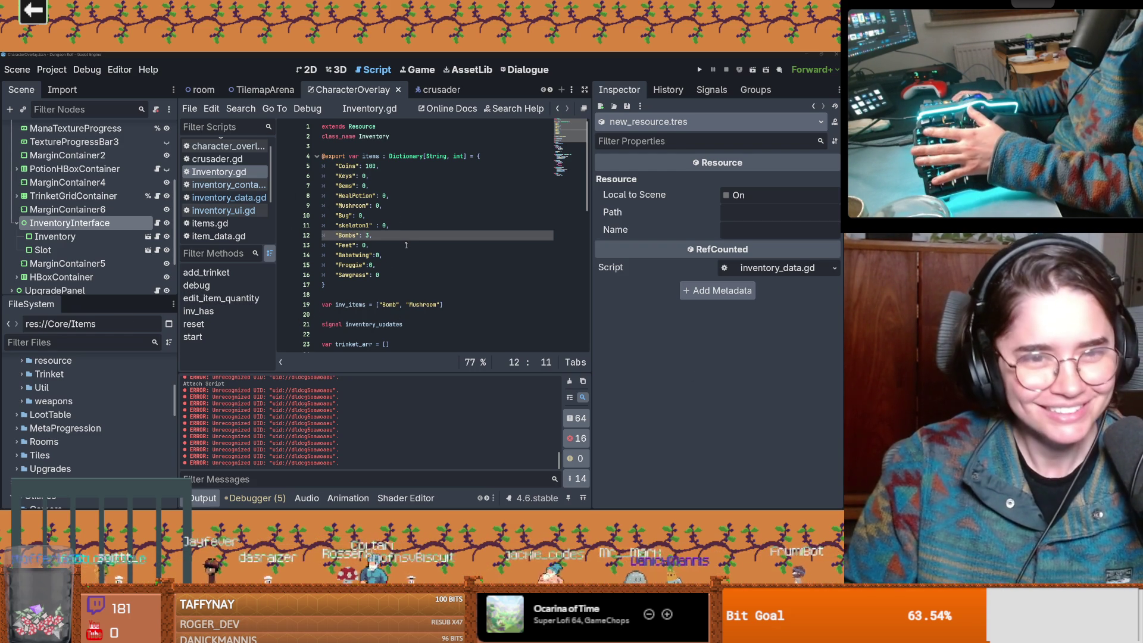
{"action": "key", "text": "Down"}
{"action": "key", "text": "ctrl+s"}
{"action": "scroll", "coordinate": [54, 411], "scroll_direction": "up", "scroll_amount": 3}
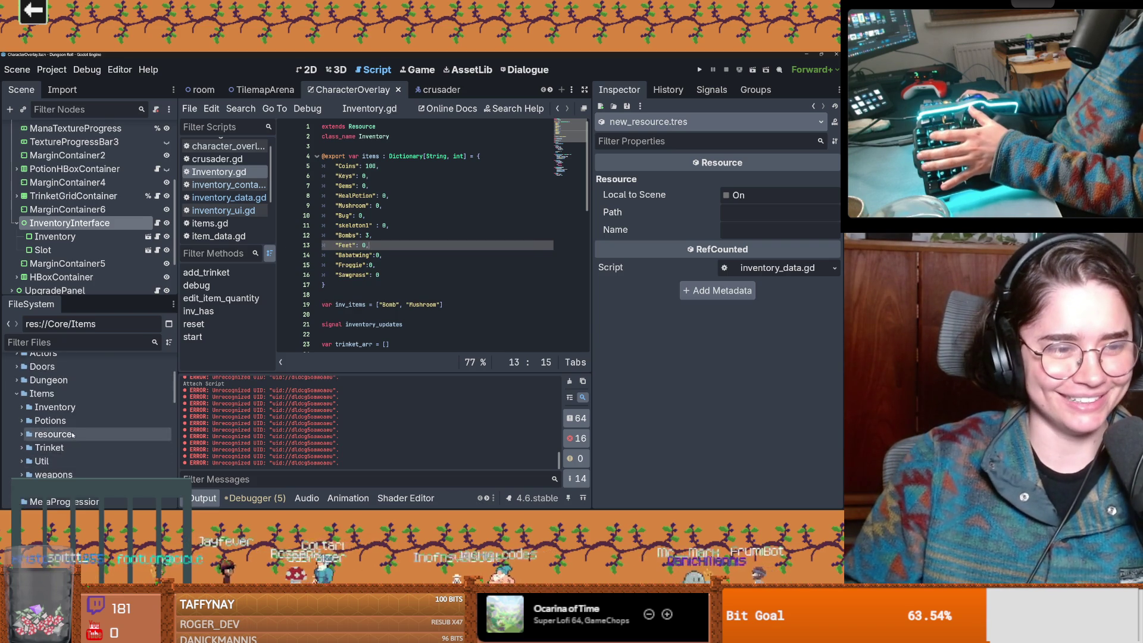
Look over inventory_data.gd and slot_data.gd, then quit to the Project Manager list.
{"action": "left_click", "coordinate": [20, 406]}
{"action": "scroll", "coordinate": [55, 411], "scroll_direction": "down", "scroll_amount": 2}
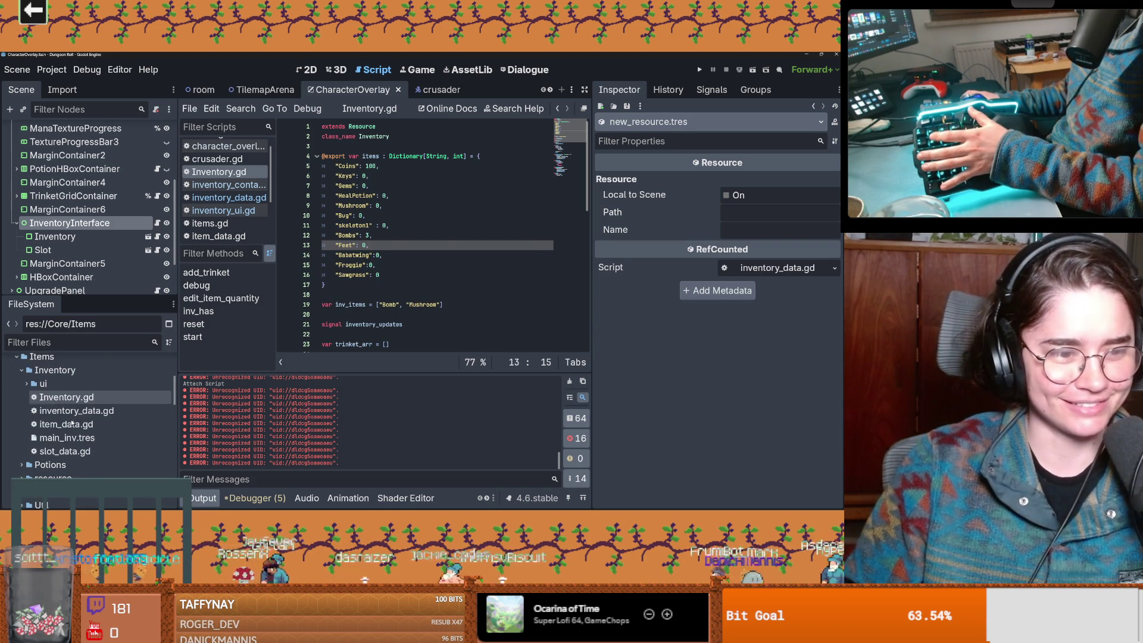
{"action": "double_click", "coordinate": [76, 411]}
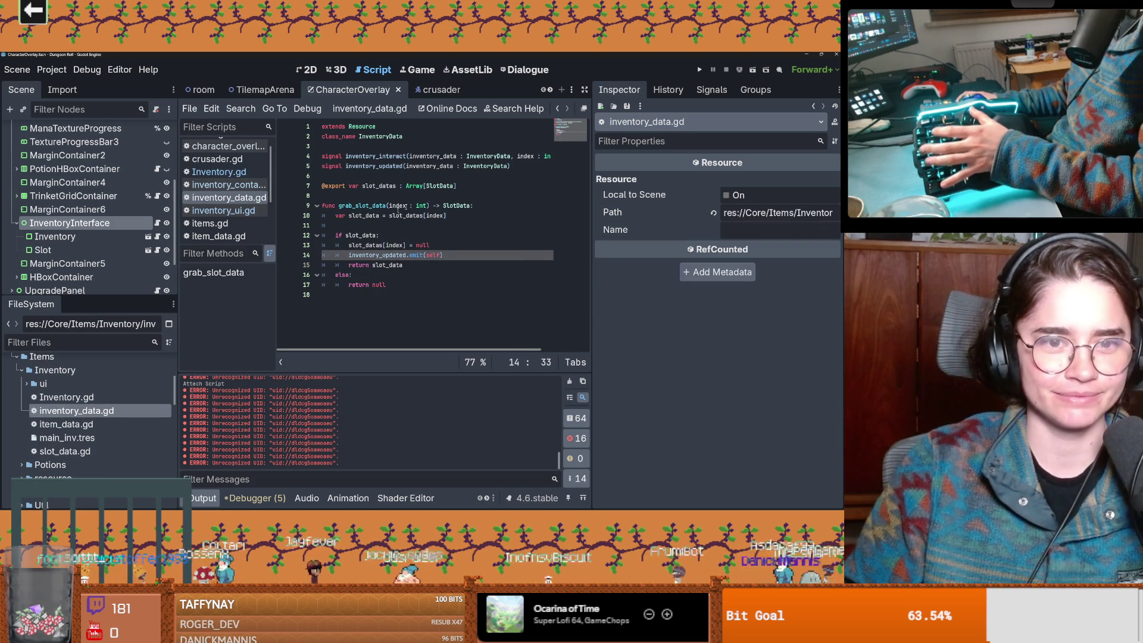
{"action": "left_click", "coordinate": [434, 186], "text": "ctrl"}
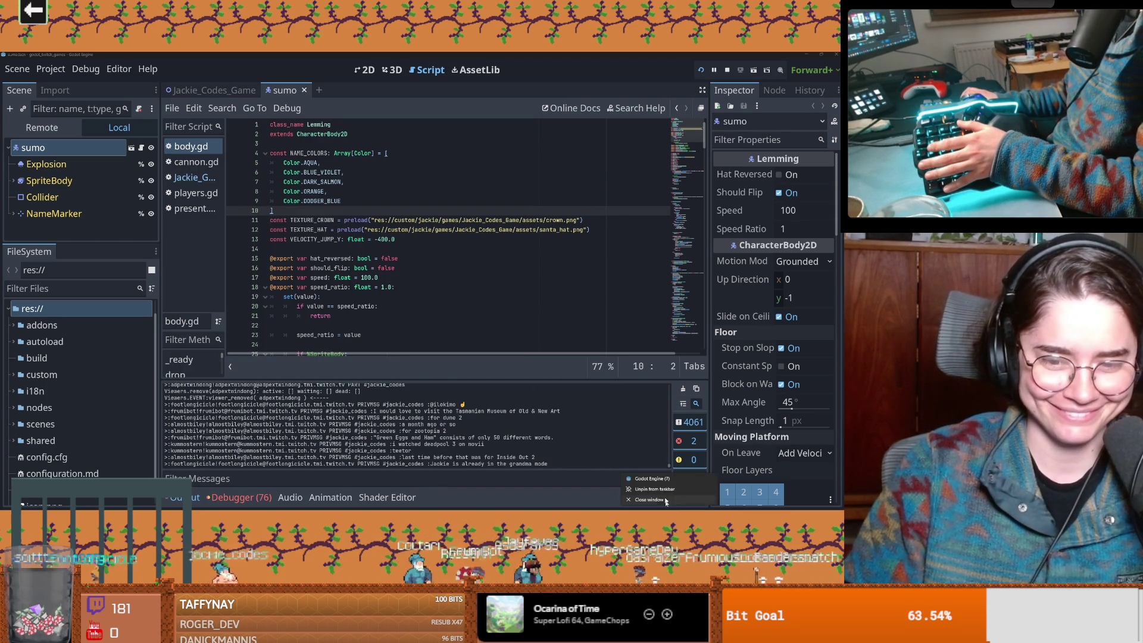
{"action": "key", "text": "F5"}
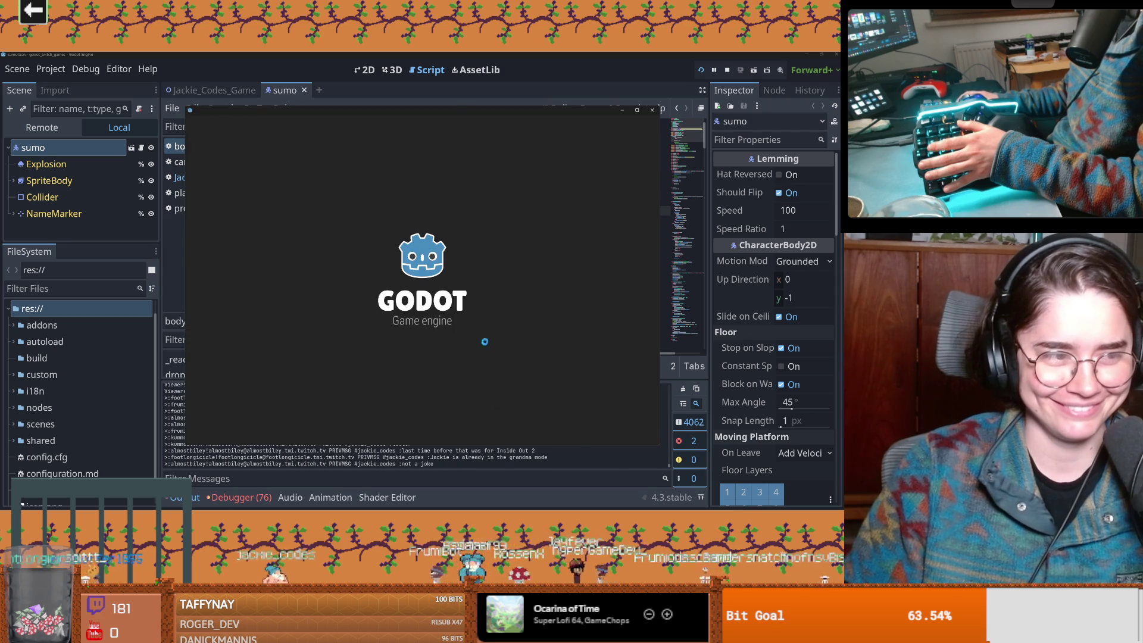
{"action": "left_click", "coordinate": [639, 108]}
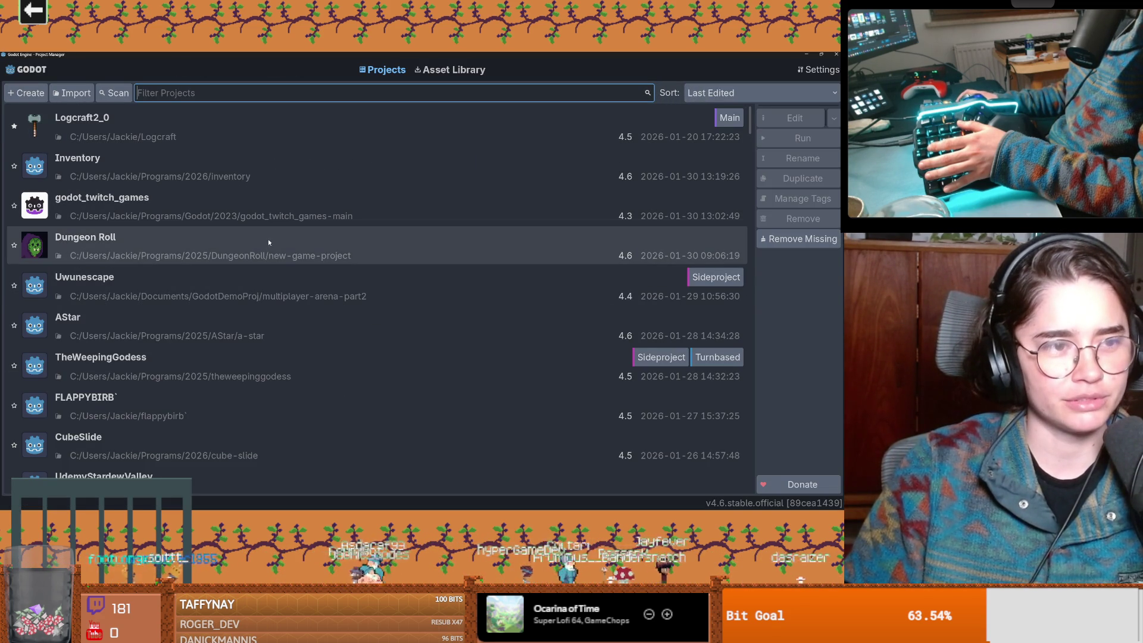
Reopen the Dungeon Roll project, save its scene and show the CharacterOverlay layout.
{"action": "left_click", "coordinate": [268, 239]}
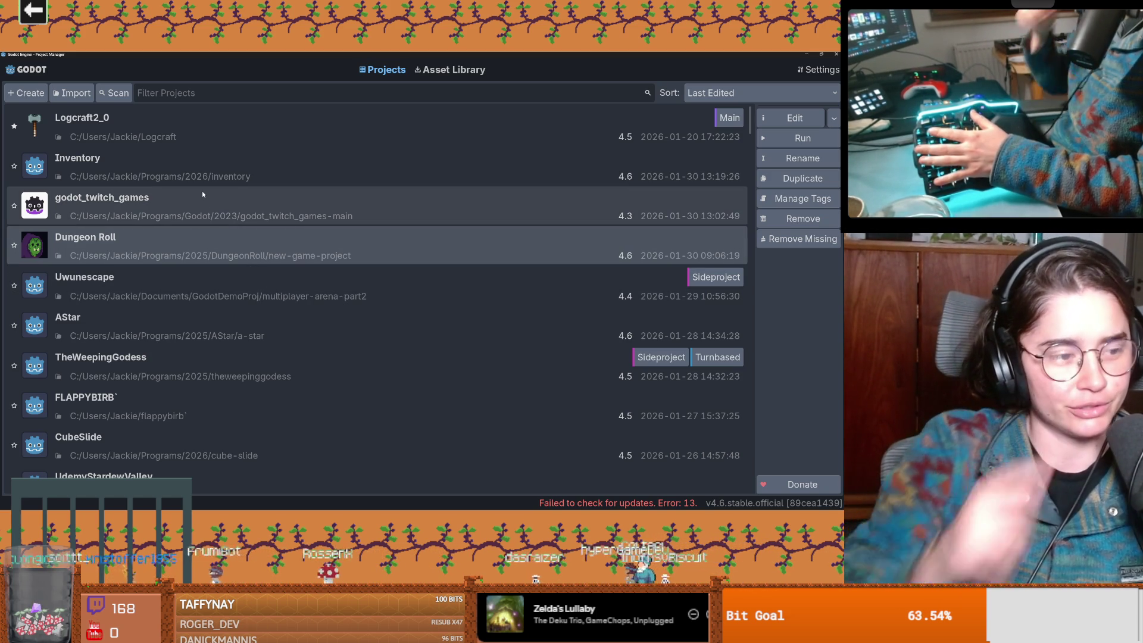
{"action": "double_click", "coordinate": [284, 304]}
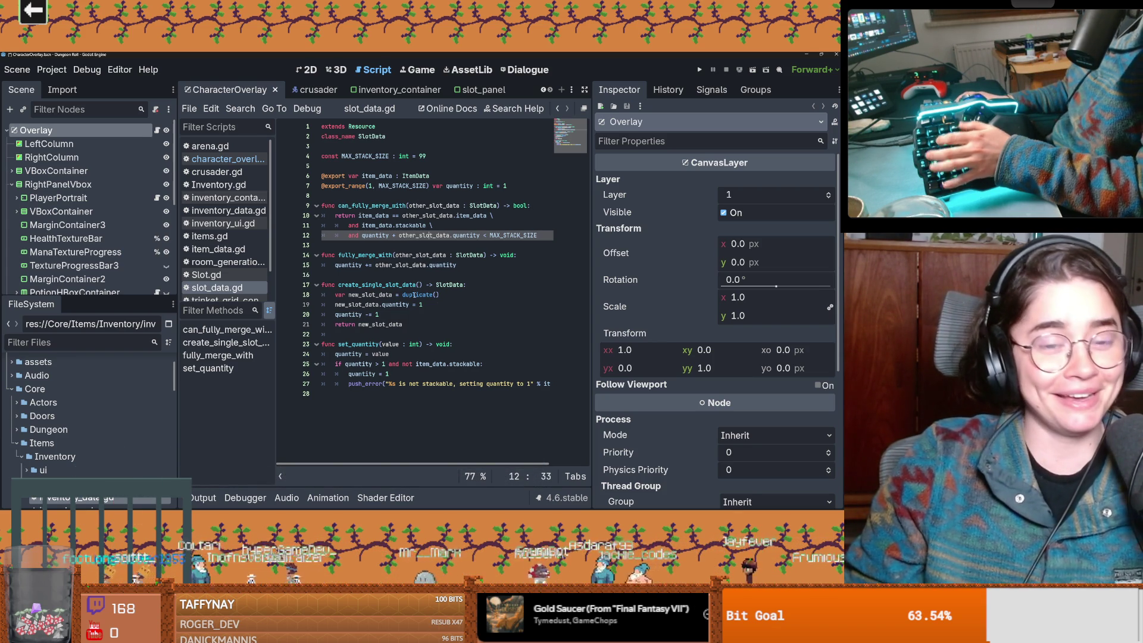
{"action": "left_click_drag", "start_coordinate": [591, 281], "coordinate": [728, 280]}
{"action": "key", "text": "ctrl+s"}
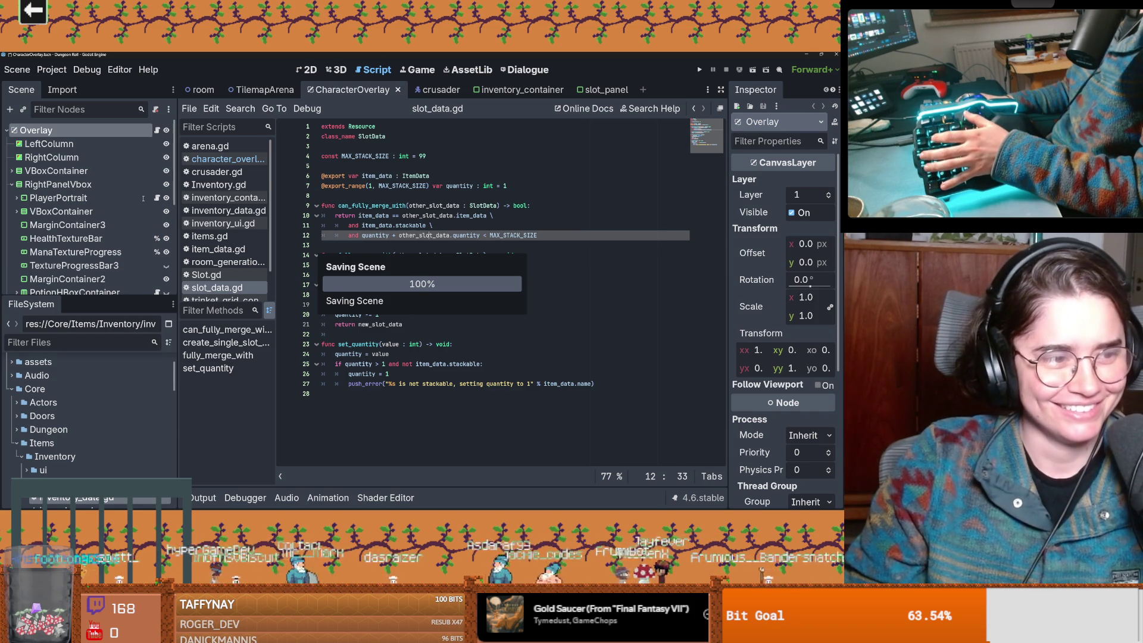
{"action": "left_click", "coordinate": [124, 209]}
{"action": "scroll", "coordinate": [363, 319], "scroll_direction": "down", "scroll_amount": 2}
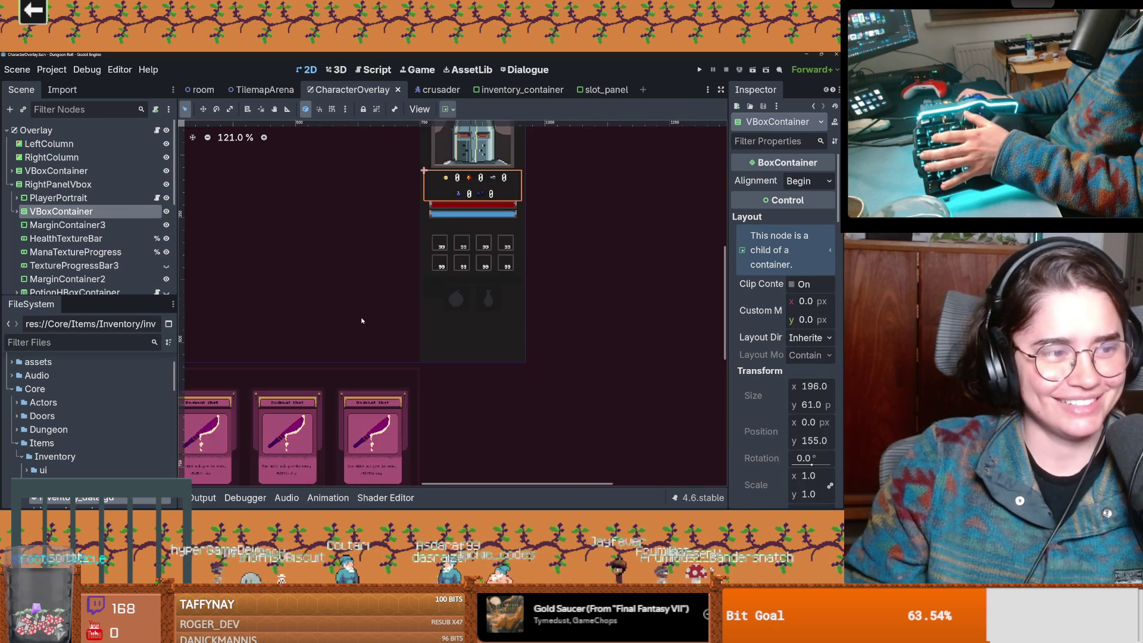
{"action": "scroll", "coordinate": [375, 299], "scroll_direction": "down", "scroll_amount": 1}
{"action": "scroll", "coordinate": [366, 295], "scroll_direction": "up", "scroll_amount": 2}
{"action": "scroll", "coordinate": [363, 299], "scroll_direction": "down", "scroll_amount": 1}
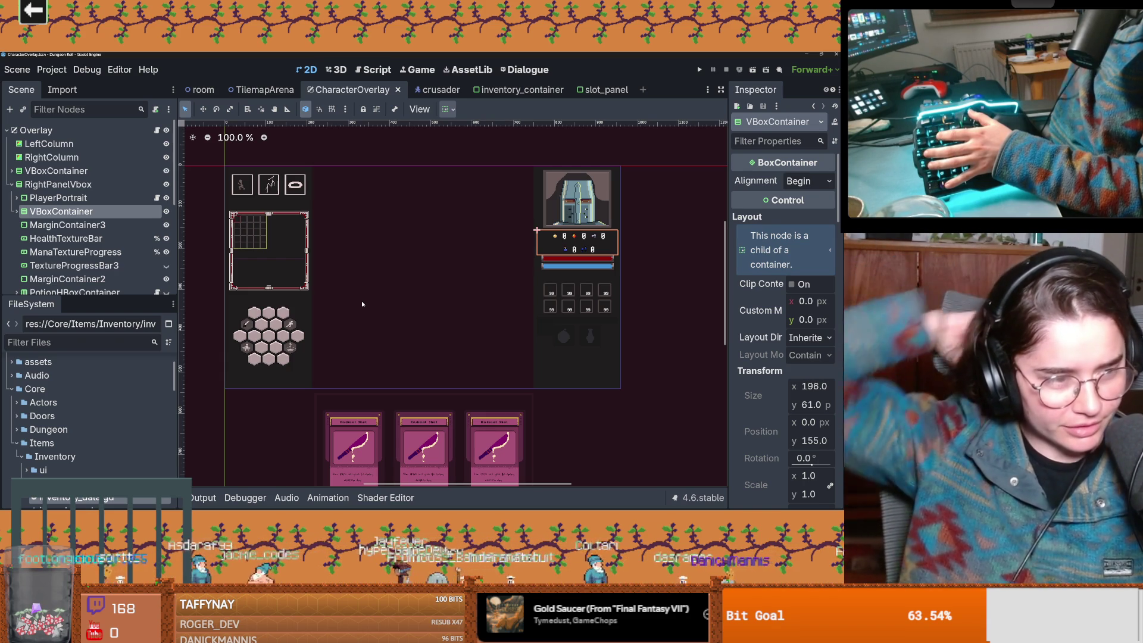
{"action": "scroll", "coordinate": [387, 284], "scroll_direction": "up", "scroll_amount": 1}
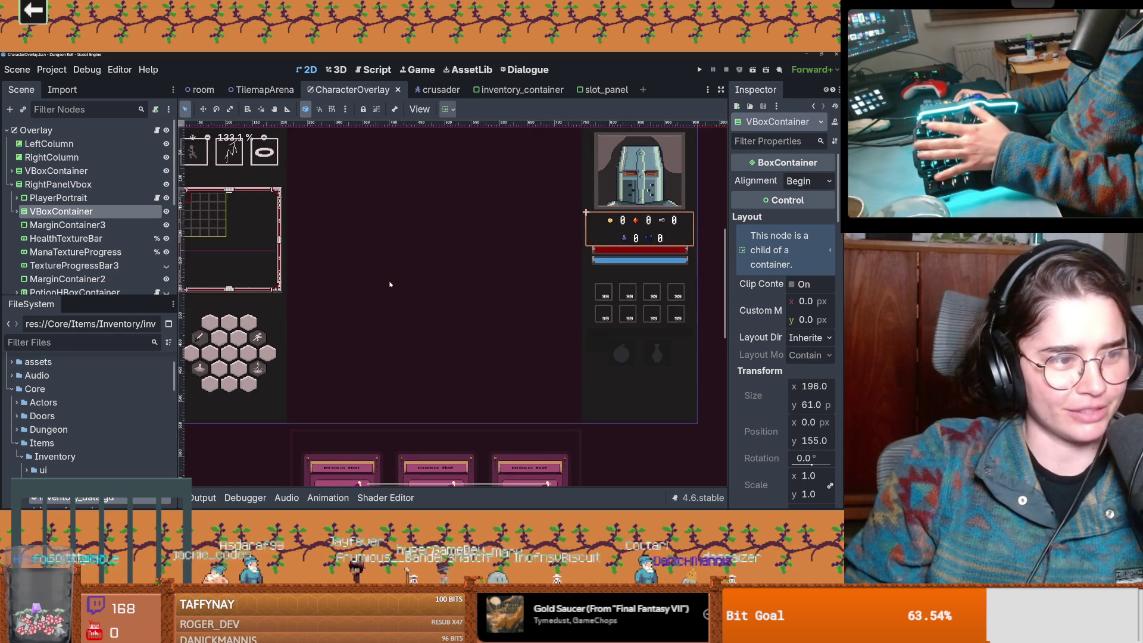
{"action": "scroll", "coordinate": [389, 284], "scroll_direction": "up", "scroll_amount": 1}
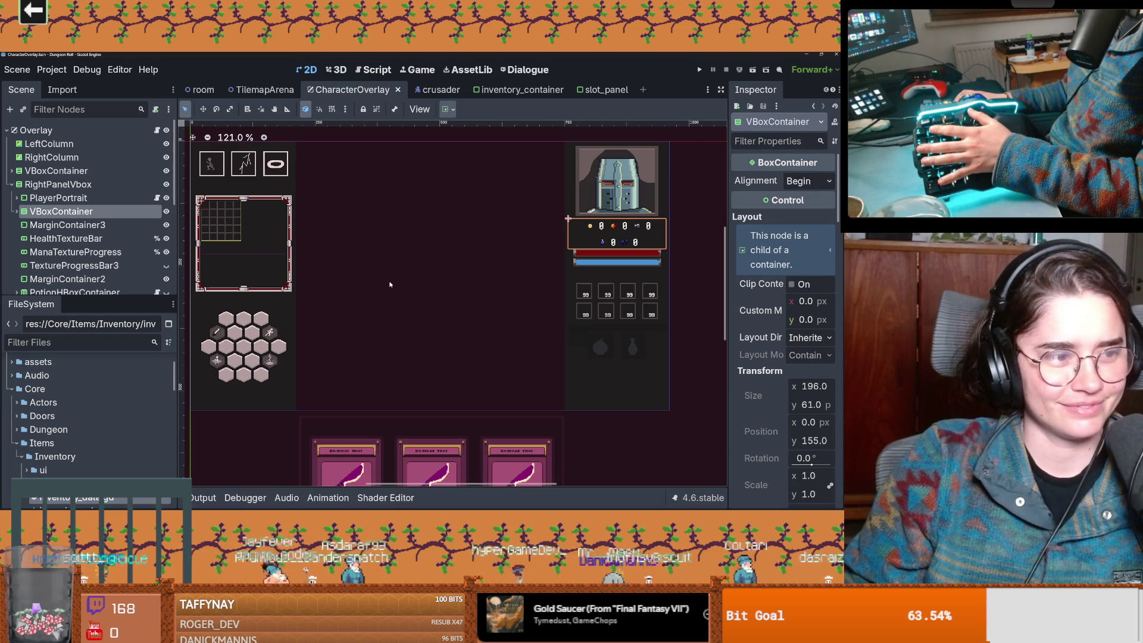
{"action": "scroll", "coordinate": [390, 284], "scroll_direction": "up", "scroll_amount": 1}
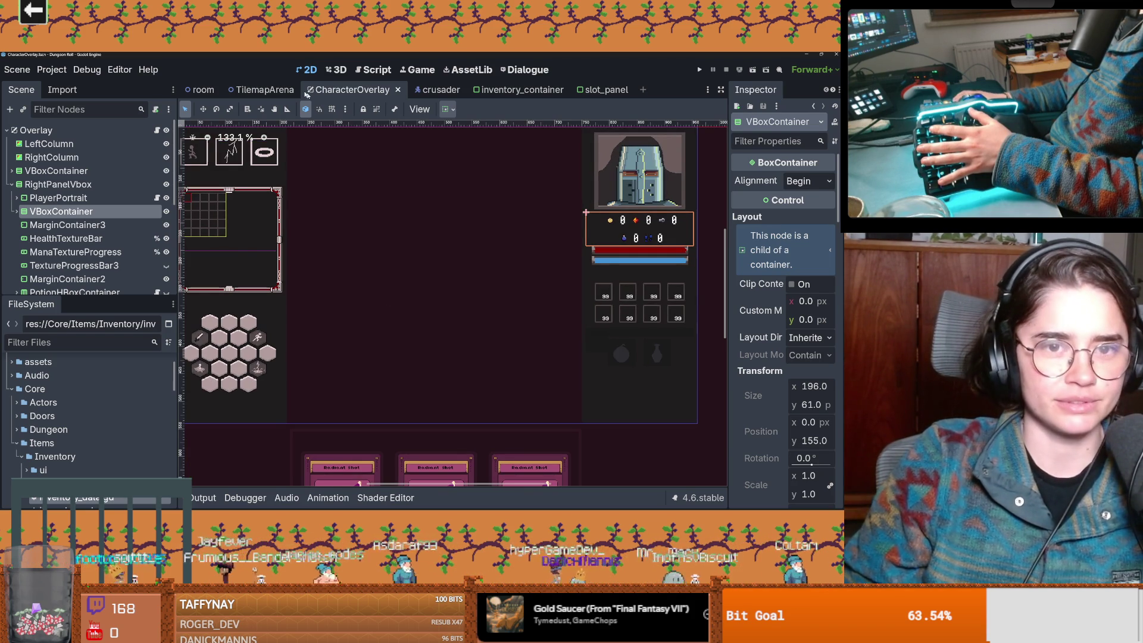
{"action": "scroll", "coordinate": [232, 256], "scroll_direction": "down", "scroll_amount": 2}
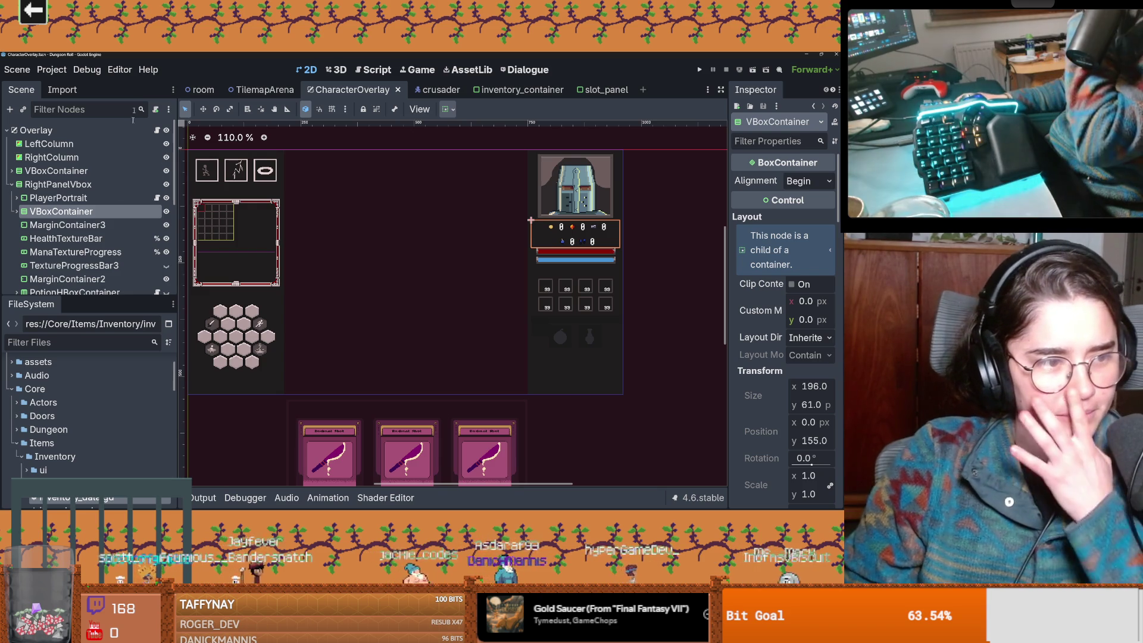
{"action": "scroll", "coordinate": [95, 411], "scroll_direction": "down", "scroll_amount": 2}
Load main_inv.tres from Core/Items/Inventory into the Inspector and widen its property panel.
{"action": "left_click", "coordinate": [43, 396]}
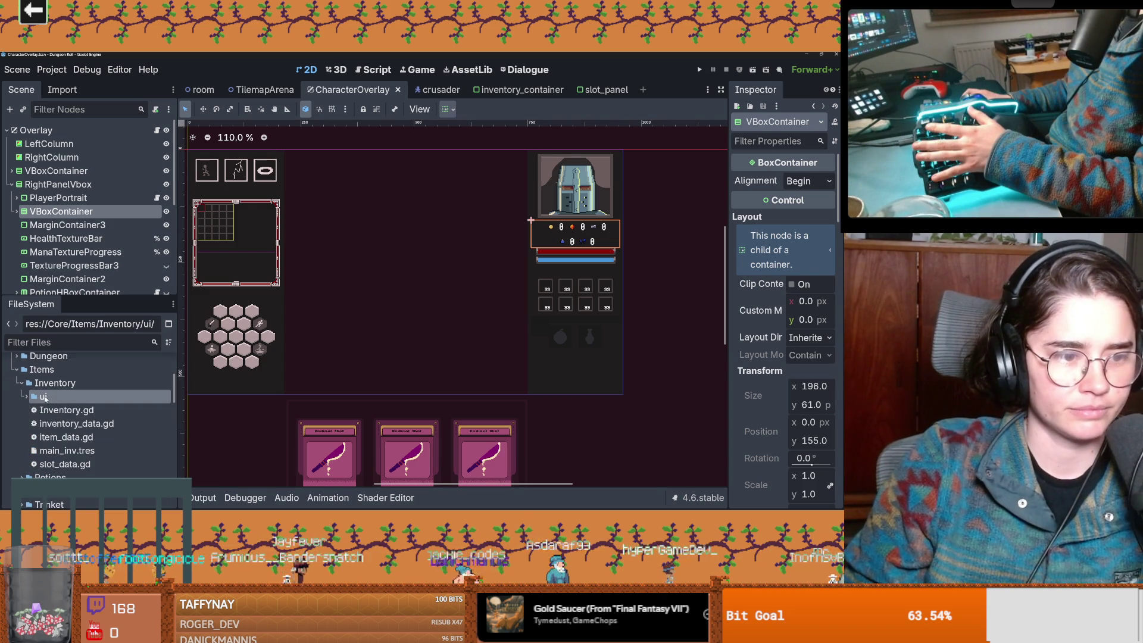
{"action": "left_click", "coordinate": [66, 450]}
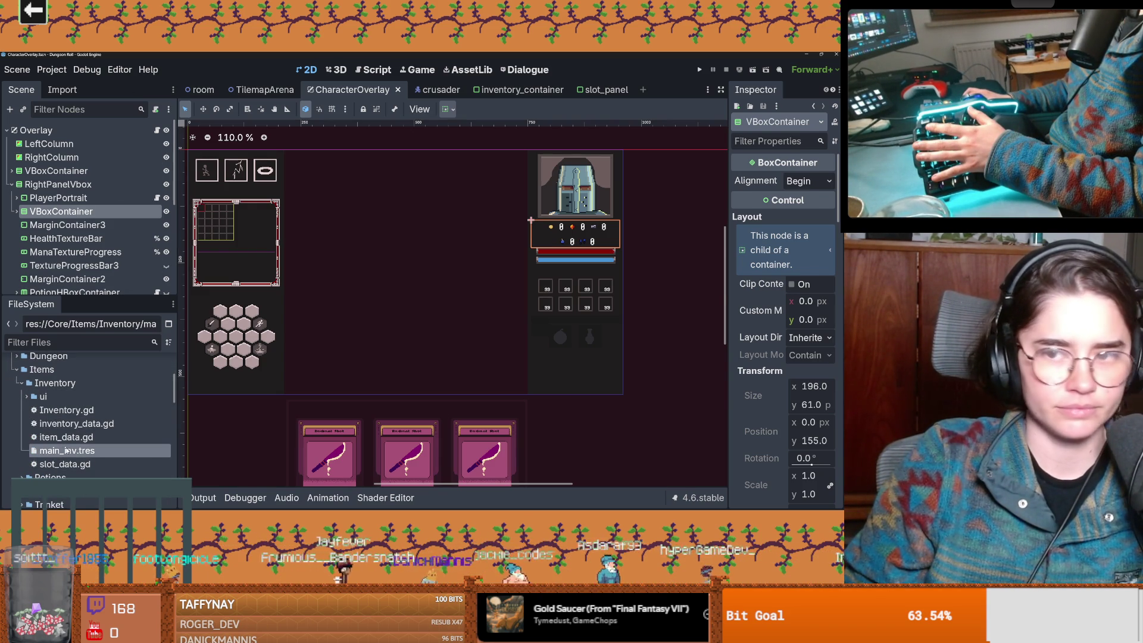
{"action": "left_click_drag", "start_coordinate": [726, 243], "coordinate": [694, 244]}
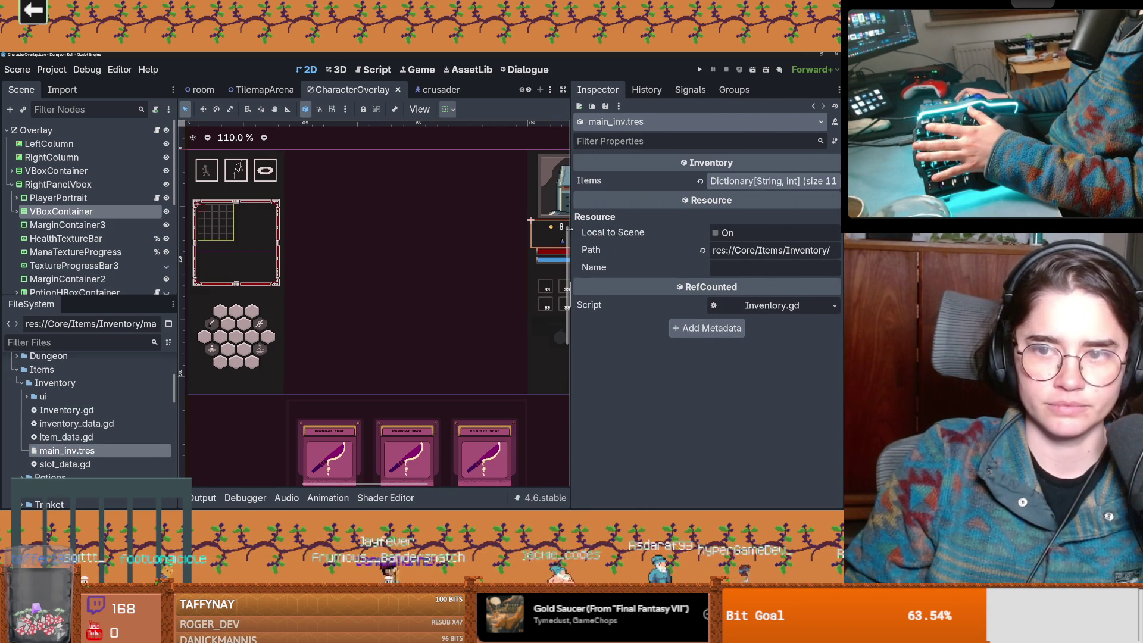
Peek at main_inv's Items counts, then start Create New > Resource on the Inventory folder.
{"action": "left_click", "coordinate": [799, 180]}
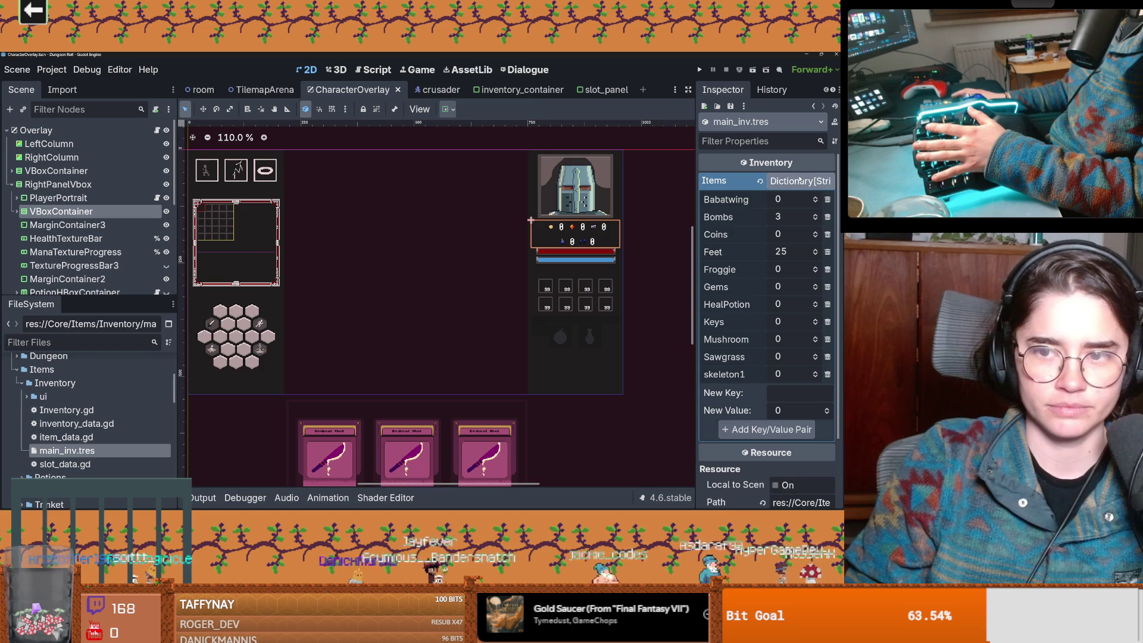
{"action": "left_click", "coordinate": [799, 181]}
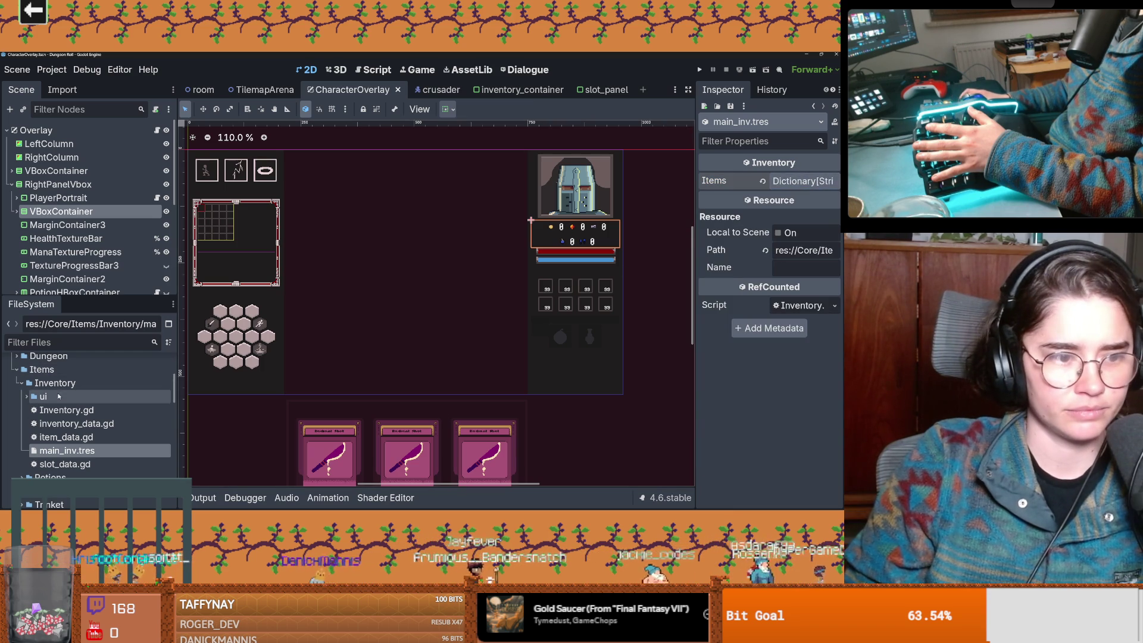
{"action": "right_click", "coordinate": [64, 382]}
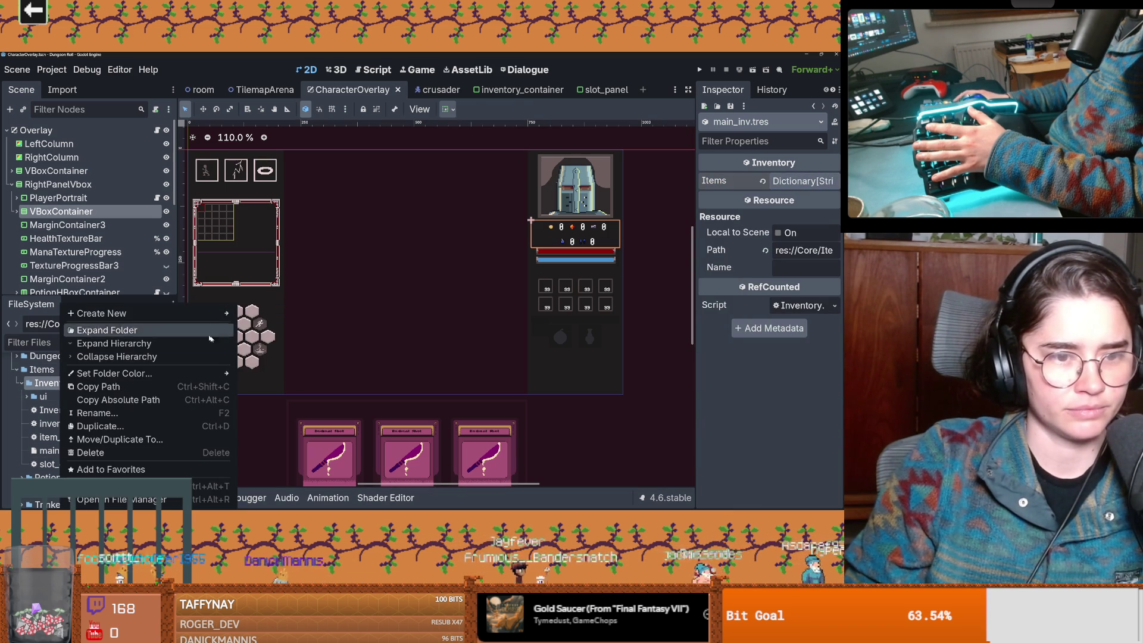
{"action": "mouse_move", "coordinate": [101, 312]}
{"action": "left_click", "coordinate": [287, 361]}
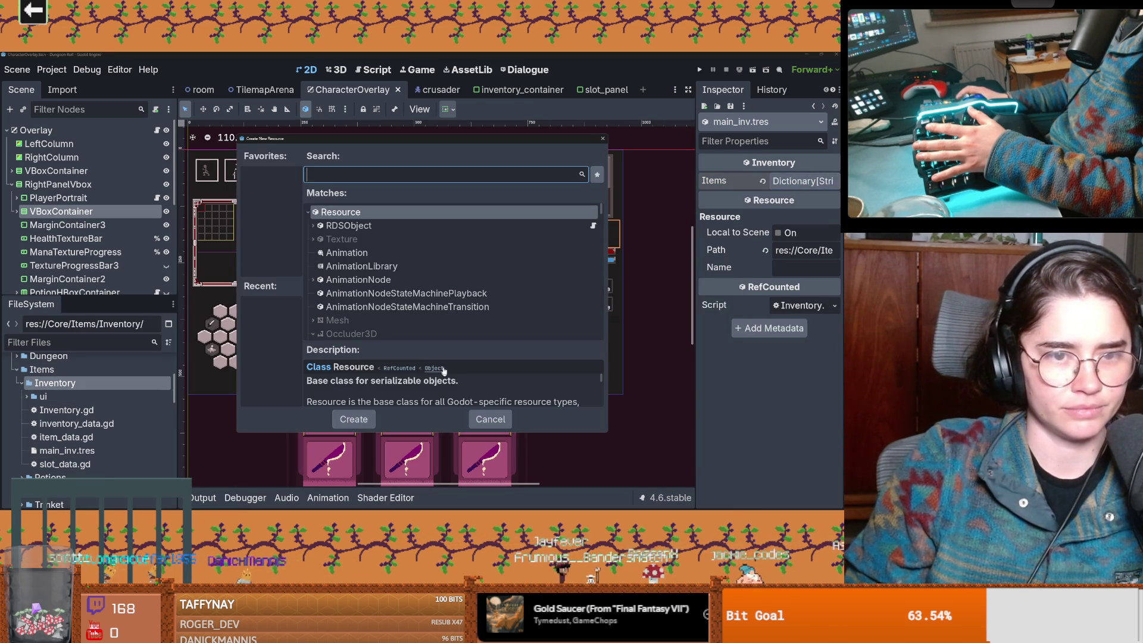
{"action": "type", "text": "inven"}
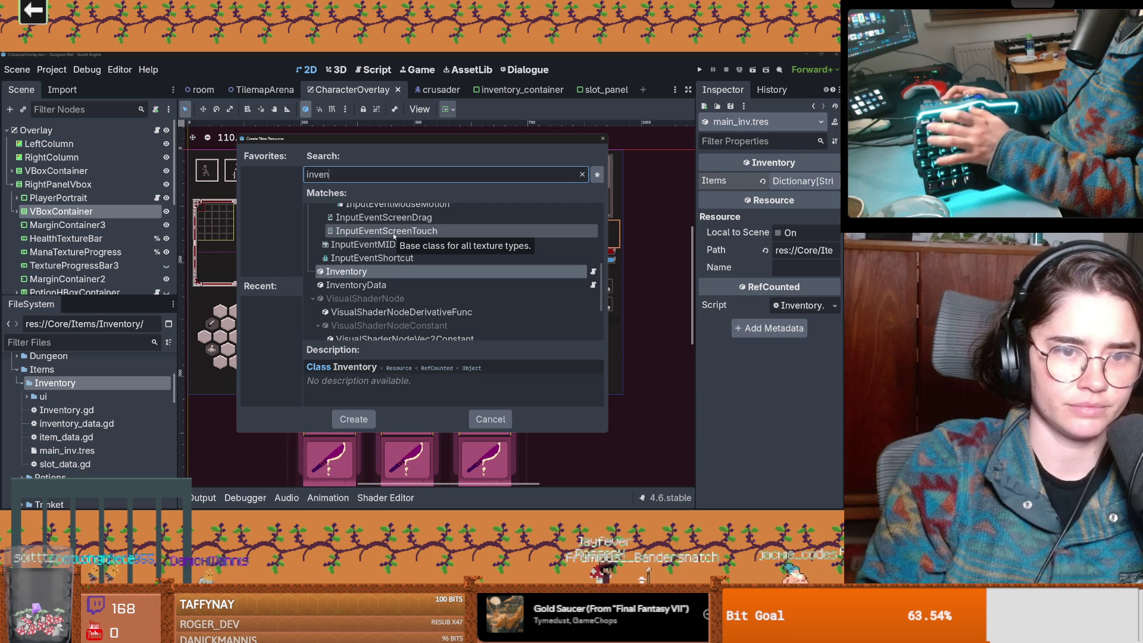
Create an InventoryData resource saved as new.tres and expand its empty Slot Datas array.
{"action": "key", "text": "Down"}
{"action": "key", "text": "Return"}
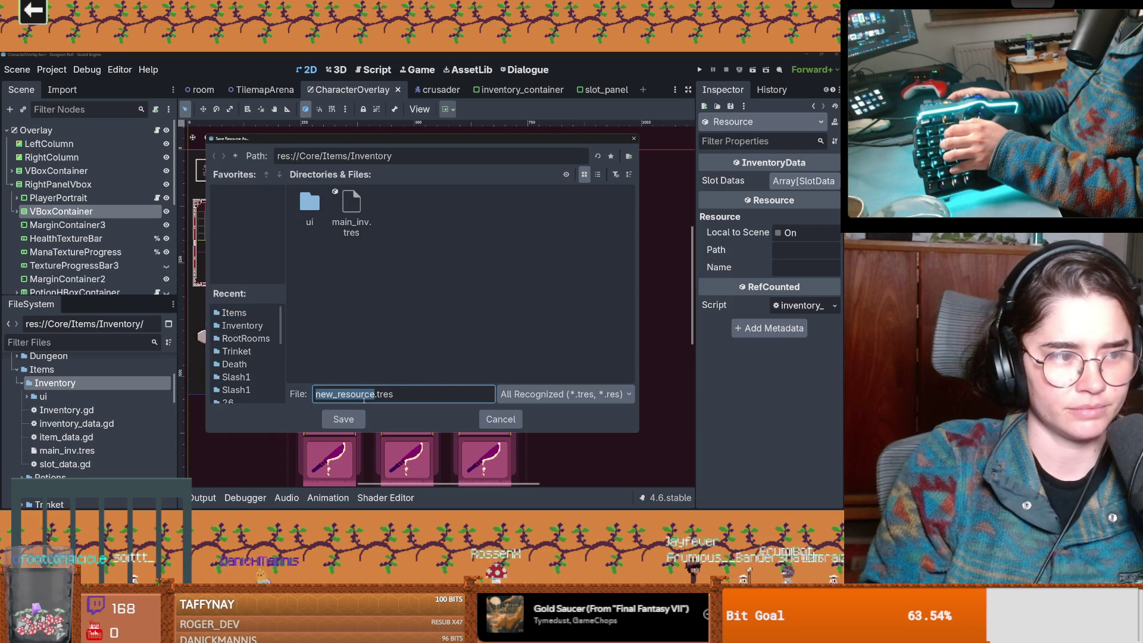
{"action": "type", "text": "new"}
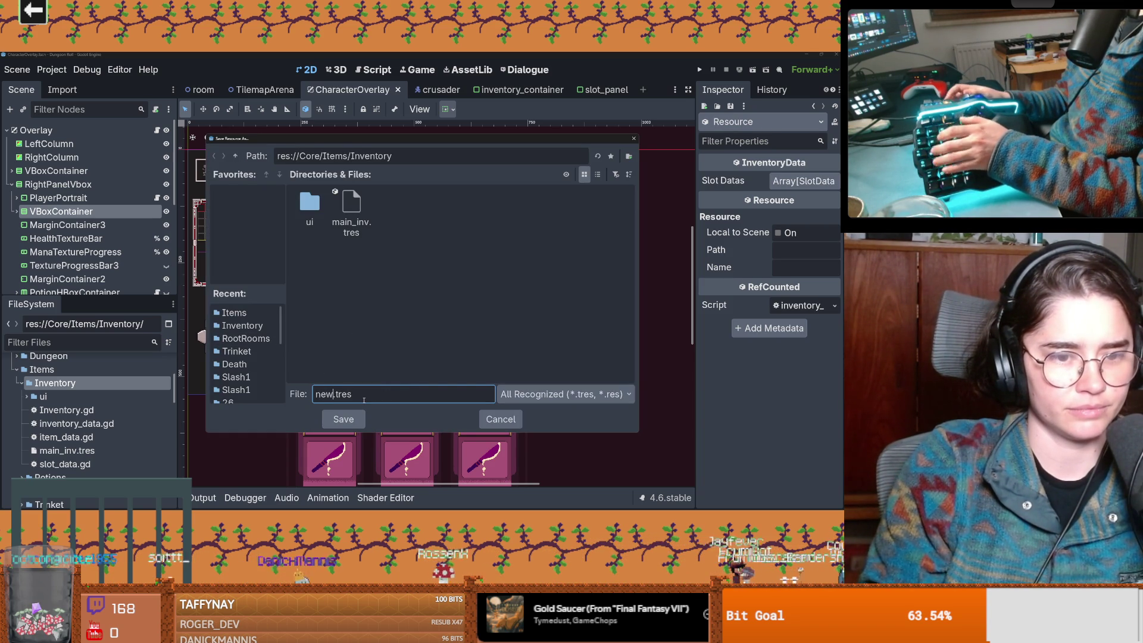
{"action": "key", "text": "Return"}
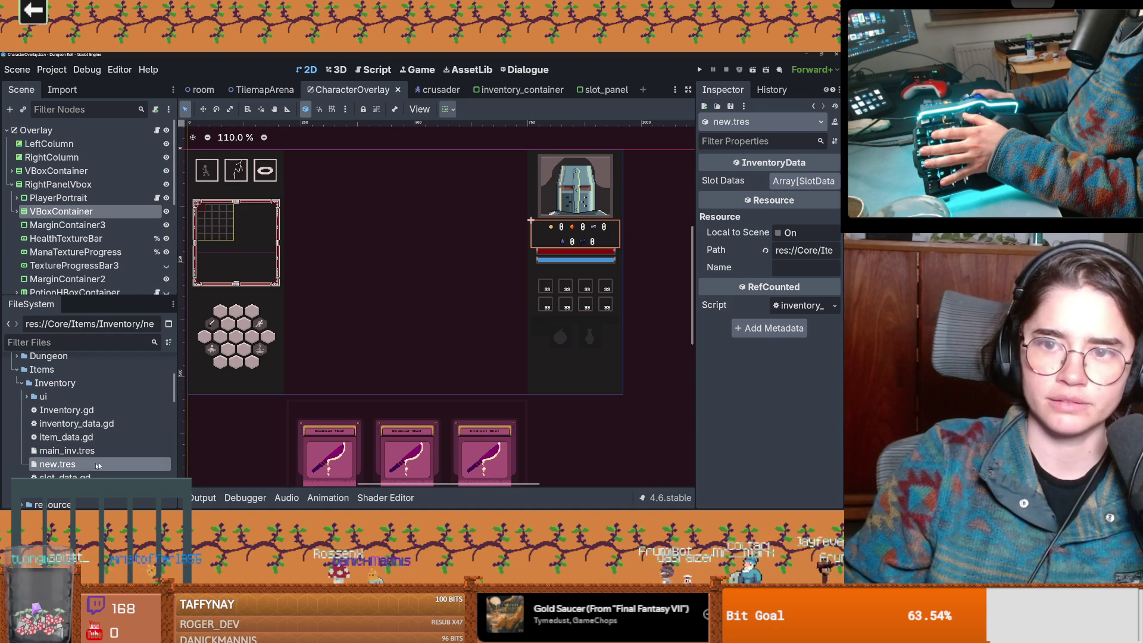
{"action": "left_click_drag", "start_coordinate": [696, 312], "coordinate": [496, 313]}
{"action": "left_click", "coordinate": [723, 182]}
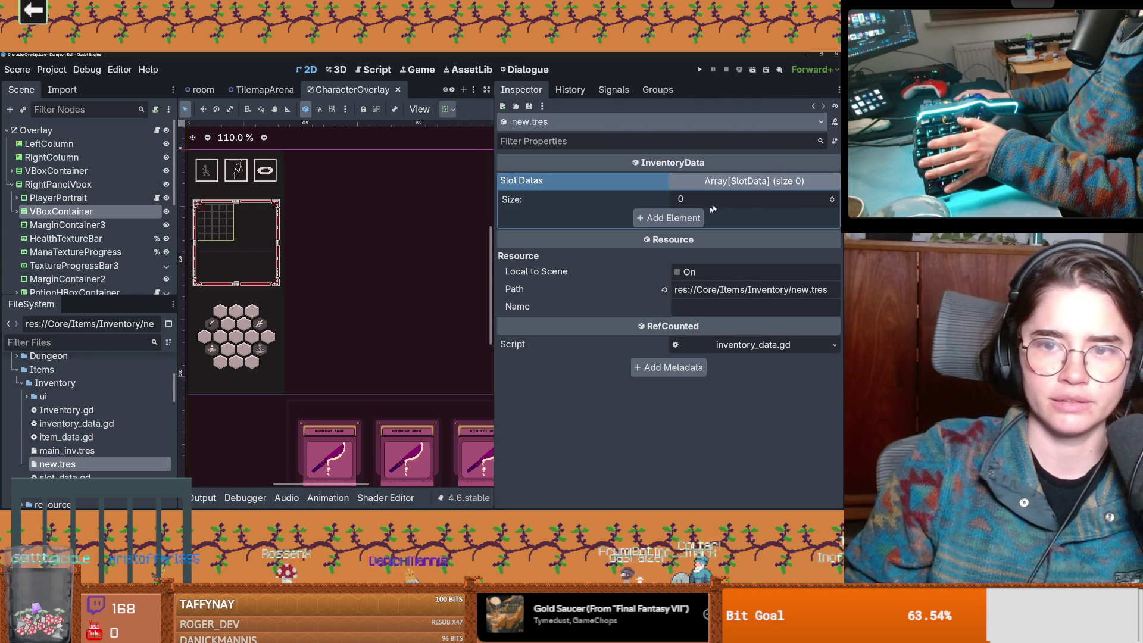
Resize new.tres's Slot Datas to seven empty entries, save, and collapse the Inventory folder.
{"action": "left_click_drag", "start_coordinate": [735, 198], "coordinate": [735, 220]}
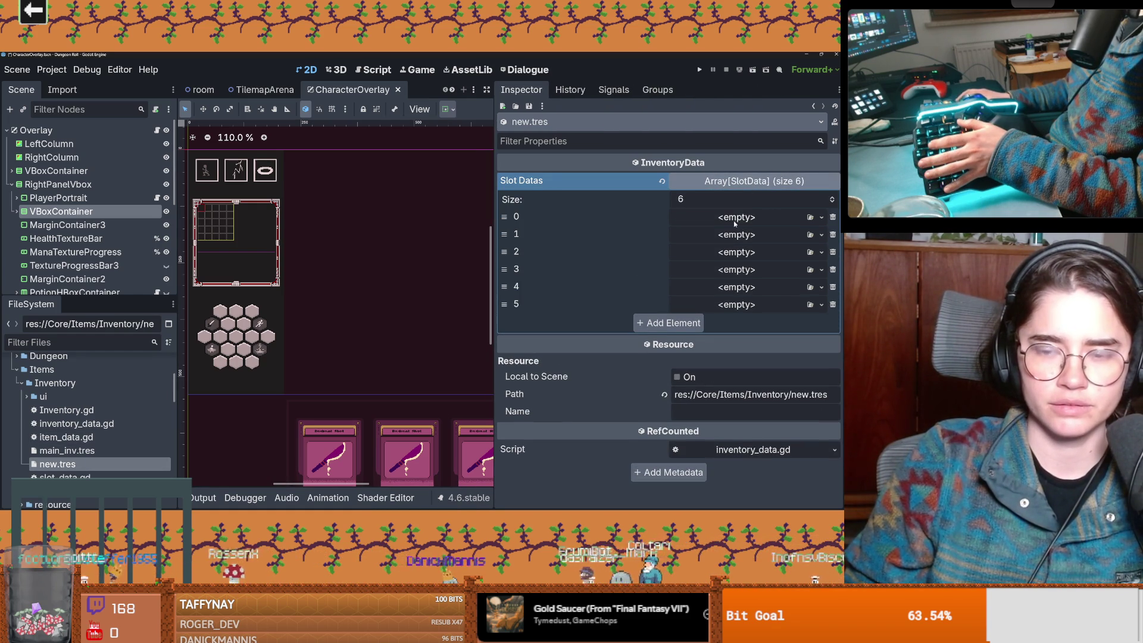
{"action": "left_click", "coordinate": [831, 201]}
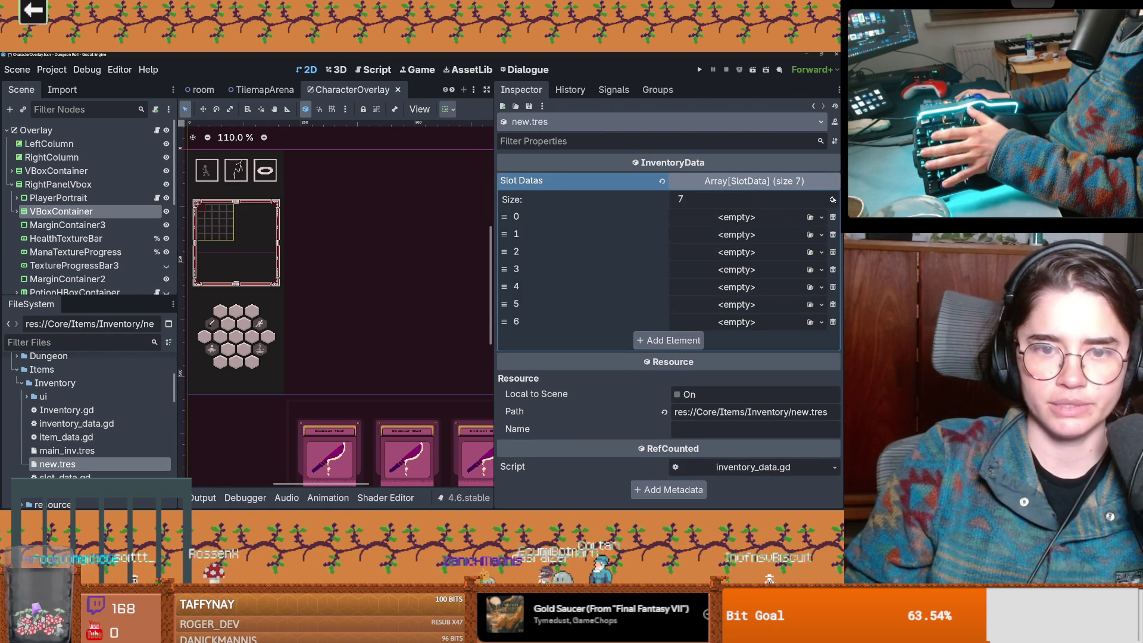
{"action": "key", "text": "ctrl+s"}
{"action": "left_click", "coordinate": [739, 221]}
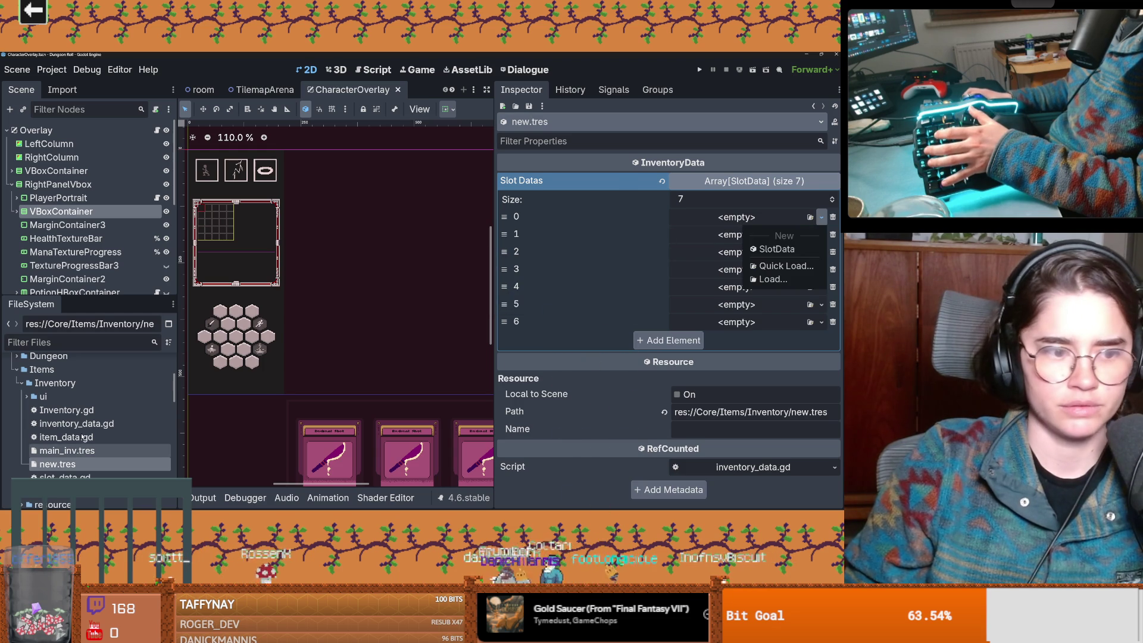
{"action": "key", "text": "Escape"}
{"action": "left_click", "coordinate": [24, 382]}
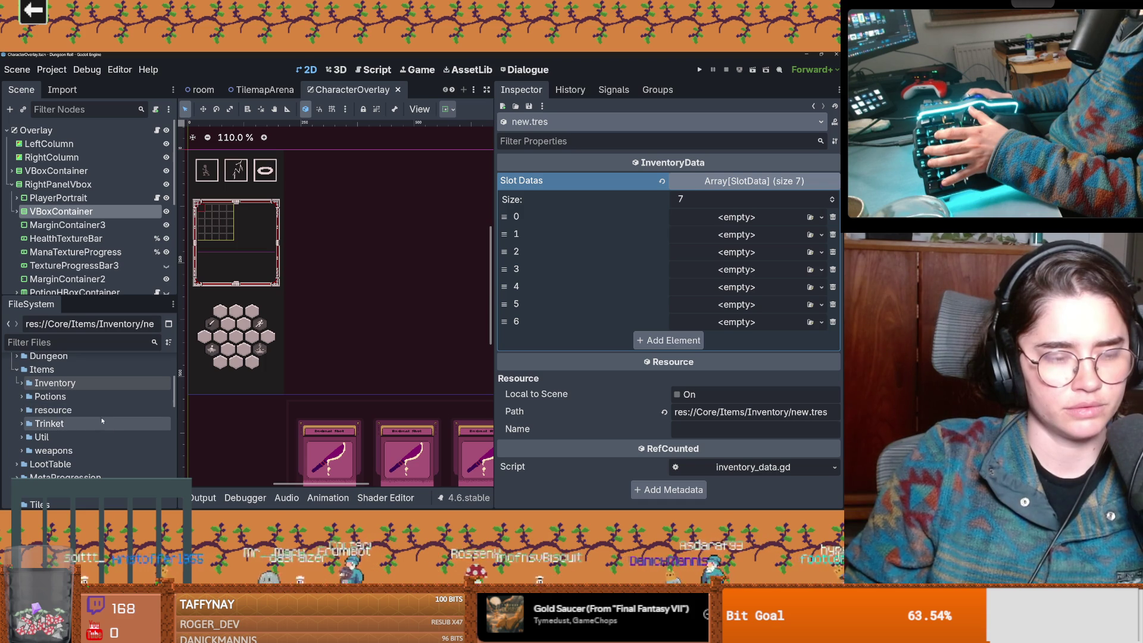
{"action": "scroll", "coordinate": [89, 416], "scroll_direction": "up", "scroll_amount": 1}
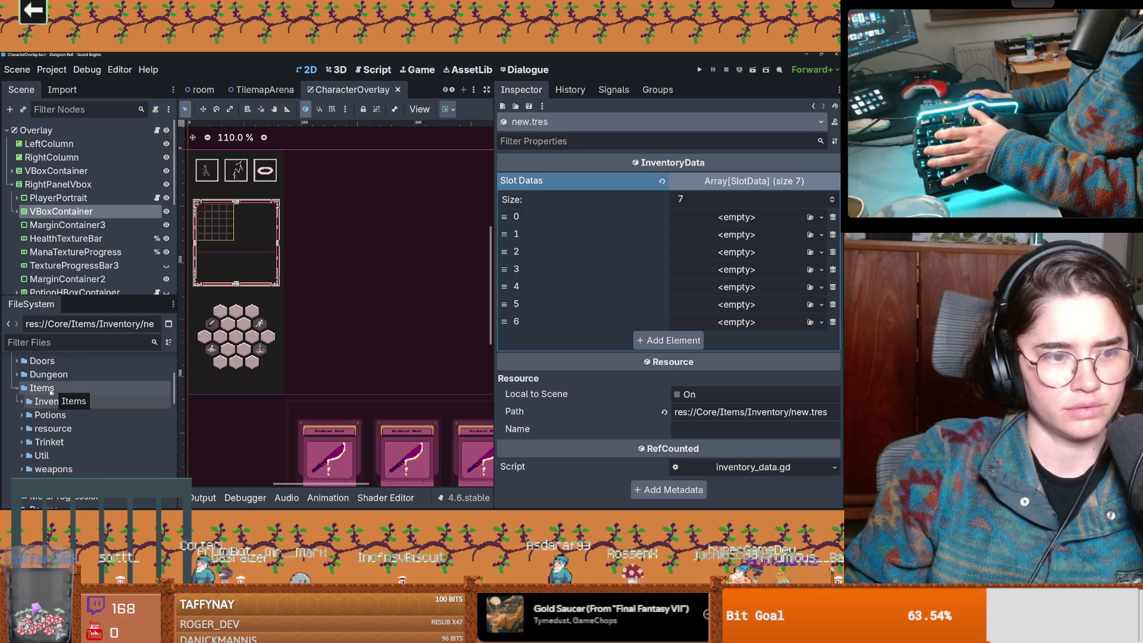
Create a subfolder named 'old' inside the Potions folder.
{"action": "left_click", "coordinate": [44, 389]}
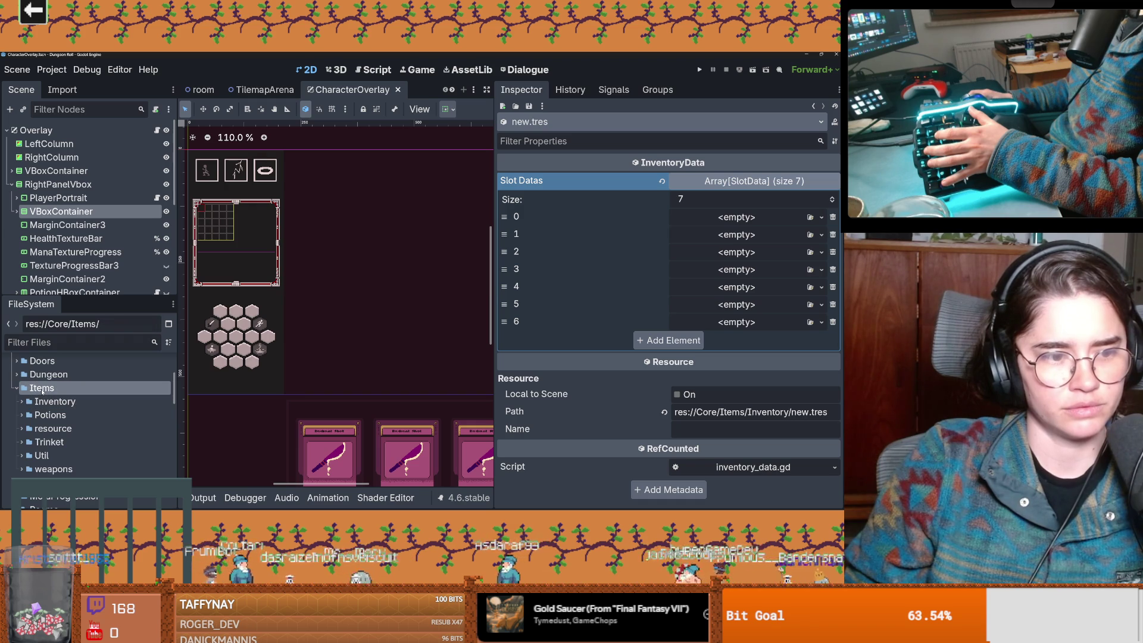
{"action": "right_click", "coordinate": [44, 388]}
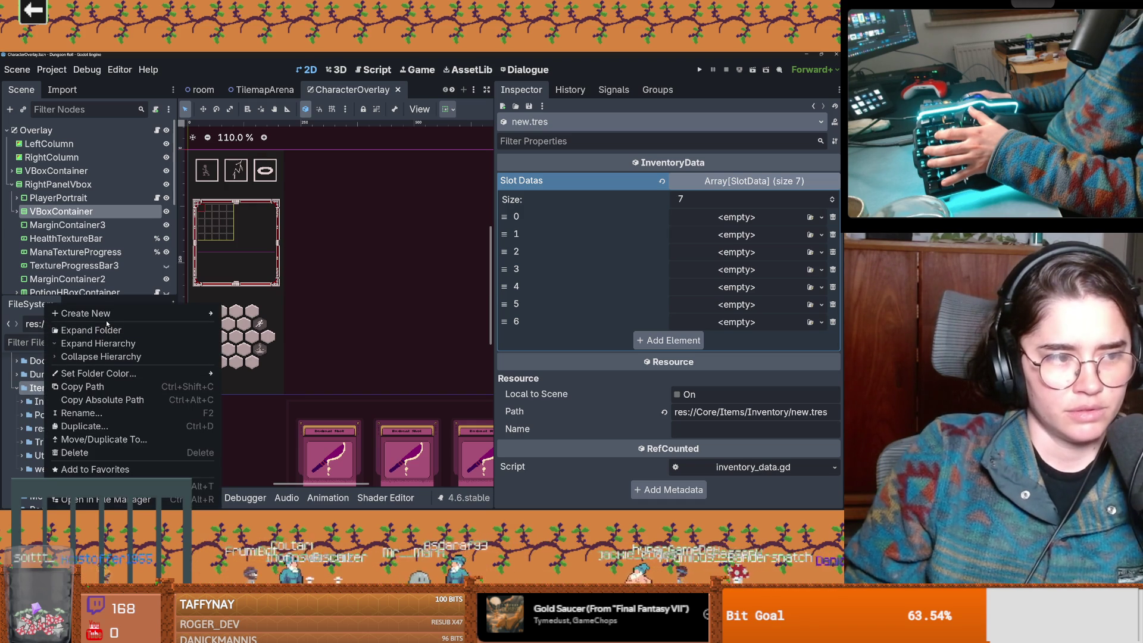
{"action": "mouse_move", "coordinate": [85, 314]}
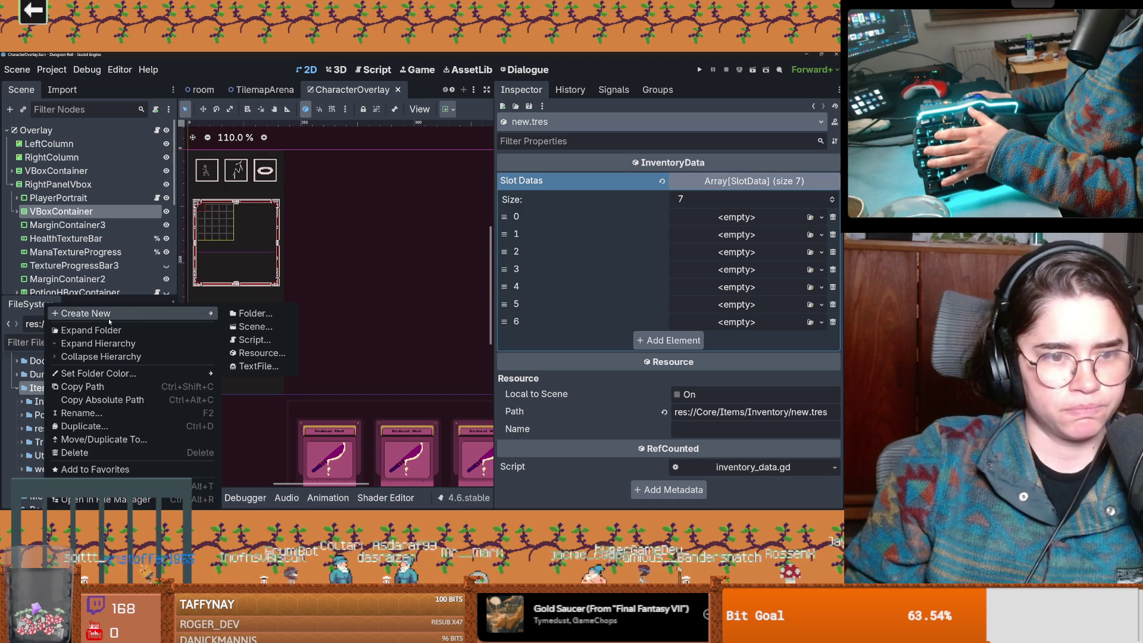
{"action": "left_click", "coordinate": [29, 401]}
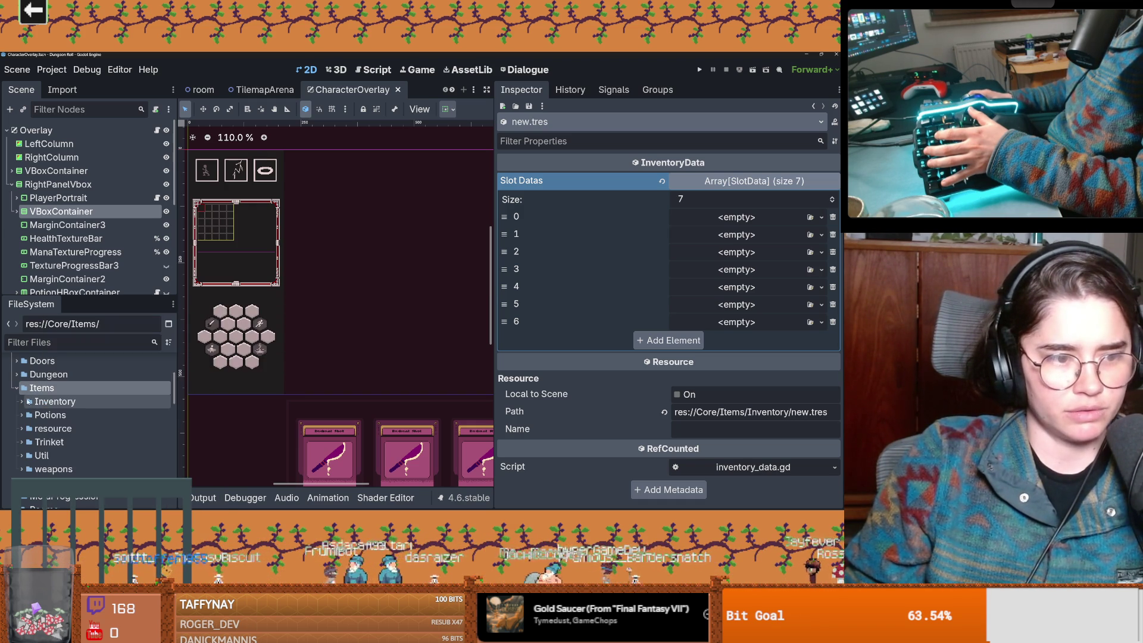
{"action": "scroll", "coordinate": [78, 410], "scroll_direction": "down", "scroll_amount": 1}
{"action": "left_click", "coordinate": [20, 396]}
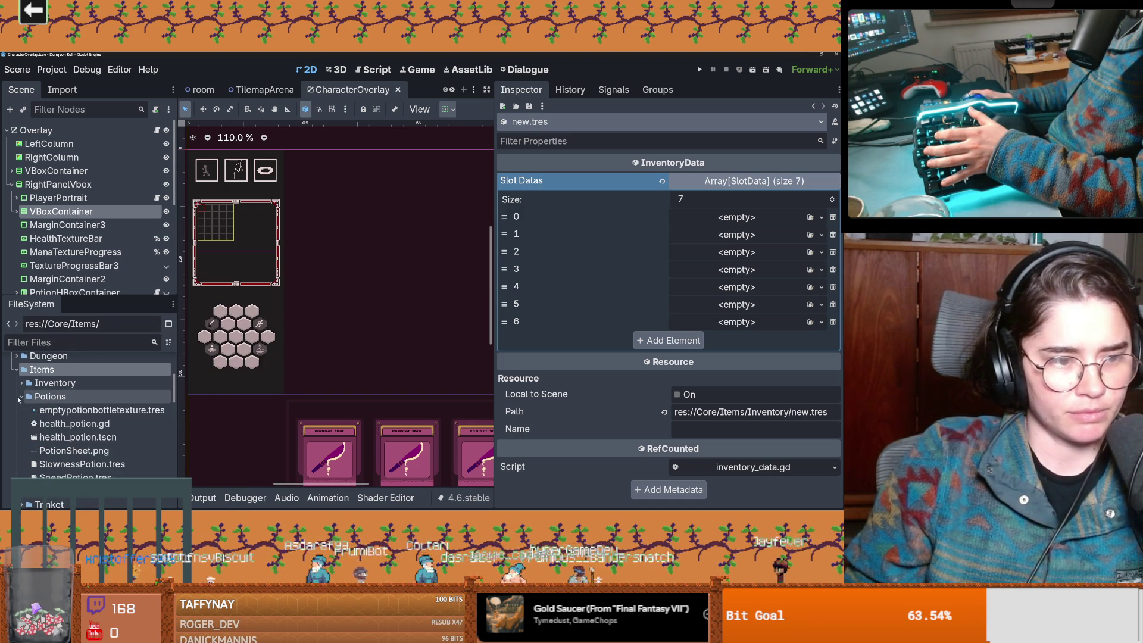
{"action": "right_click", "coordinate": [54, 398]}
{"action": "mouse_move", "coordinate": [89, 313]}
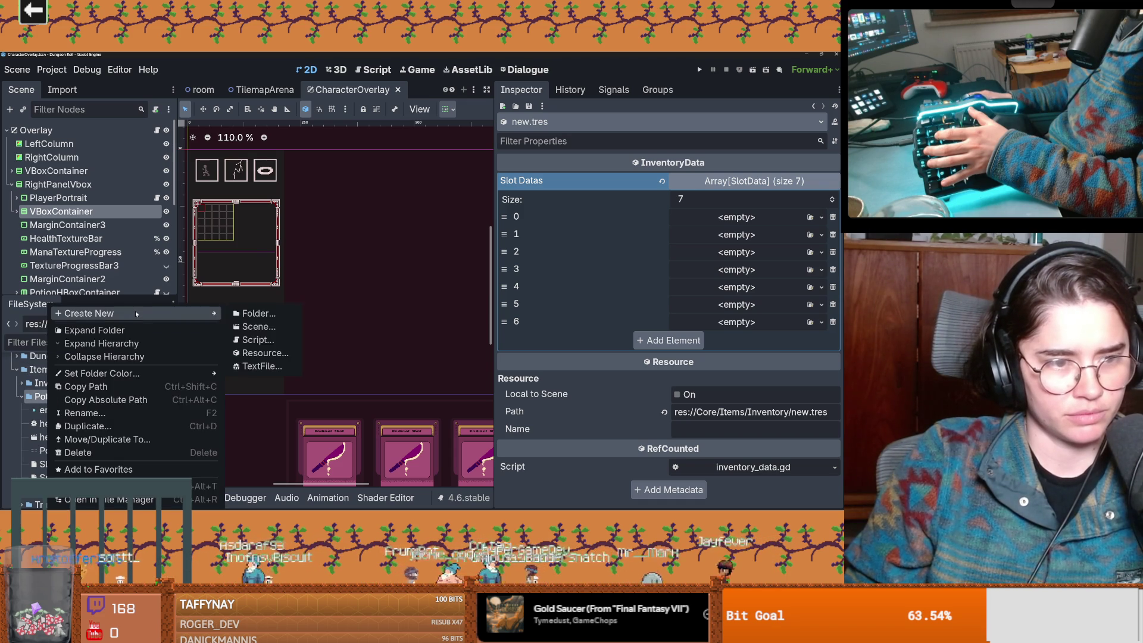
{"action": "left_click", "coordinate": [237, 316]}
{"action": "type", "text": "old"}
{"action": "key", "text": "Return"}
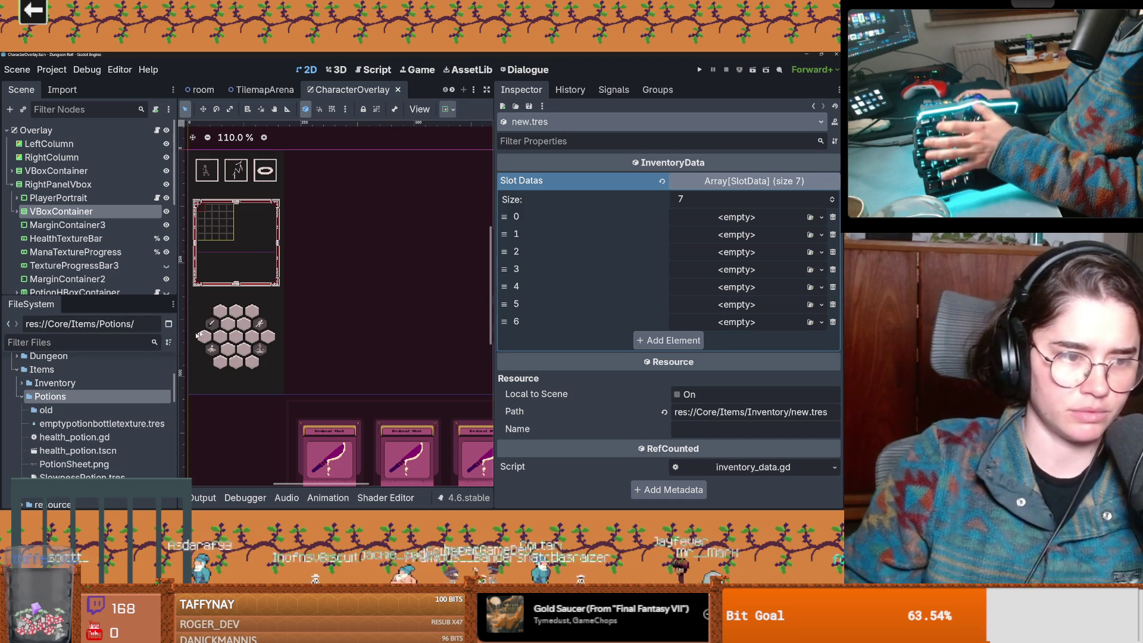
Move the existing potion files into old, then start Create New > Resource on Potions.
{"action": "left_click", "coordinate": [92, 423]}
{"action": "left_click", "coordinate": [81, 476], "text": "shift"}
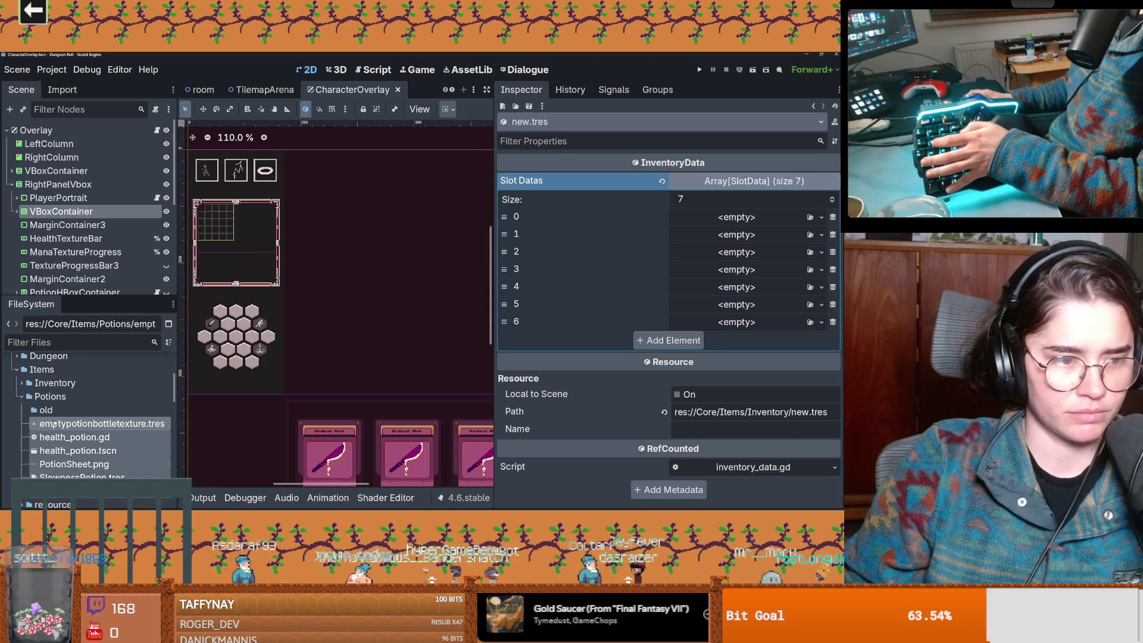
{"action": "left_click_drag", "start_coordinate": [56, 426], "coordinate": [46, 410]}
{"action": "left_click", "coordinate": [373, 299]}
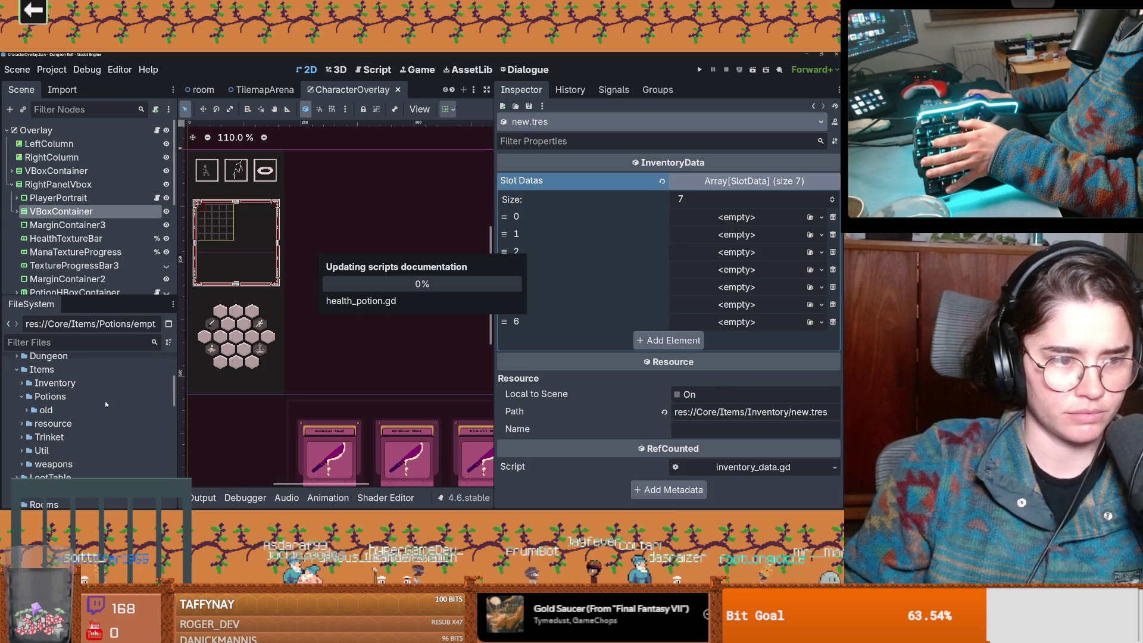
{"action": "right_click", "coordinate": [81, 396]}
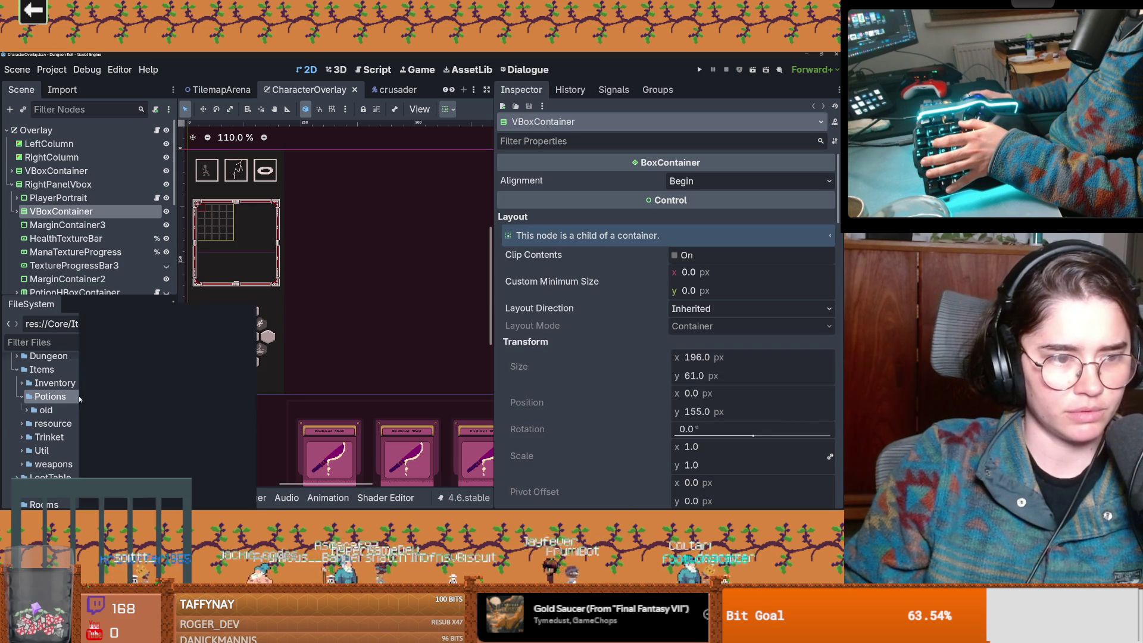
{"action": "left_click", "coordinate": [276, 353]}
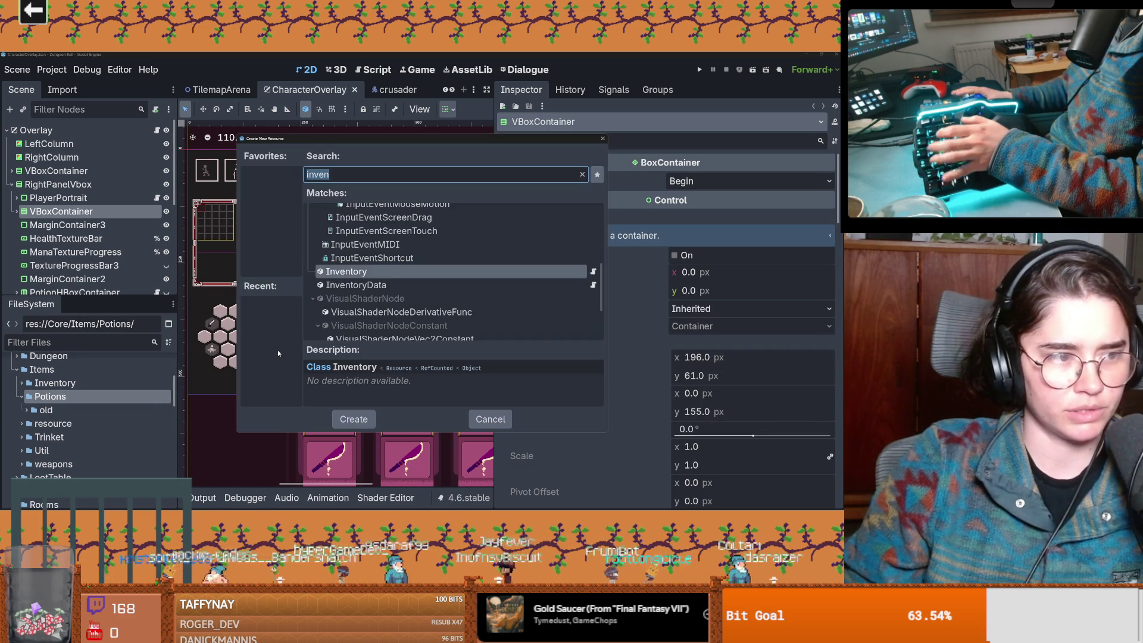
{"action": "type", "text": "item"}
Create an ItemData resource saved as health_potion_1.tres and set its Name to 'Health Potion'.
{"action": "key", "text": "Down"}
{"action": "key", "text": "Return"}
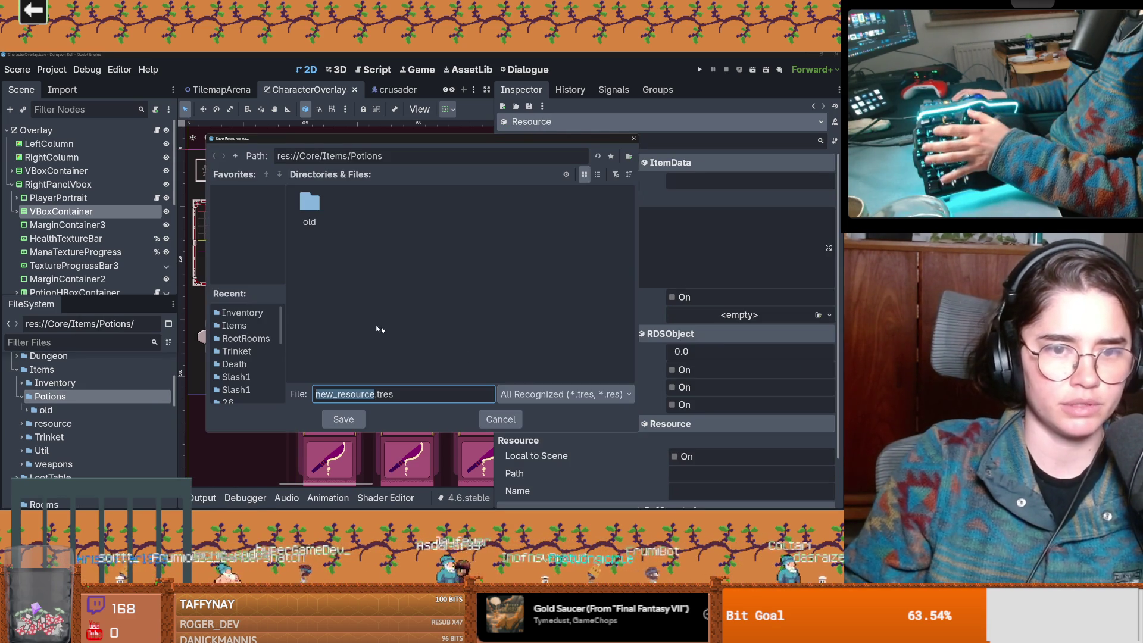
{"action": "type", "text": "he"}
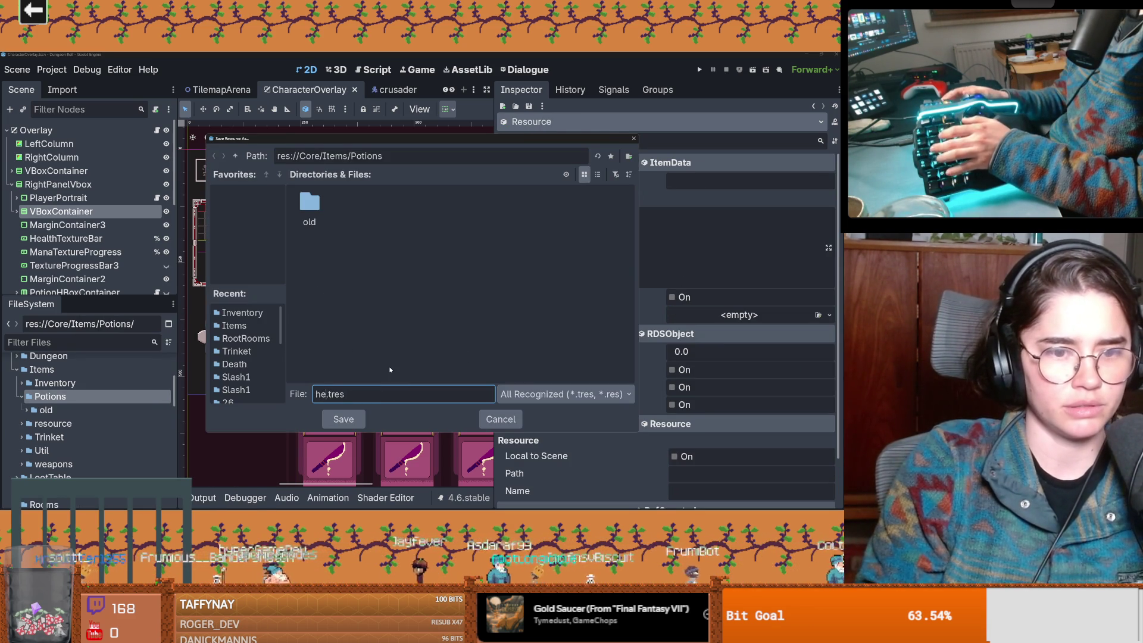
{"action": "type", "text": "_1"}
{"action": "key", "text": "Return"}
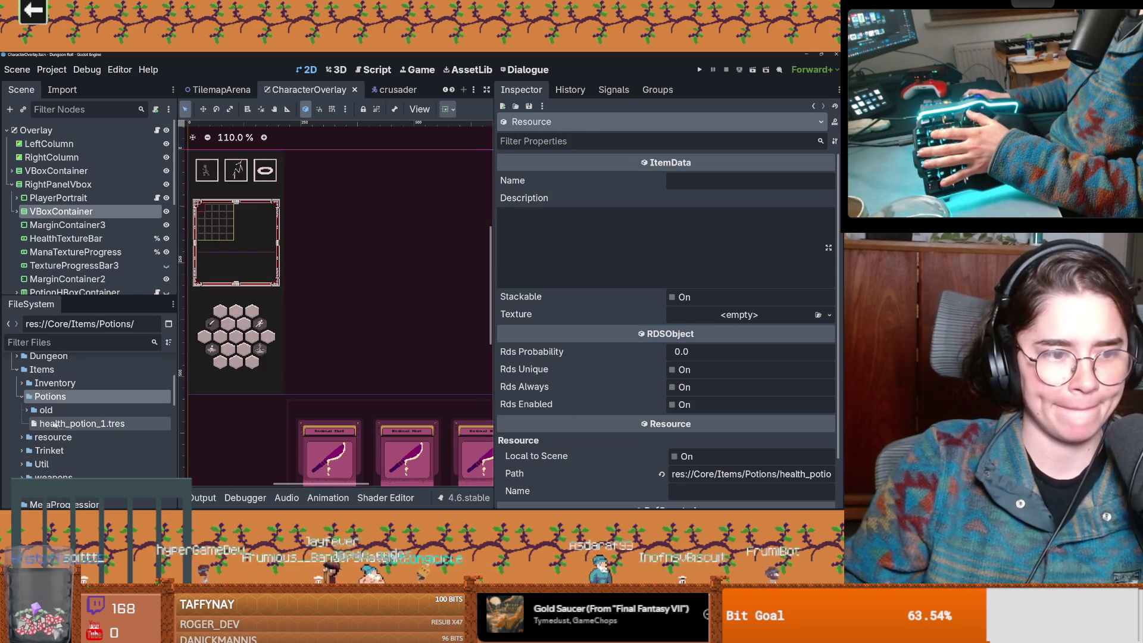
{"action": "left_click", "coordinate": [41, 424]}
{"action": "left_click", "coordinate": [676, 182]}
{"action": "type", "text": "Health Potion"}
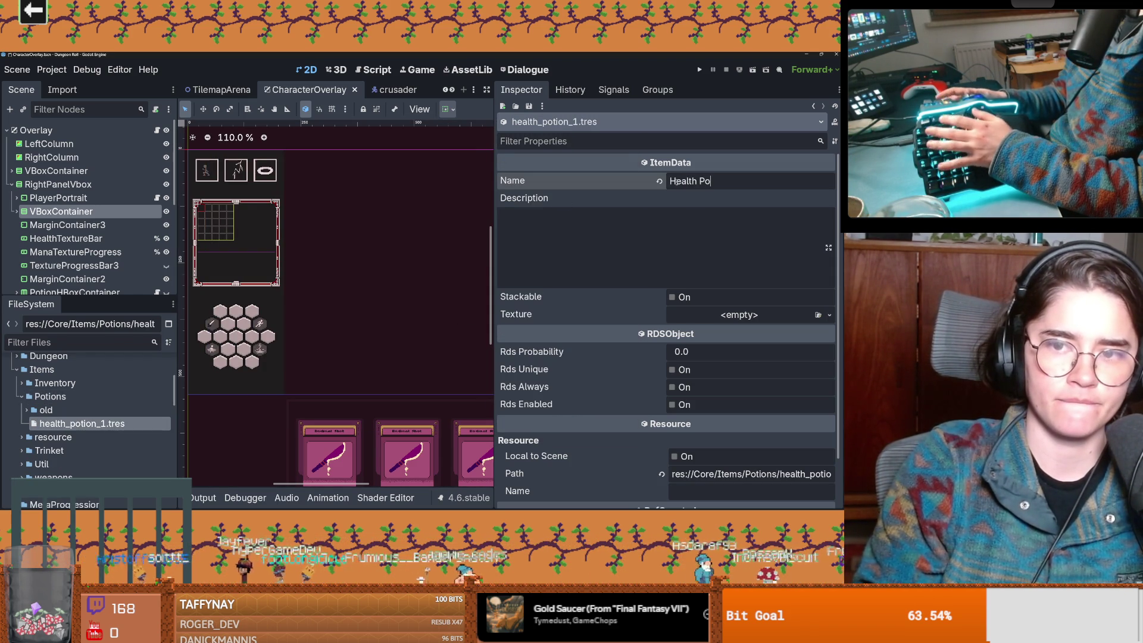
Dismiss the file actions and bring up the Potions folder's actions menu.
{"action": "right_click", "coordinate": [81, 432]}
{"action": "key", "text": "Escape"}
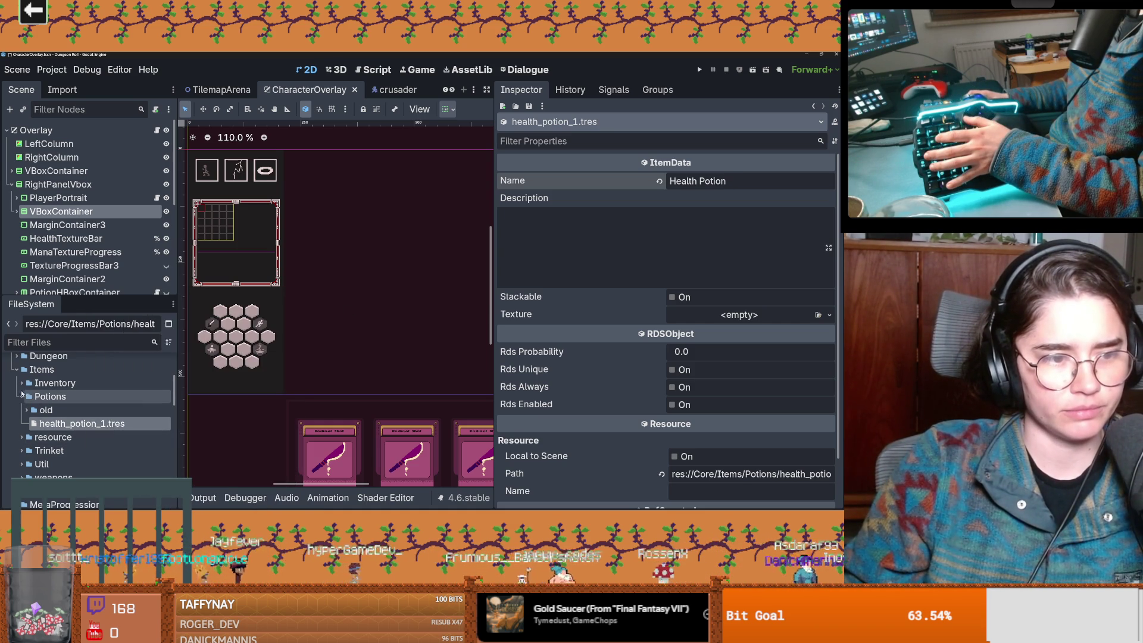
{"action": "left_click", "coordinate": [50, 397]}
{"action": "right_click", "coordinate": [52, 396]}
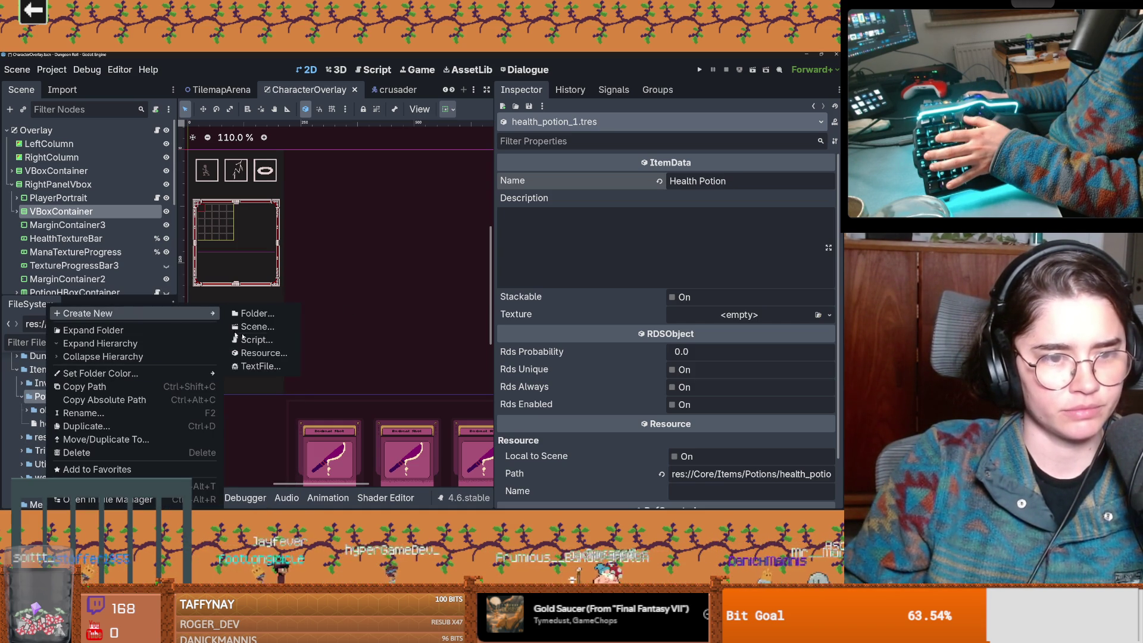
Create a new script named potion_data.gd in the Potions folder.
{"action": "left_click", "coordinate": [253, 341]}
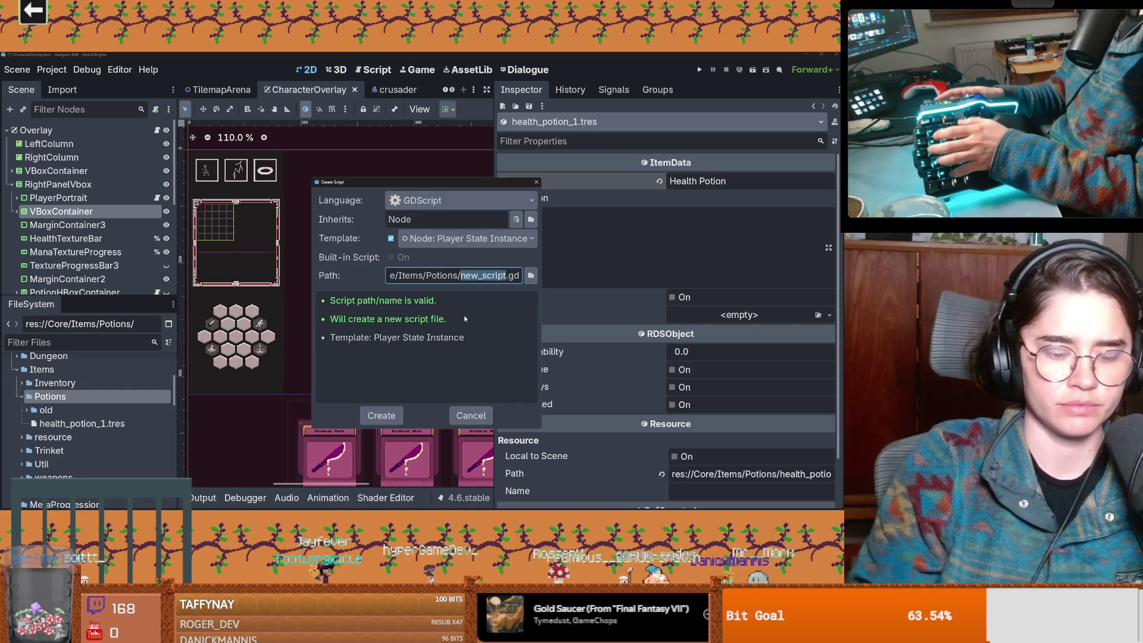
{"action": "type", "text": "Po"}
{"action": "key", "text": "BackSpace"}
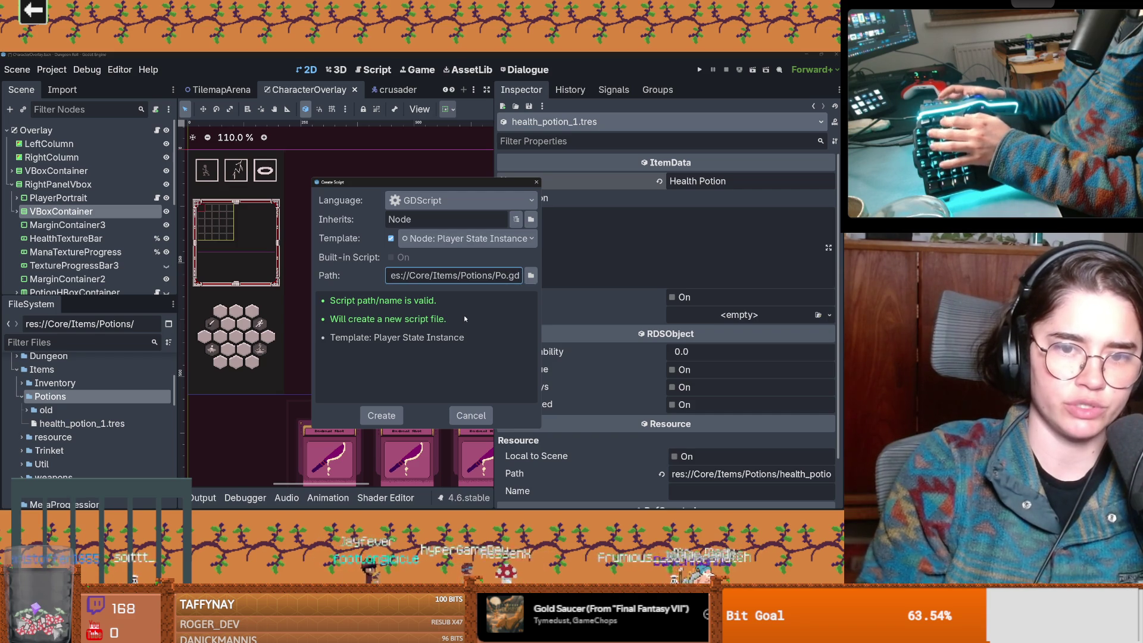
{"action": "key", "text": "BackSpace"}
{"action": "type", "text": "potion_data"}
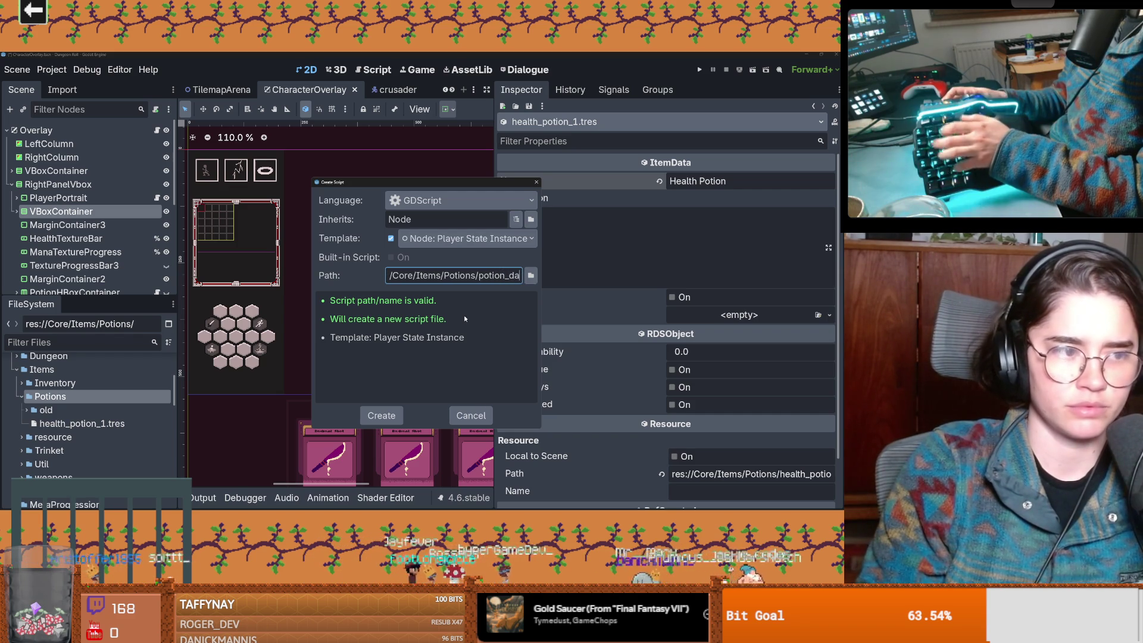
{"action": "key", "text": "Return"}
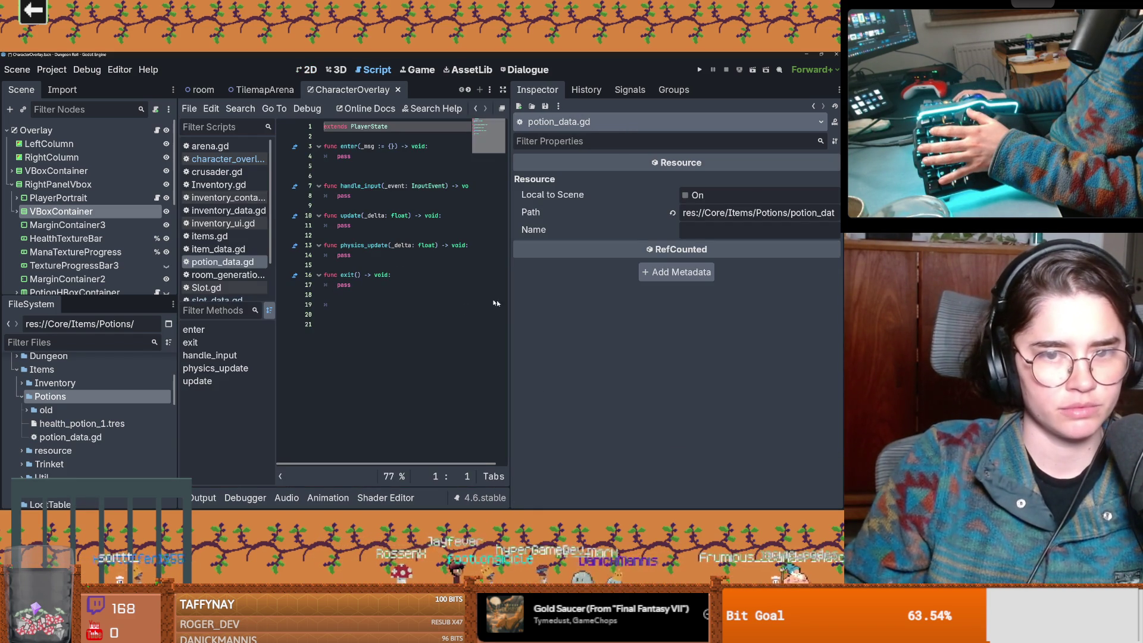
Widen the script editor and select all of potion_data.gd's template code for replacement.
{"action": "left_click_drag", "start_coordinate": [508, 306], "coordinate": [749, 306]}
{"action": "left_click_drag", "start_coordinate": [335, 304], "coordinate": [354, 93]}
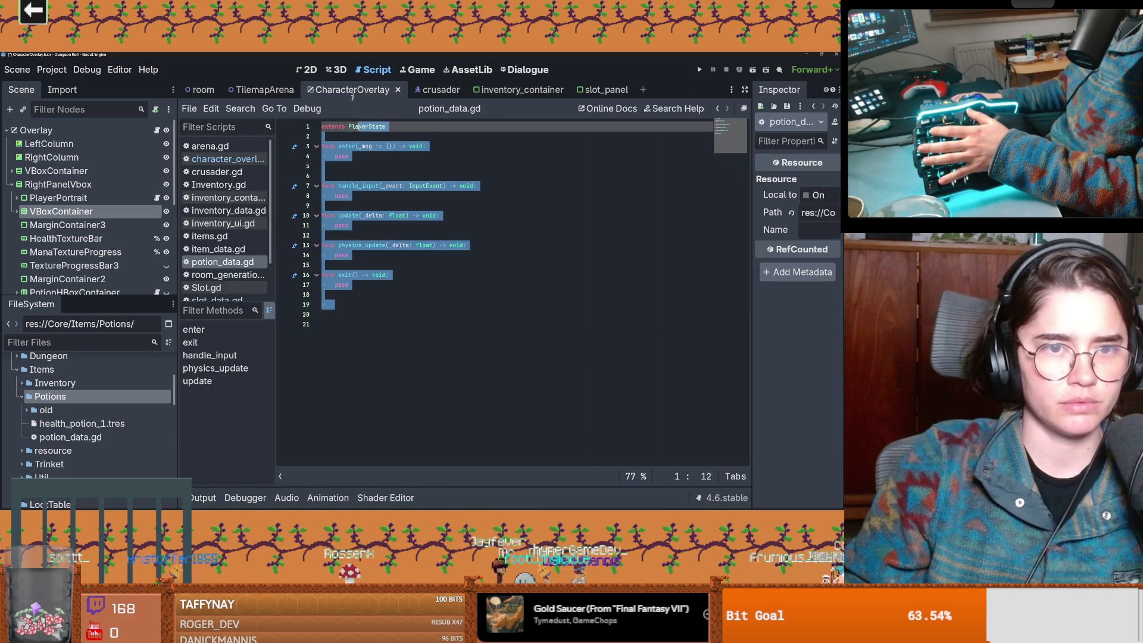
{"action": "type", "text": "It"}
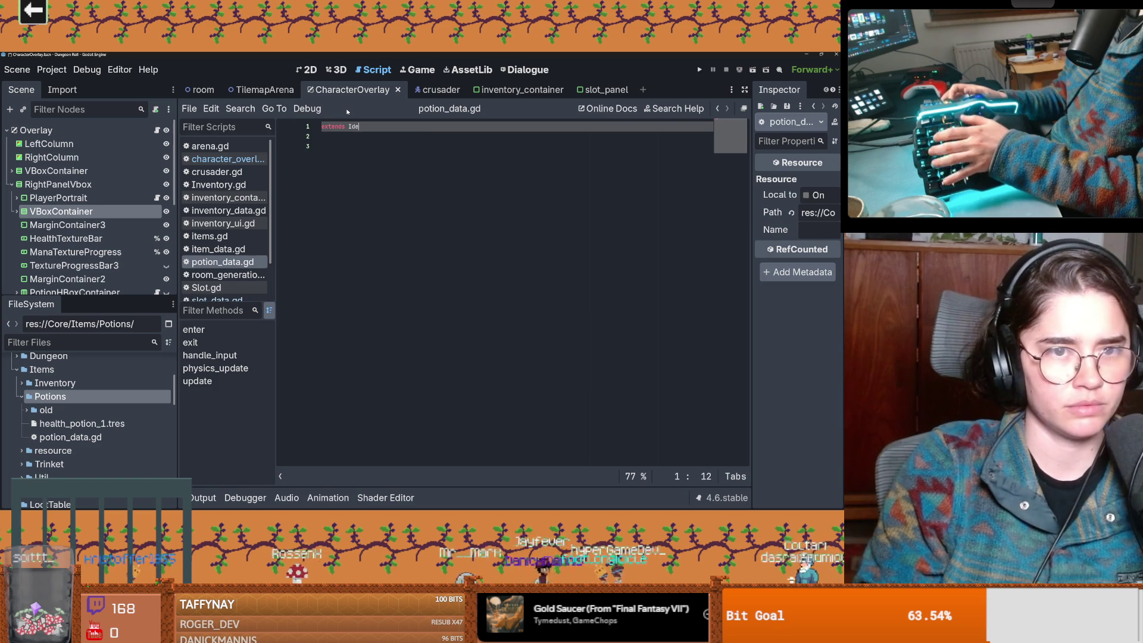
{"action": "type", "text": "emData"}
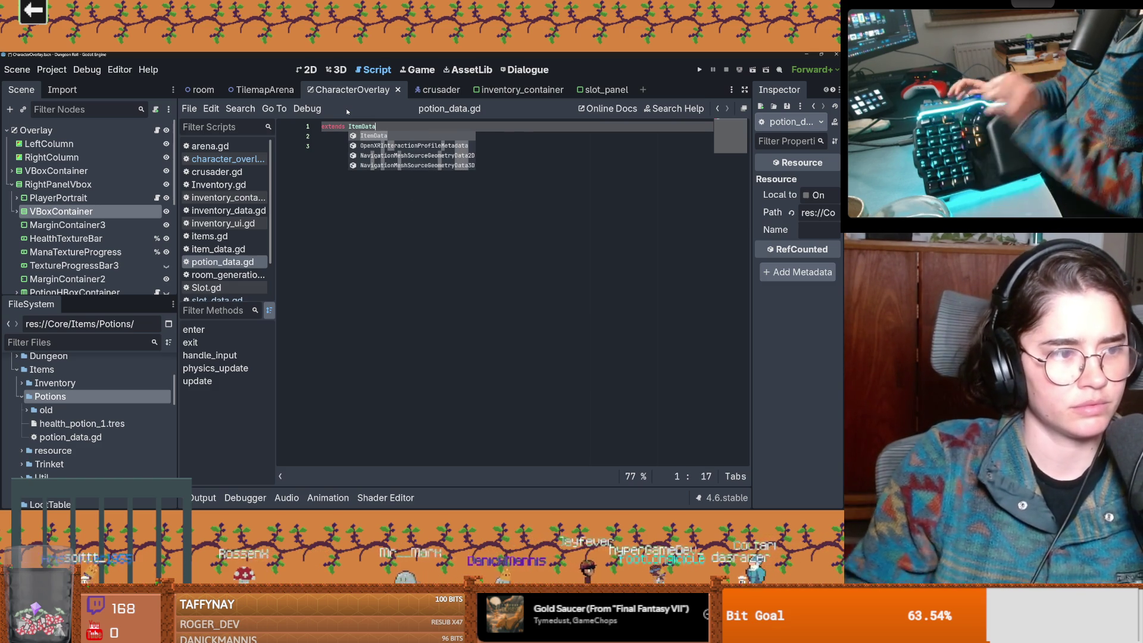
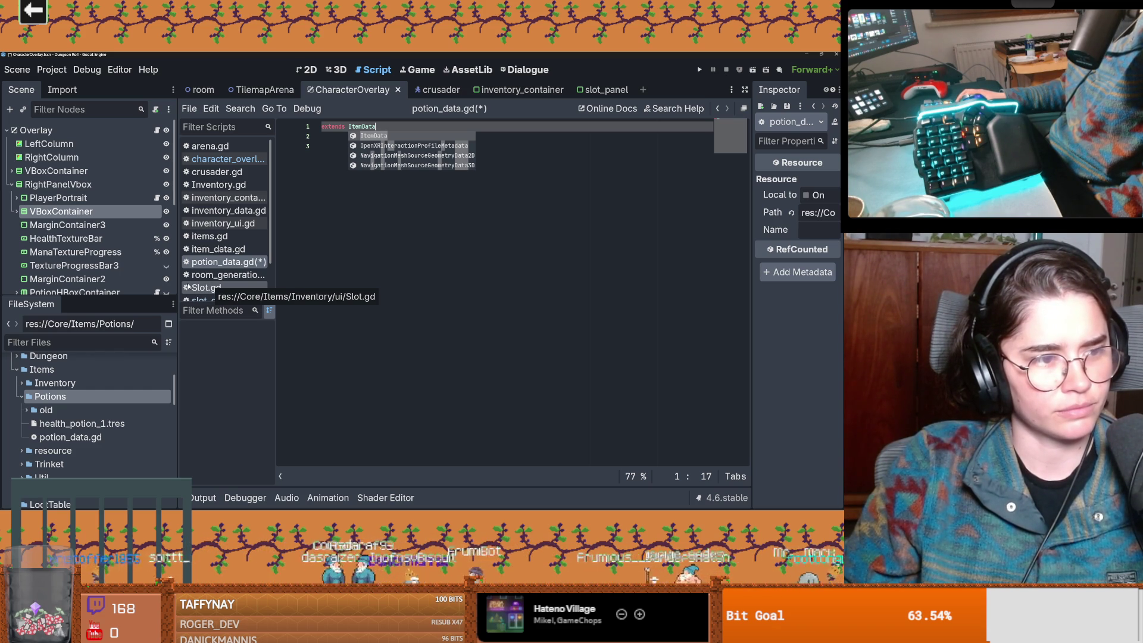
Start potion_data.gd with extends ItemData and expand the Potions folder.
{"action": "key", "text": "Return"}
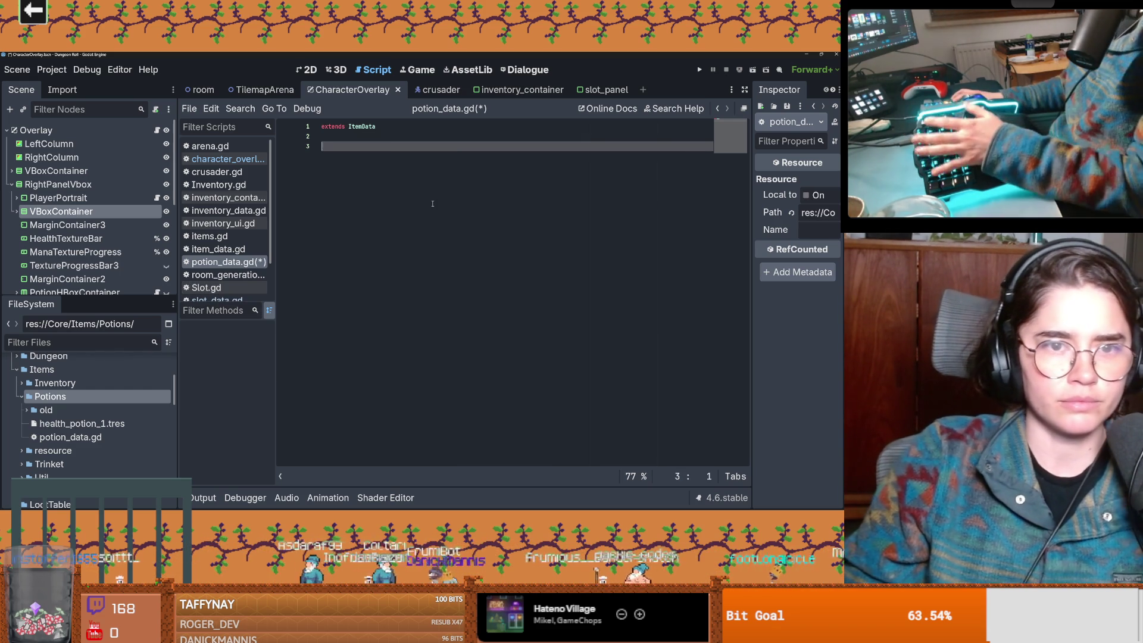
{"action": "left_click", "coordinate": [365, 137]}
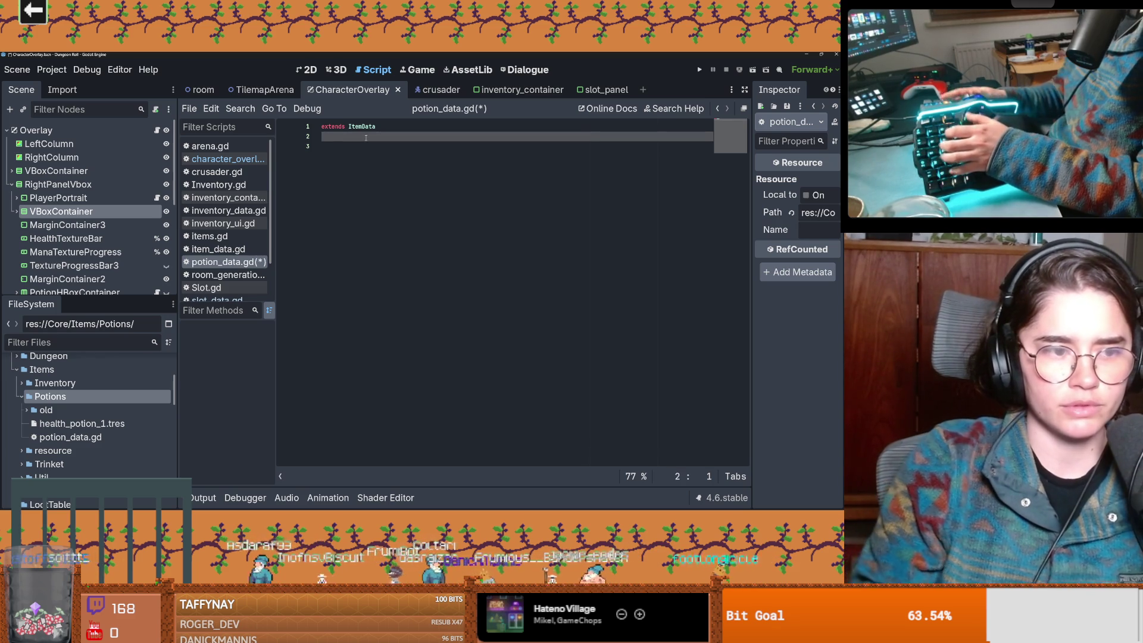
{"action": "scroll", "coordinate": [79, 389], "scroll_direction": "up", "scroll_amount": 3}
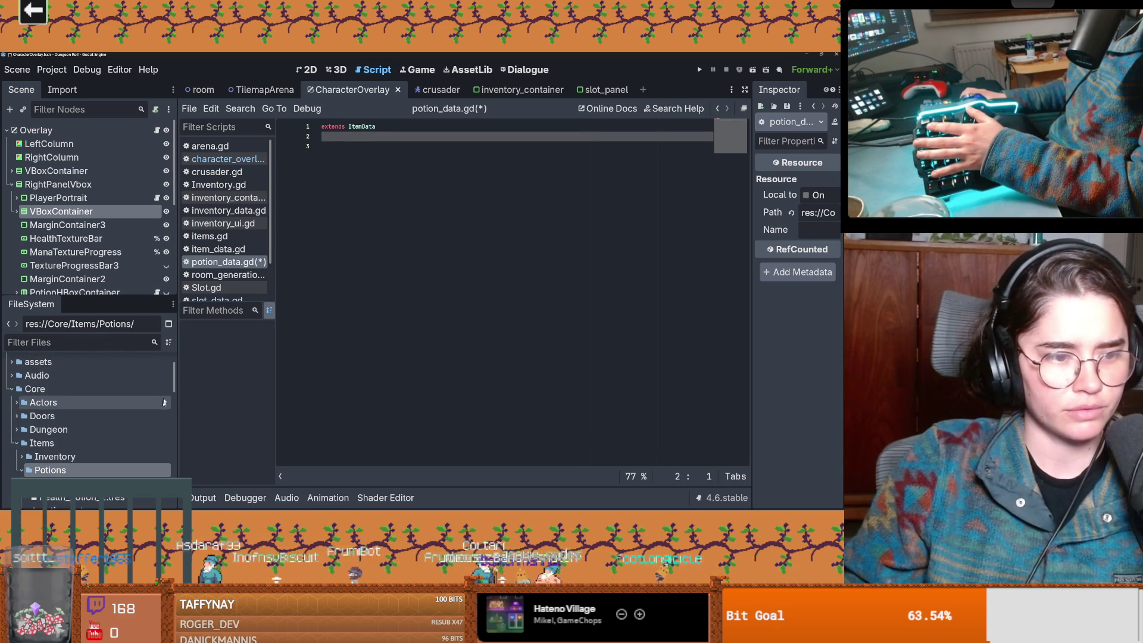
{"action": "double_click", "coordinate": [89, 470]}
{"action": "scroll", "coordinate": [88, 455], "scroll_direction": "down", "scroll_amount": 1}
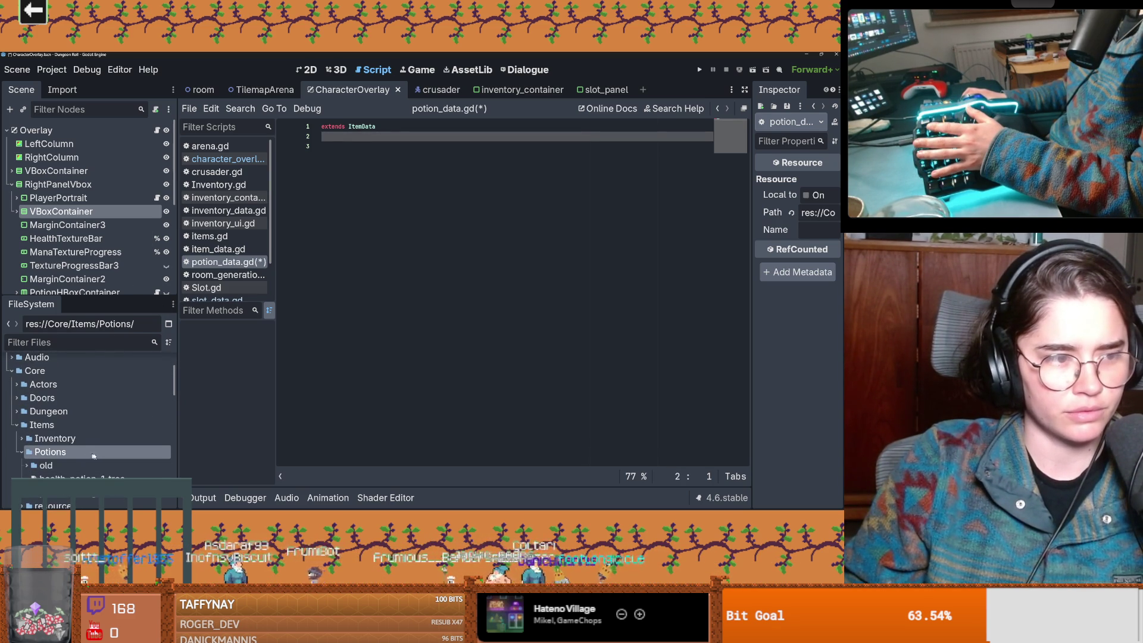
{"action": "scroll", "coordinate": [85, 449], "scroll_direction": "down", "scroll_amount": 1}
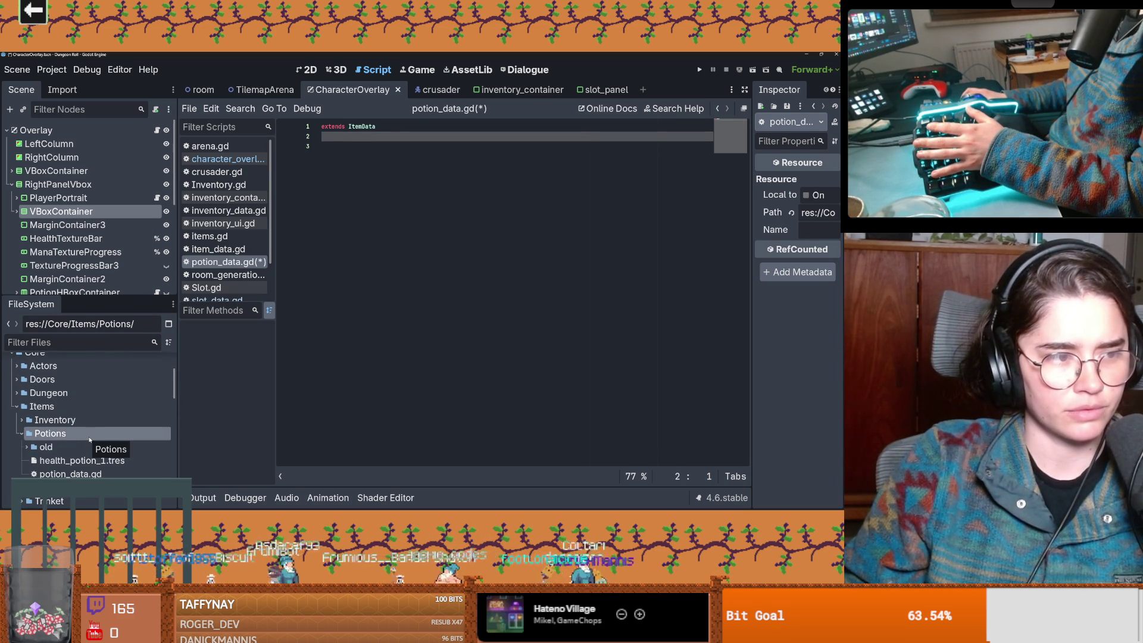
{"action": "scroll", "coordinate": [74, 420], "scroll_direction": "up", "scroll_amount": 3}
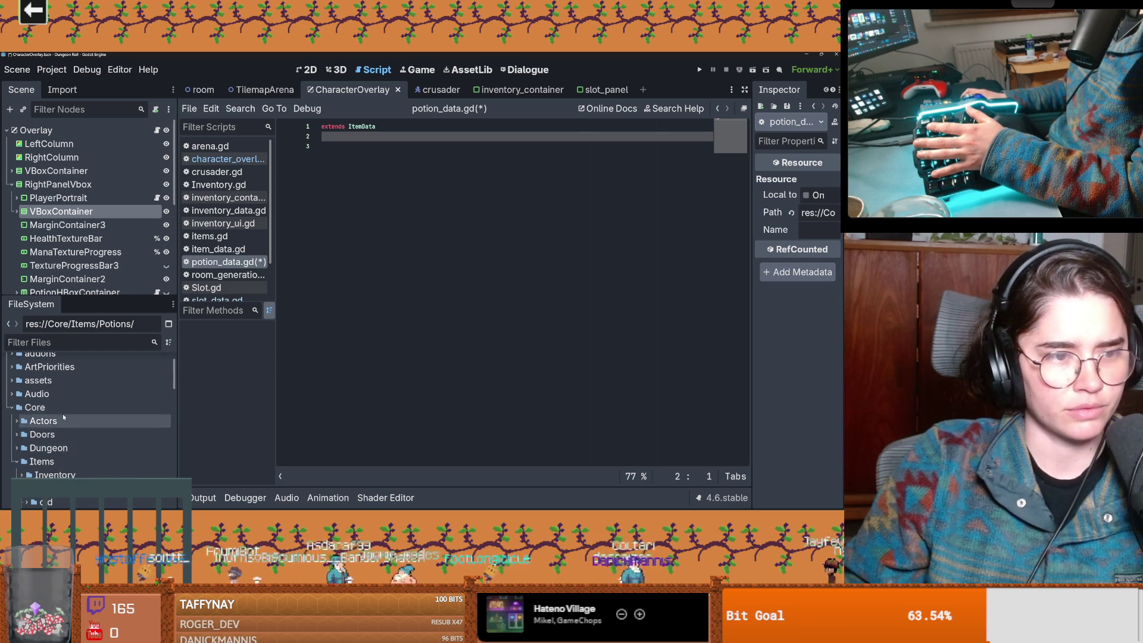
{"action": "left_click", "coordinate": [363, 156]}
{"action": "left_click", "coordinate": [352, 139]}
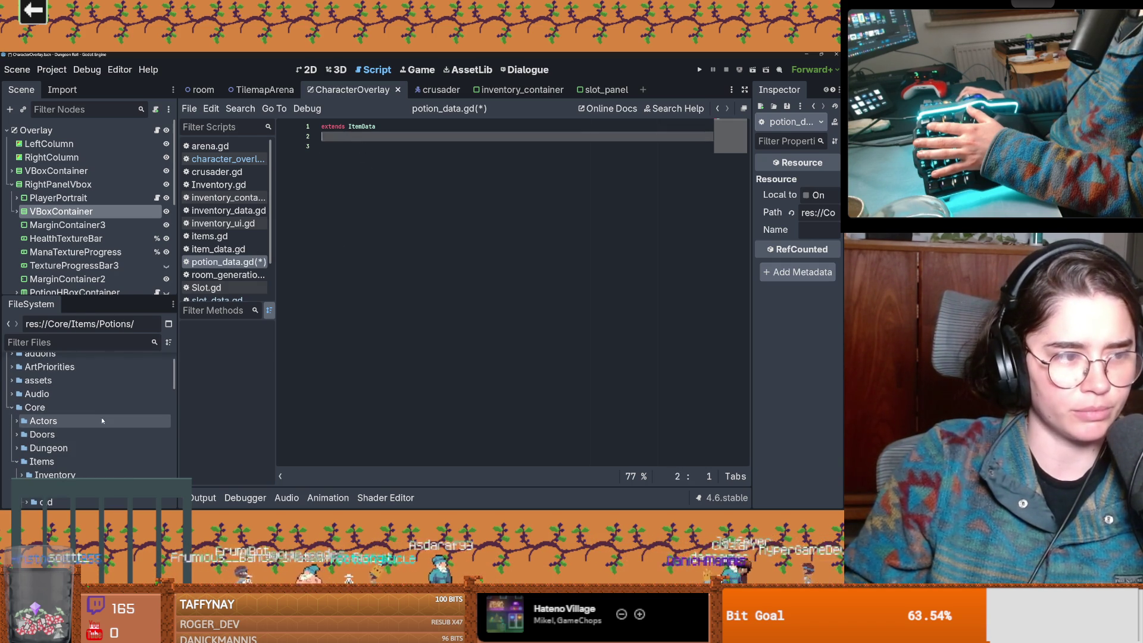
{"action": "scroll", "coordinate": [107, 430], "scroll_direction": "down", "scroll_amount": 1}
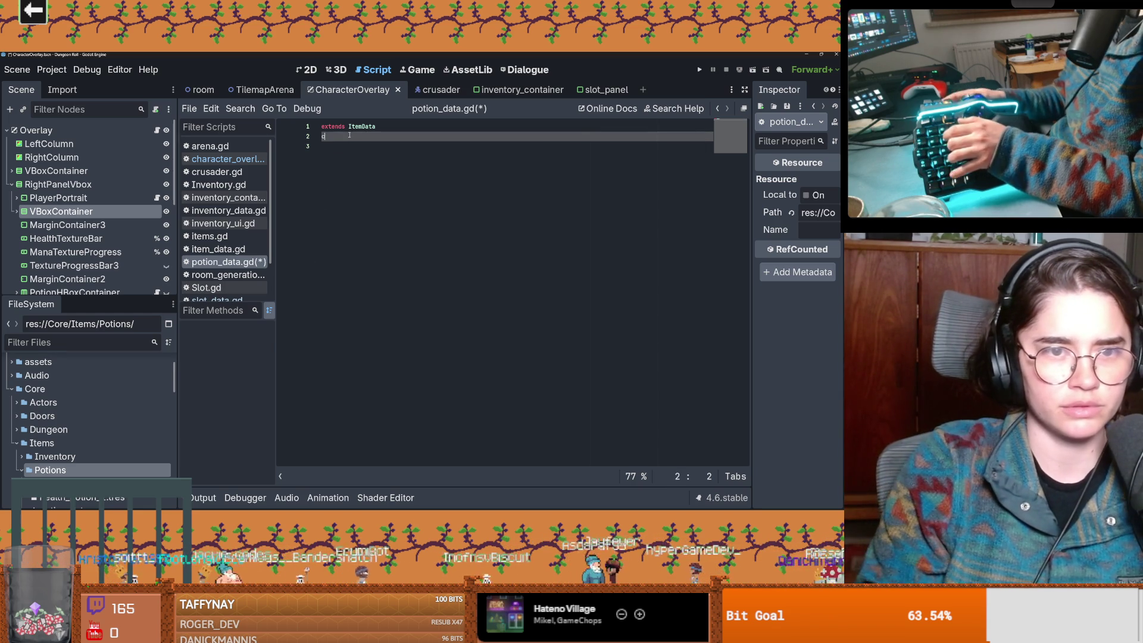
{"action": "type", "text": "class_na"}
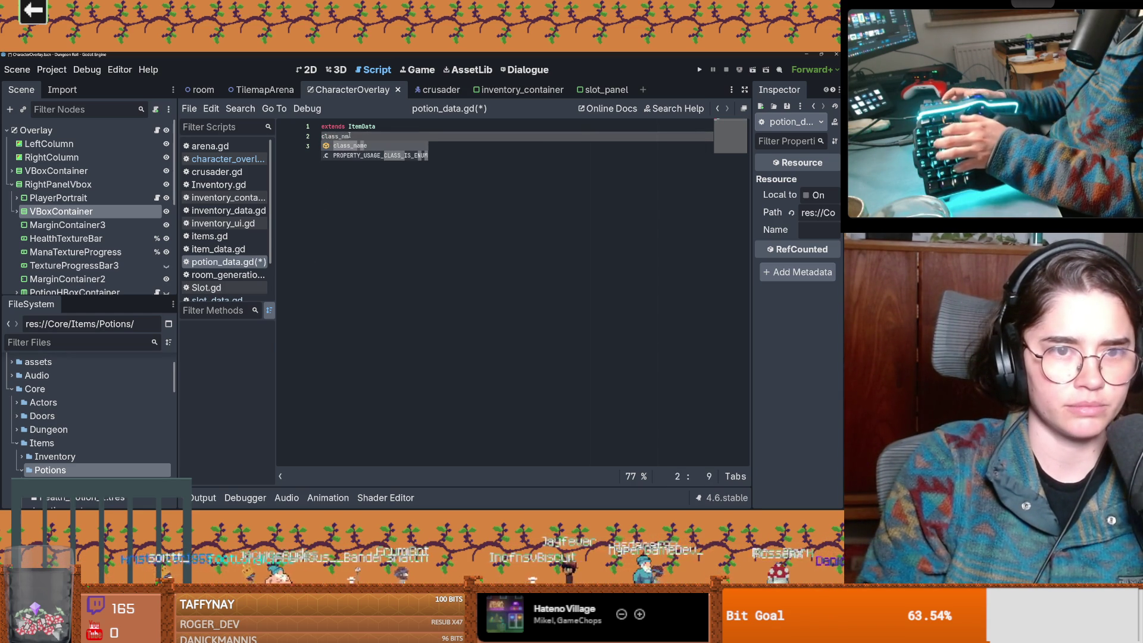
{"action": "type", "text": "me poti"}
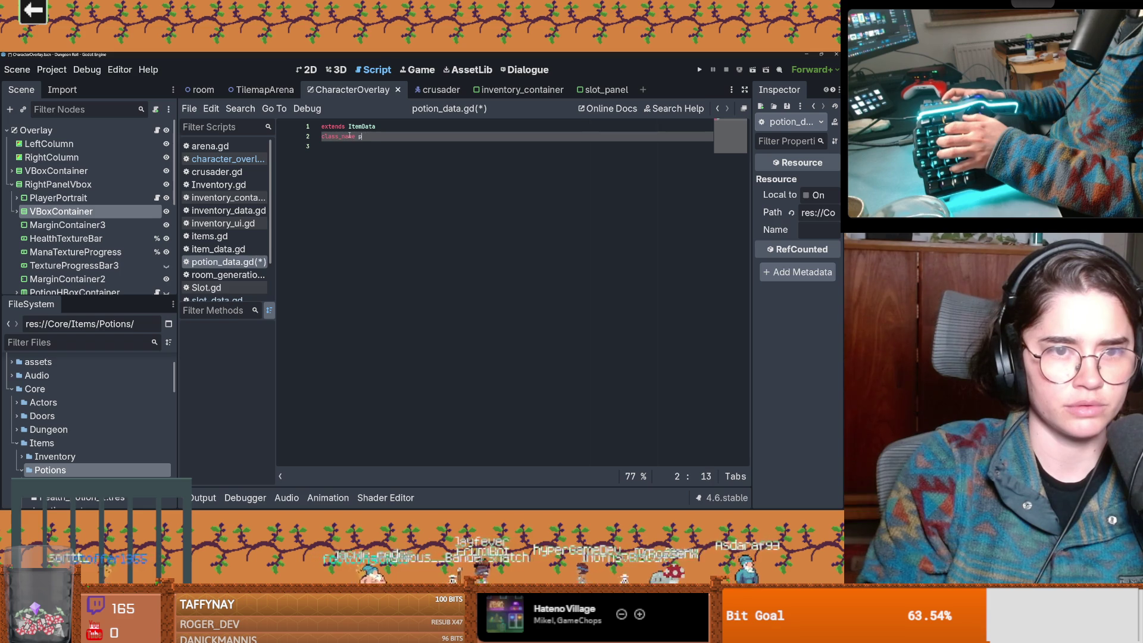
{"action": "type", "text": "Potion"}
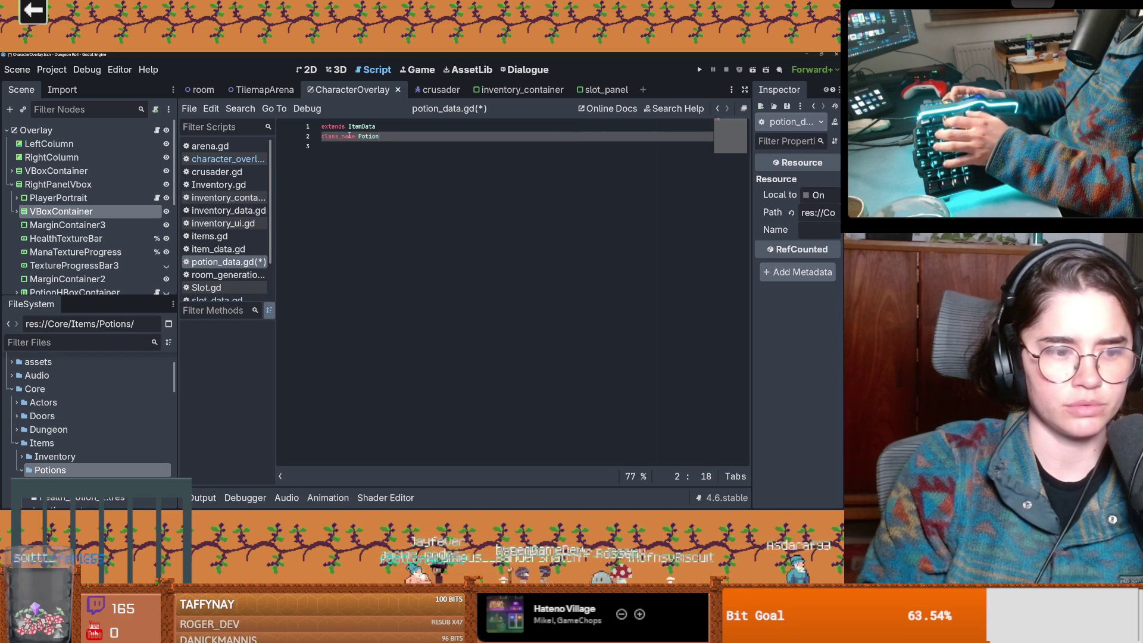
{"action": "type", "text": "Data"}
Declare class_name PotionData below extends ItemData and save the script.
{"action": "key", "text": "Return"}
{"action": "key", "text": "Return"}
{"action": "key", "text": "ctrl+s"}
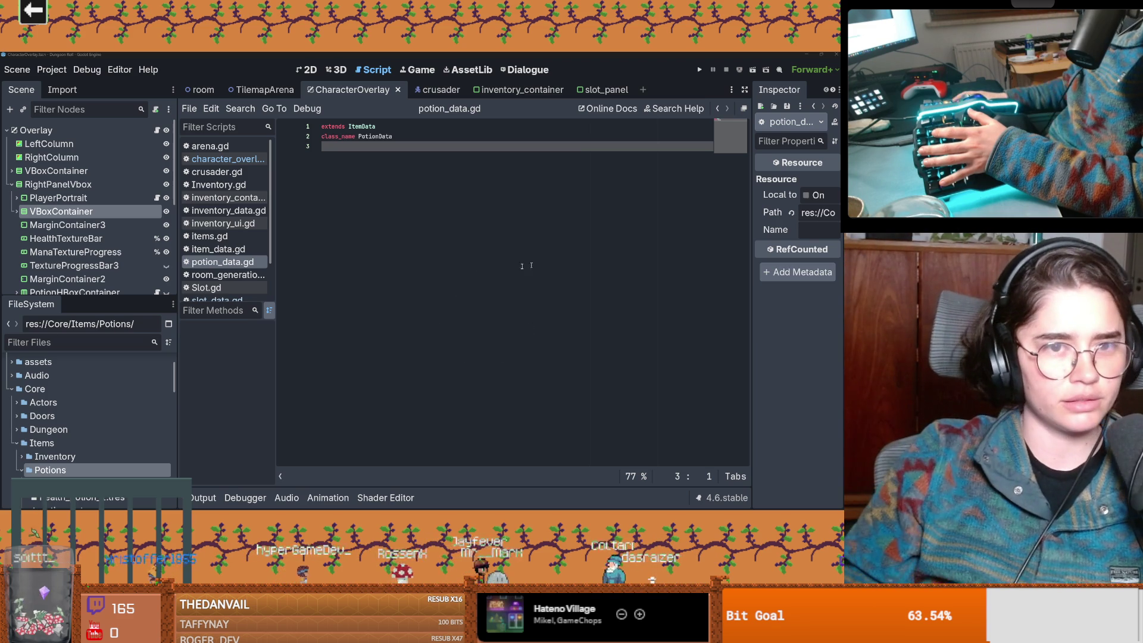
{"action": "key", "text": "ctrl+s"}
{"action": "key", "text": "Return"}
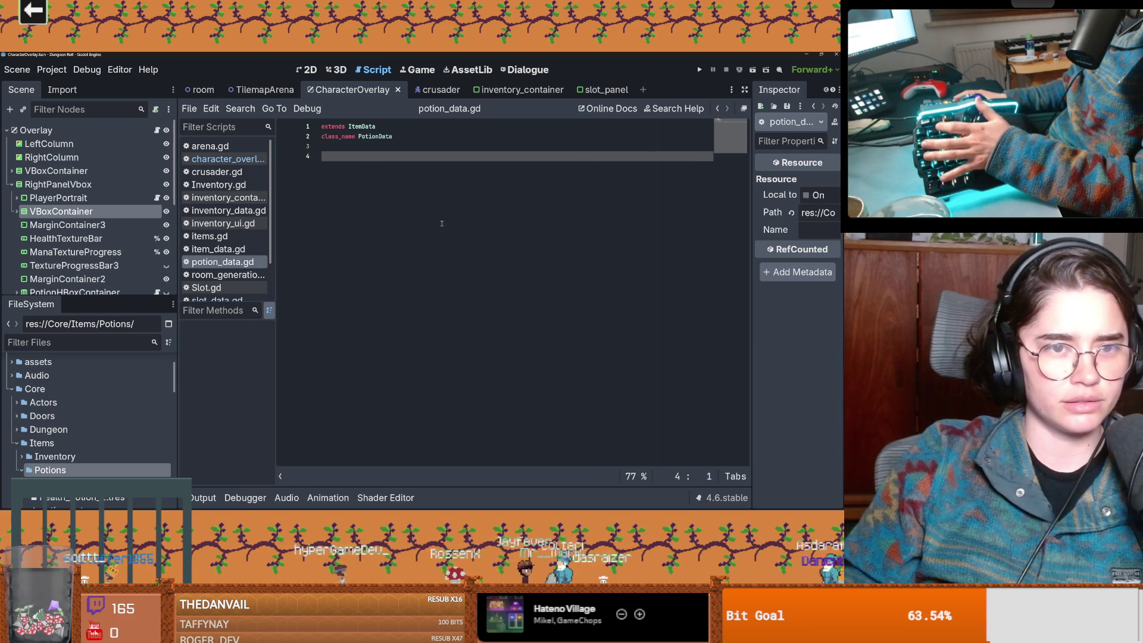
{"action": "key", "text": "ctrl+s"}
{"action": "key", "text": "BackSpace"}
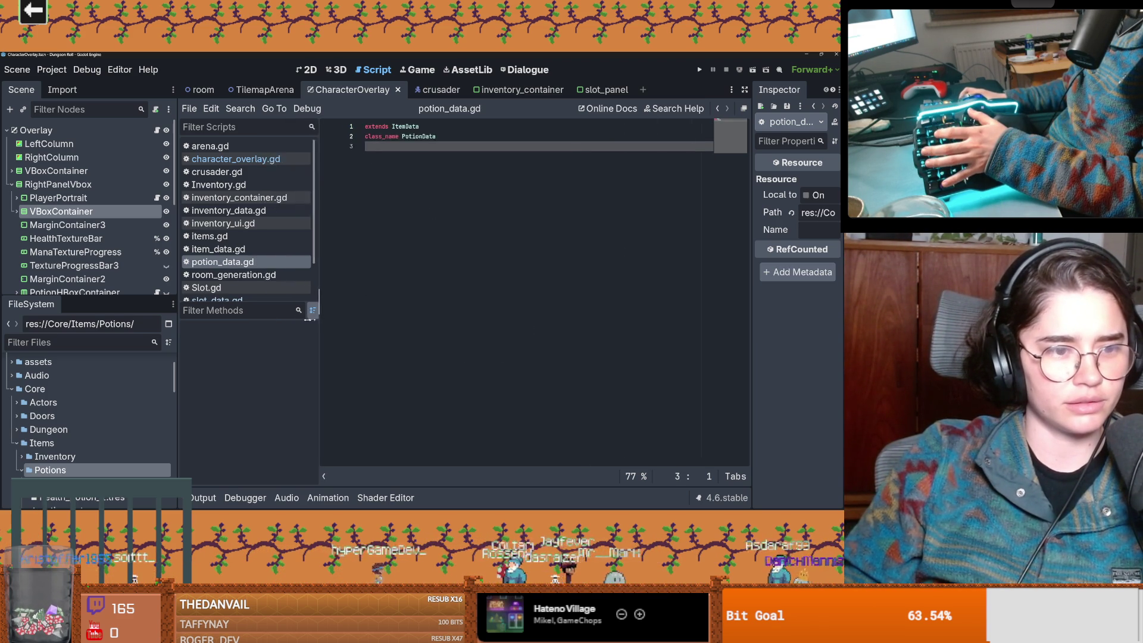
Resize the left docks to give the script editor more room.
{"action": "mouse_move", "coordinate": [176, 342]}
{"action": "left_mouse_down"}
{"action": "mouse_move", "coordinate": [142, 333]}
{"action": "mouse_move", "coordinate": [181, 337]}
{"action": "left_mouse_up"}
{"action": "mouse_move", "coordinate": [122, 296]}
{"action": "left_mouse_down"}
{"action": "mouse_move", "coordinate": [121, 339]}
{"action": "mouse_move", "coordinate": [127, 319]}
{"action": "left_mouse_up"}
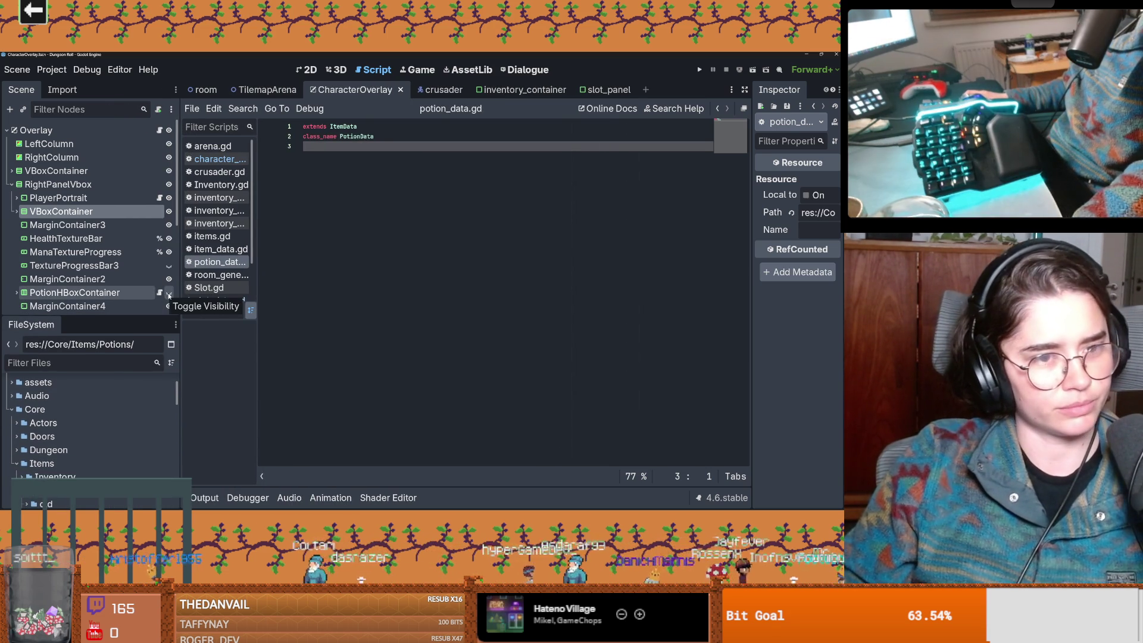
{"action": "left_click", "coordinate": [327, 158]}
{"action": "key", "text": "ctrl+s"}
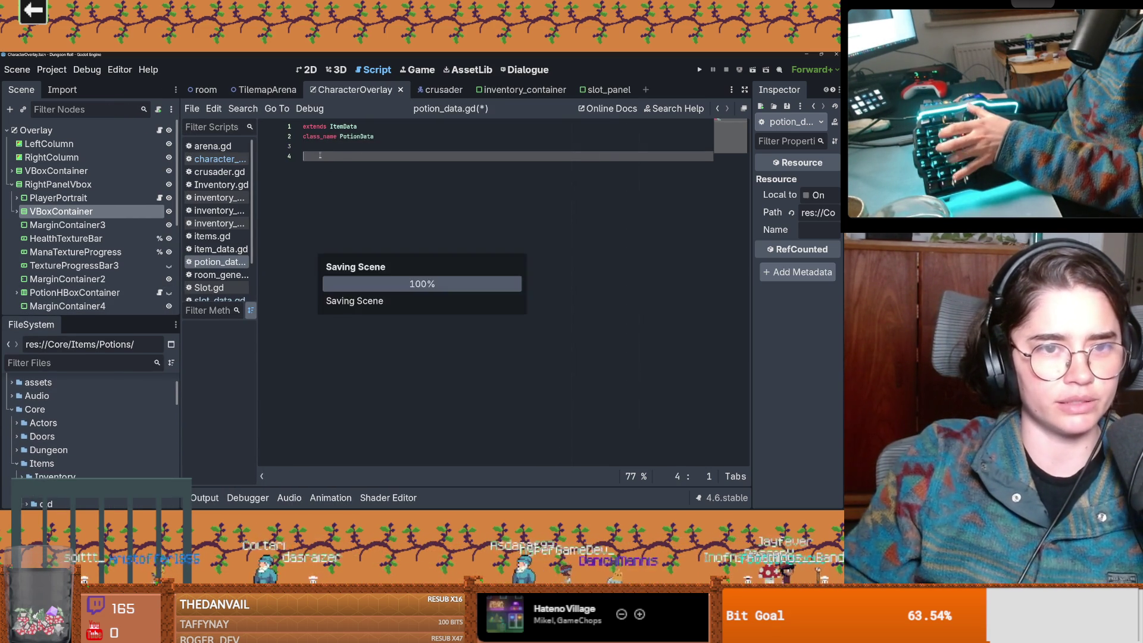
Define enum PotionTypes {Health, Wrath} on line 4 and save the script.
{"action": "key", "text": "Return"}
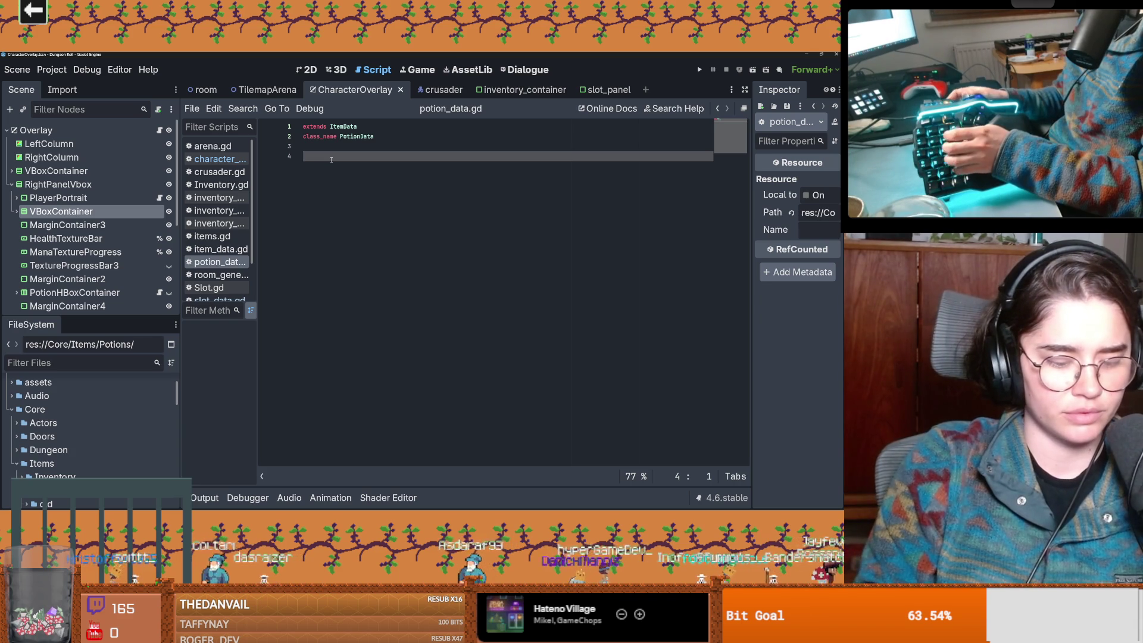
{"action": "key", "text": "BackSpace"}
{"action": "key", "text": "BackSpace"}
{"action": "type", "text": "en"}
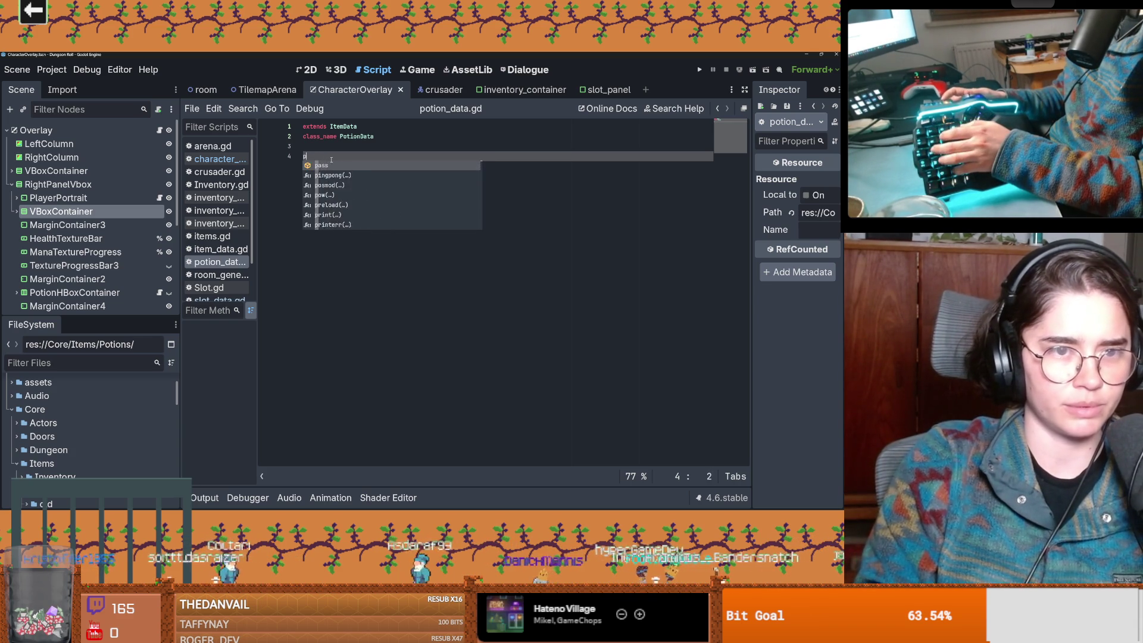
{"action": "type", "text": "um Potio"}
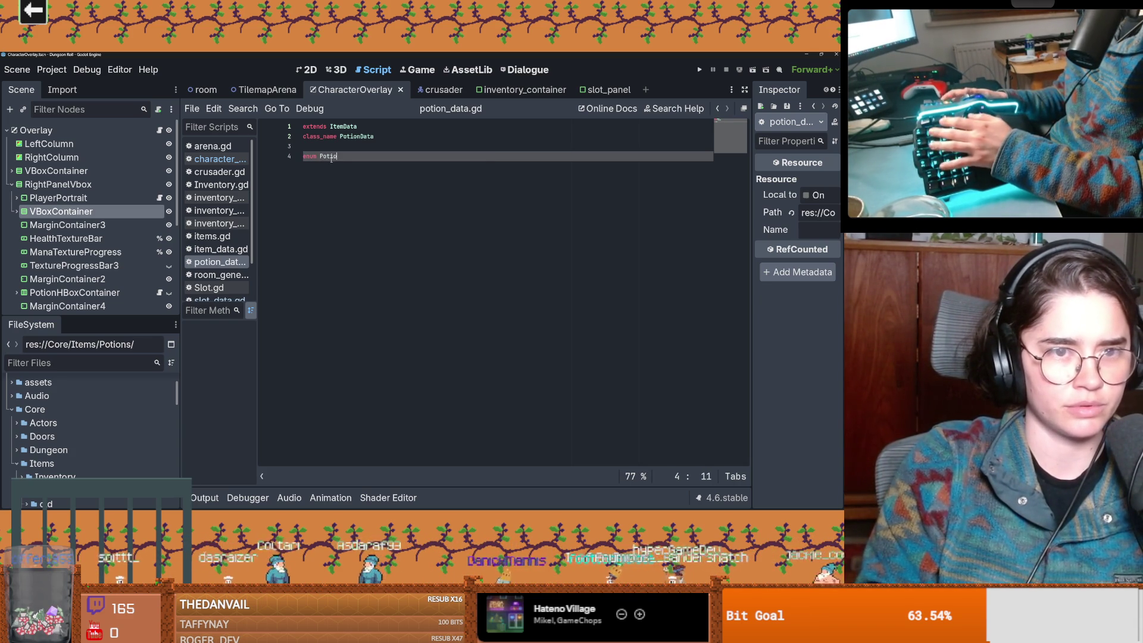
{"action": "type", "text": "es {Health"}
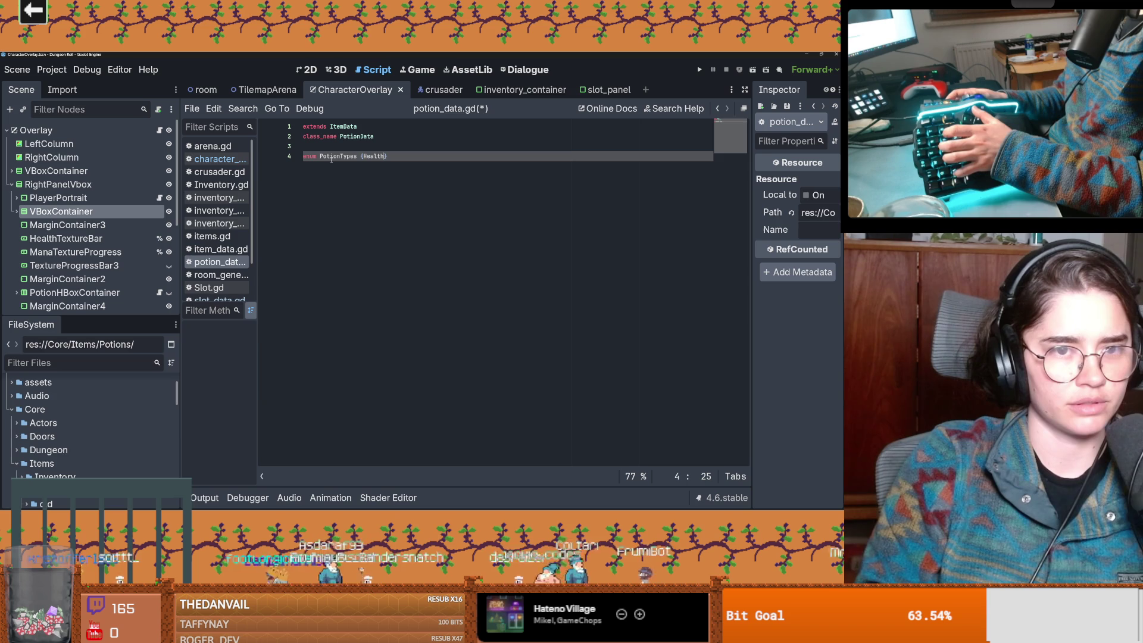
{"action": "key", "text": "ctrl+s"}
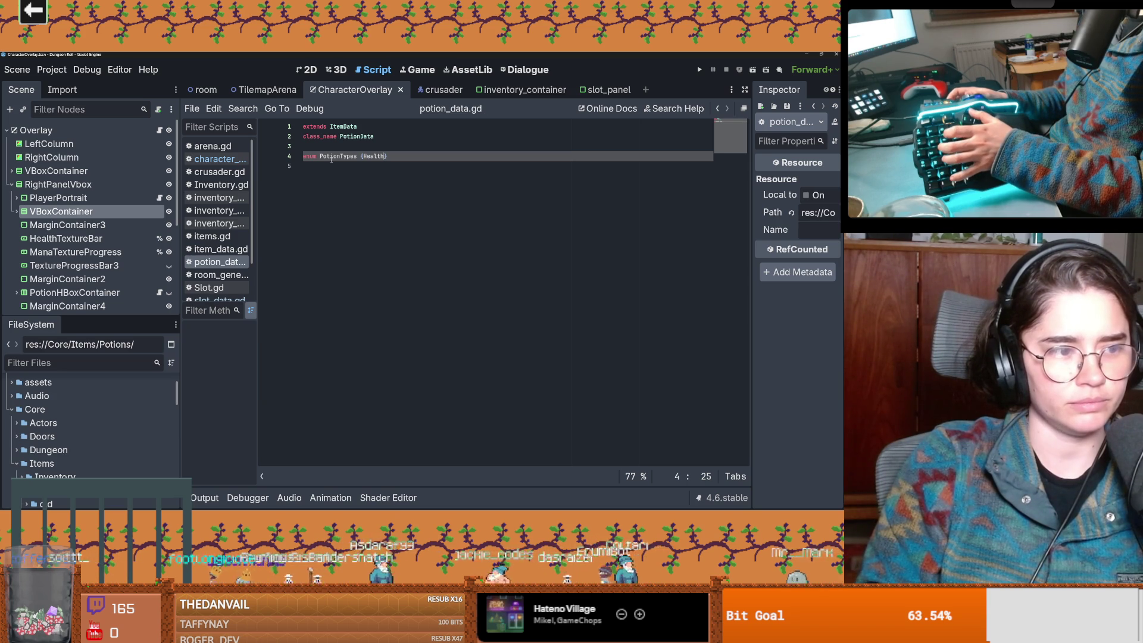
{"action": "type", "text": "M"}
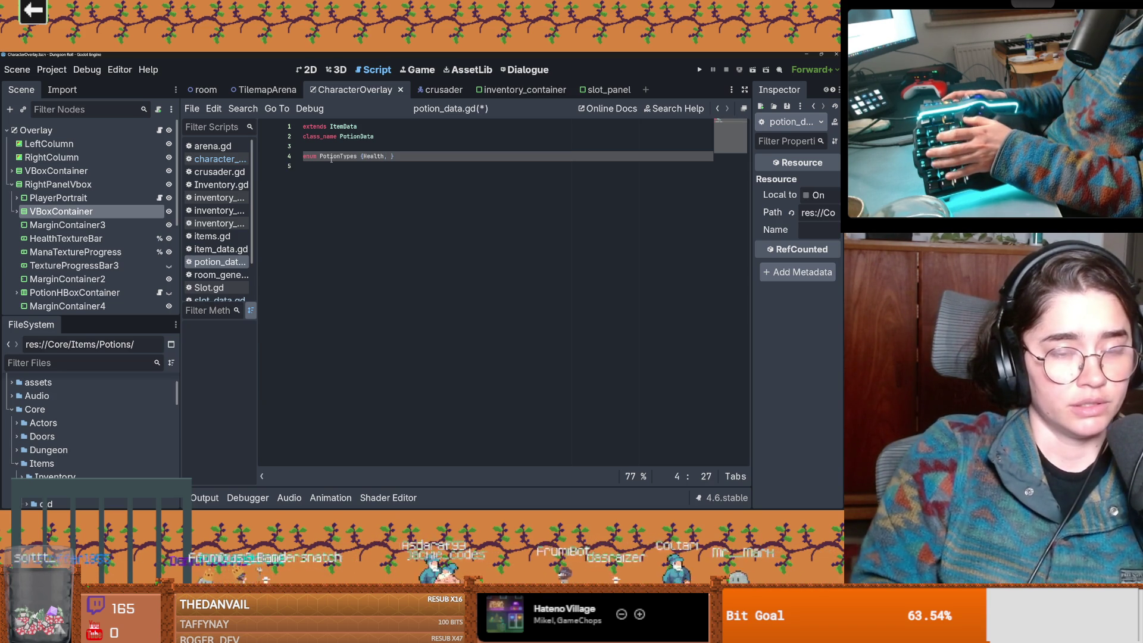
{"action": "type", "text": "rath,"}
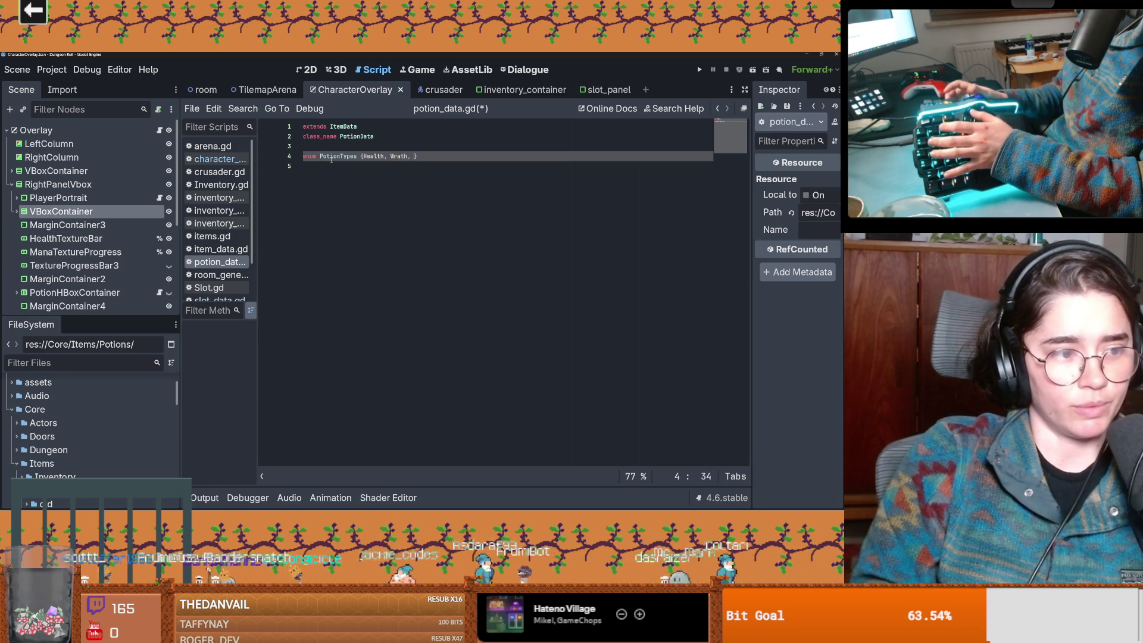
{"action": "key", "text": "BackSpace"}
{"action": "key", "text": "BackSpace"}
{"action": "key", "text": "Down"}
{"action": "key", "text": "ctrl+s"}
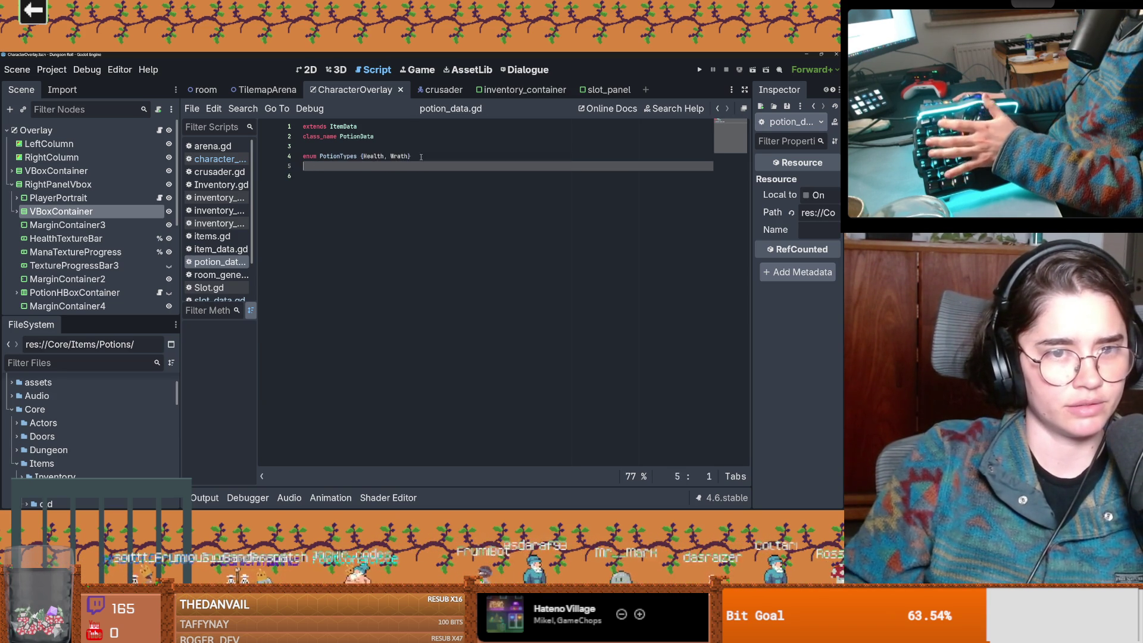
{"action": "key", "text": "Delete"}
{"action": "key", "text": "ctrl+s"}
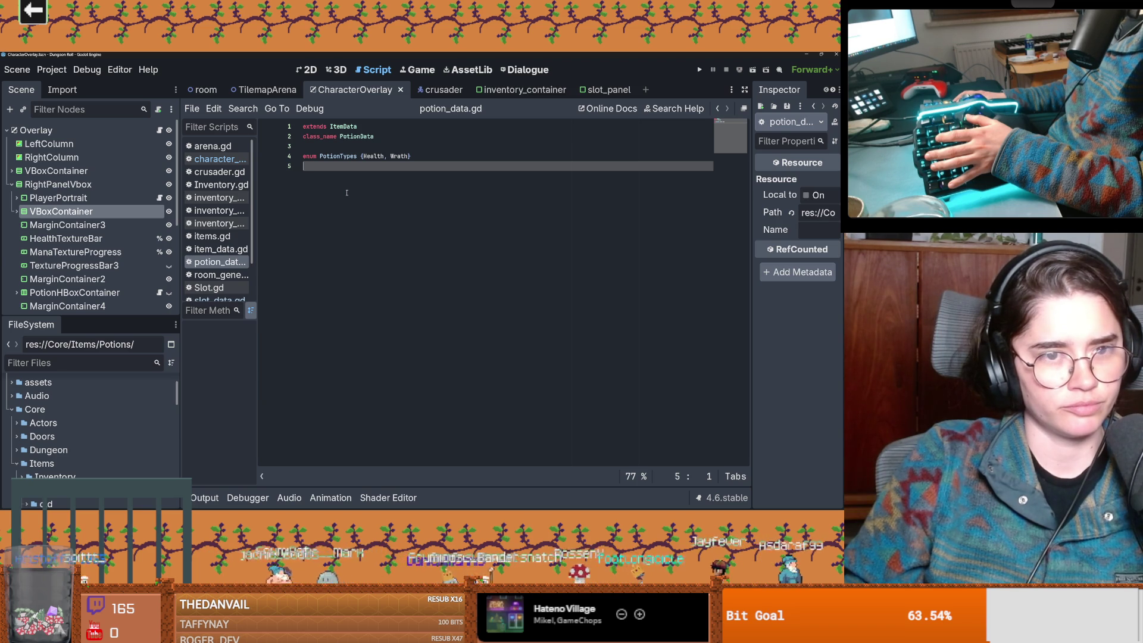
Add exported potion_type and amount: int variables below the enum and save.
{"action": "key", "text": "Return"}
{"action": "key", "text": "BackSpace"}
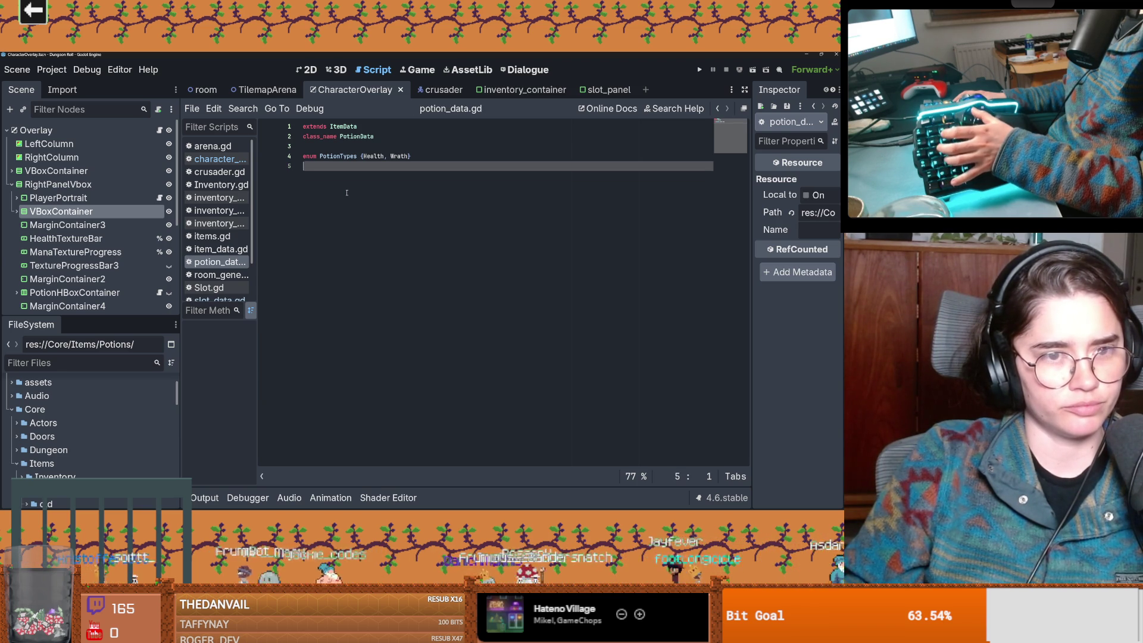
{"action": "type", "text": "v"}
{"action": "key", "text": "BackSpace"}
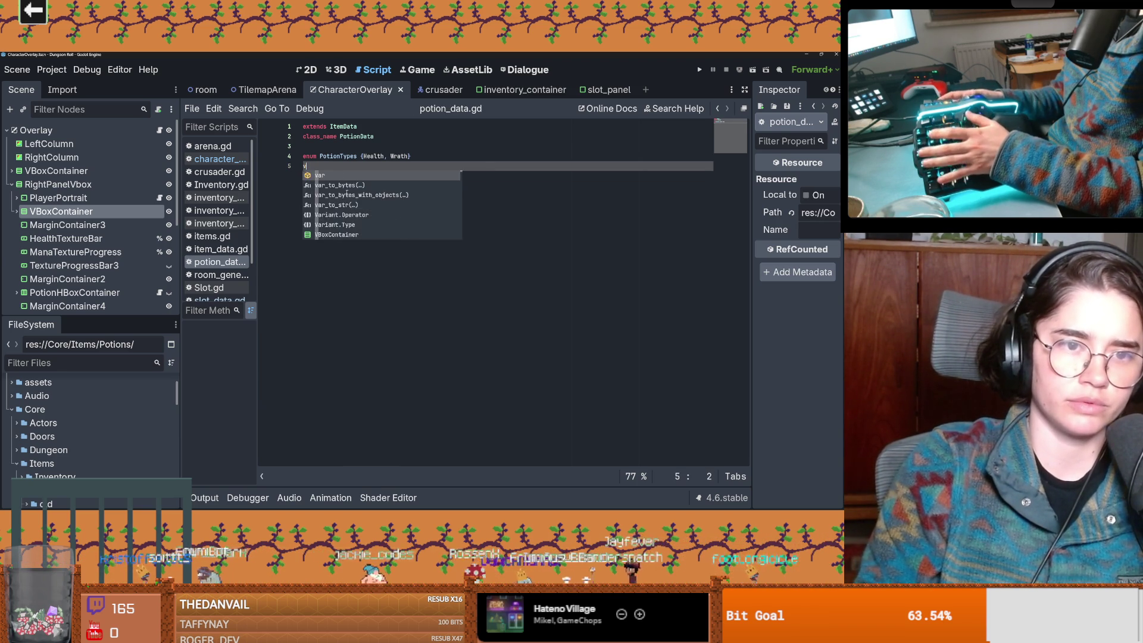
{"action": "type", "text": "@export var potion_ty"}
{"action": "key", "text": "Return"}
{"action": "key", "text": "Return"}
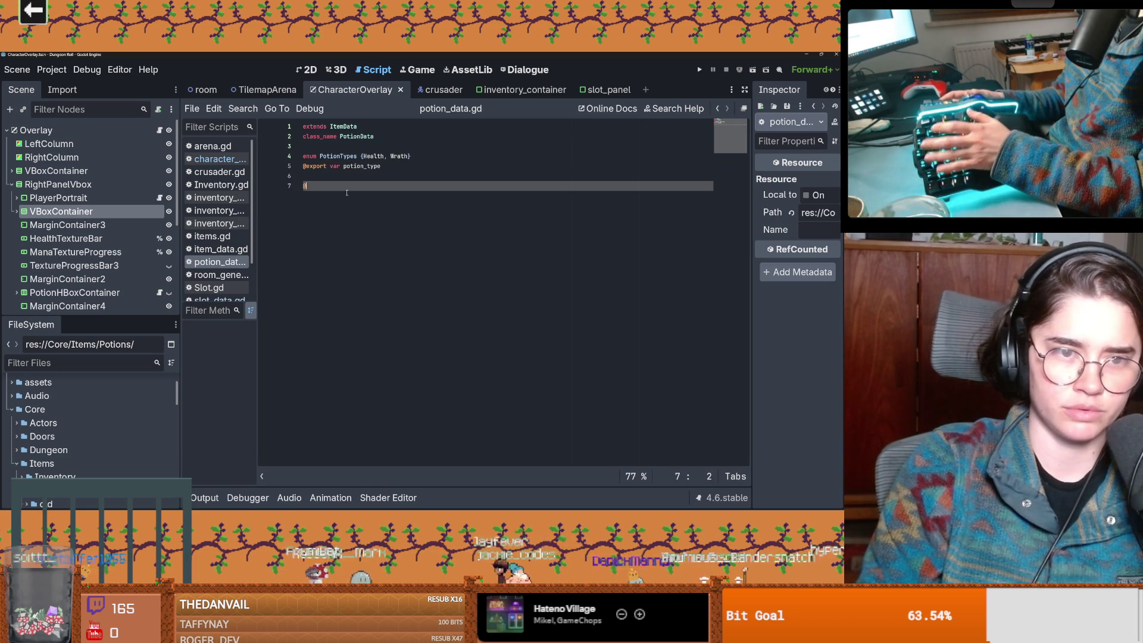
{"action": "type", "text": "export var amount"}
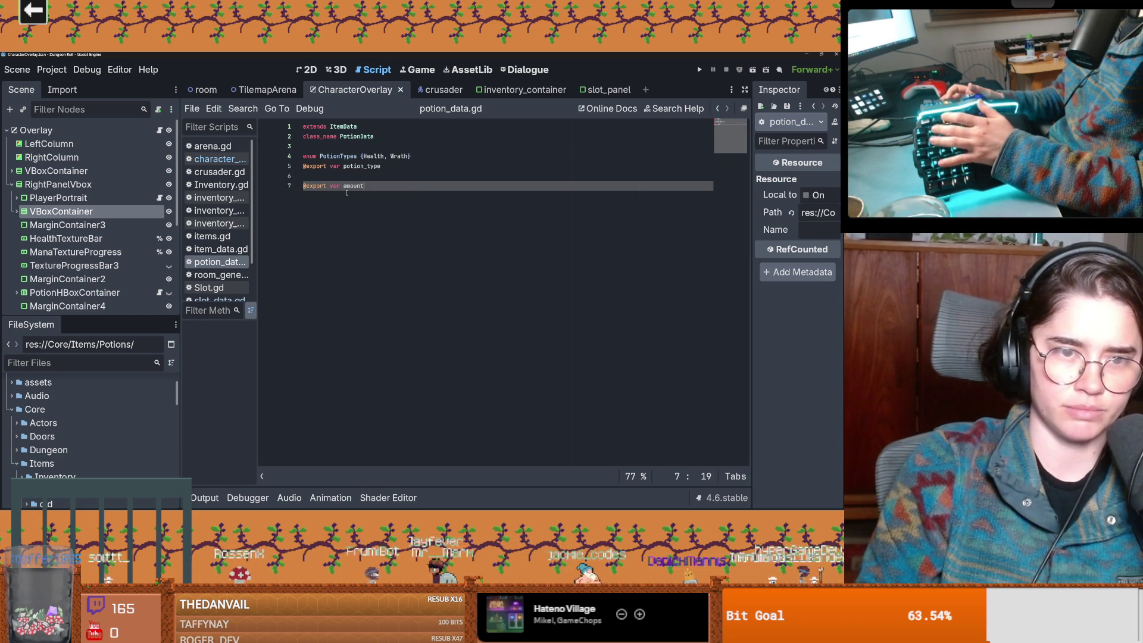
{"action": "key", "text": "ctrl+s"}
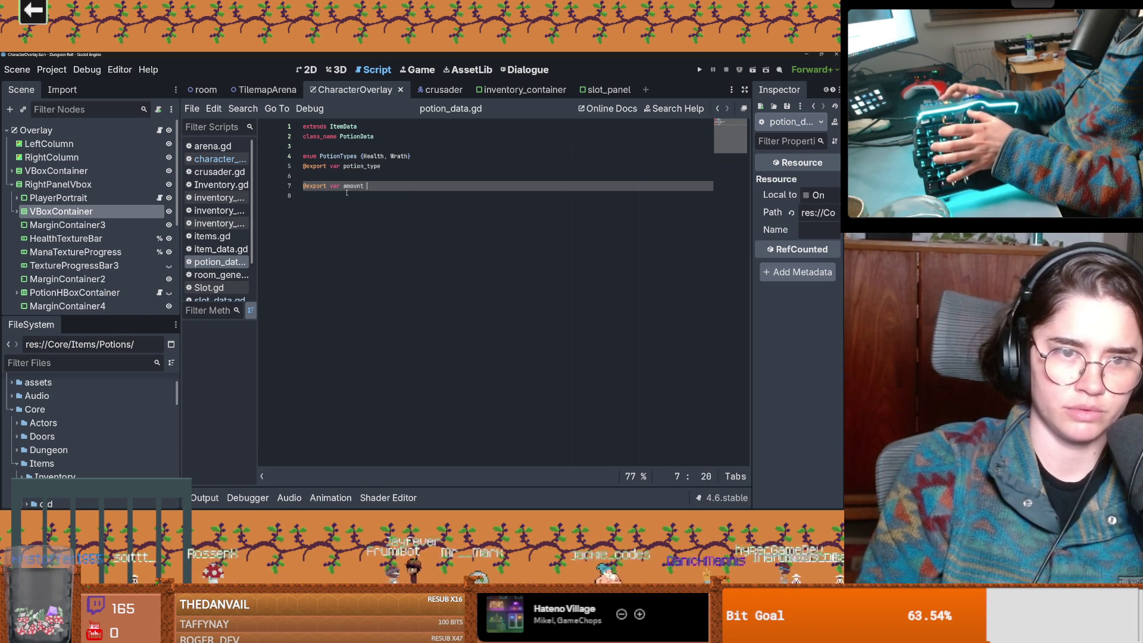
{"action": "type", "text": "int"}
{"action": "key", "text": "ctrl+s"}
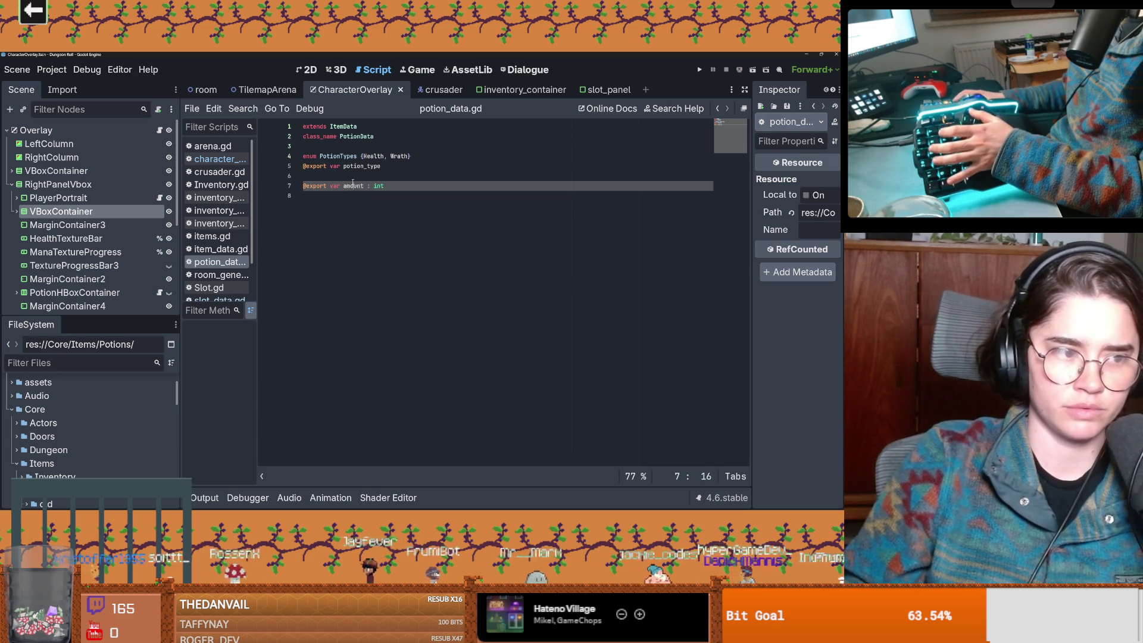
Type potion_type as PotionTypes and move the blank line above the exports.
{"action": "left_click", "coordinate": [353, 187]}
{"action": "left_click", "coordinate": [384, 167]}
{"action": "type", "text": ": "}
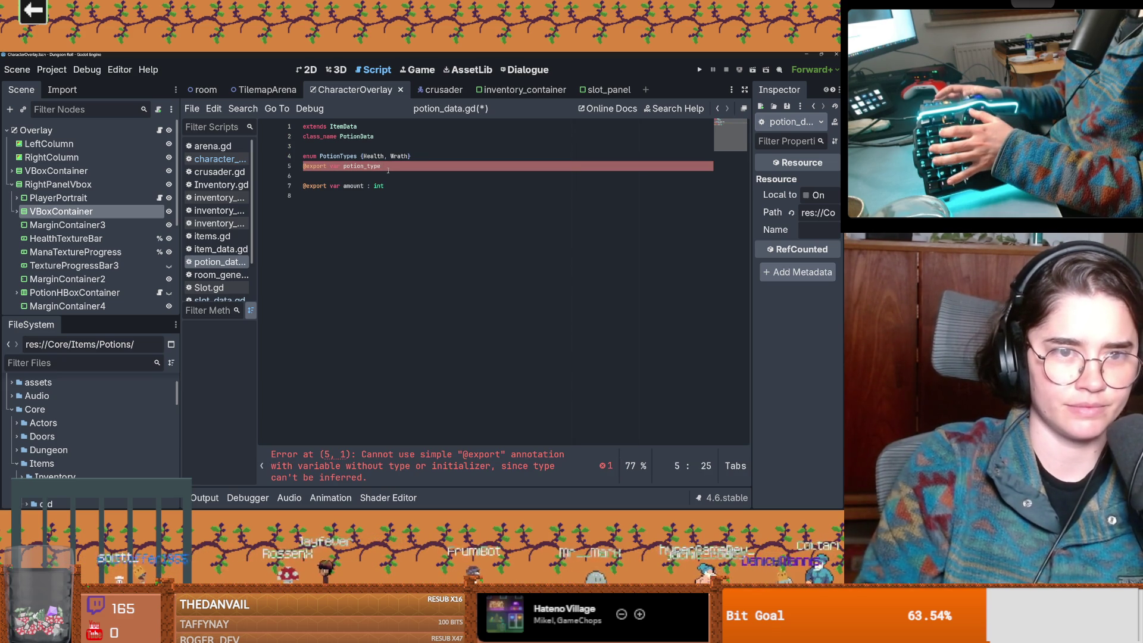
{"action": "type", "text": "POti"}
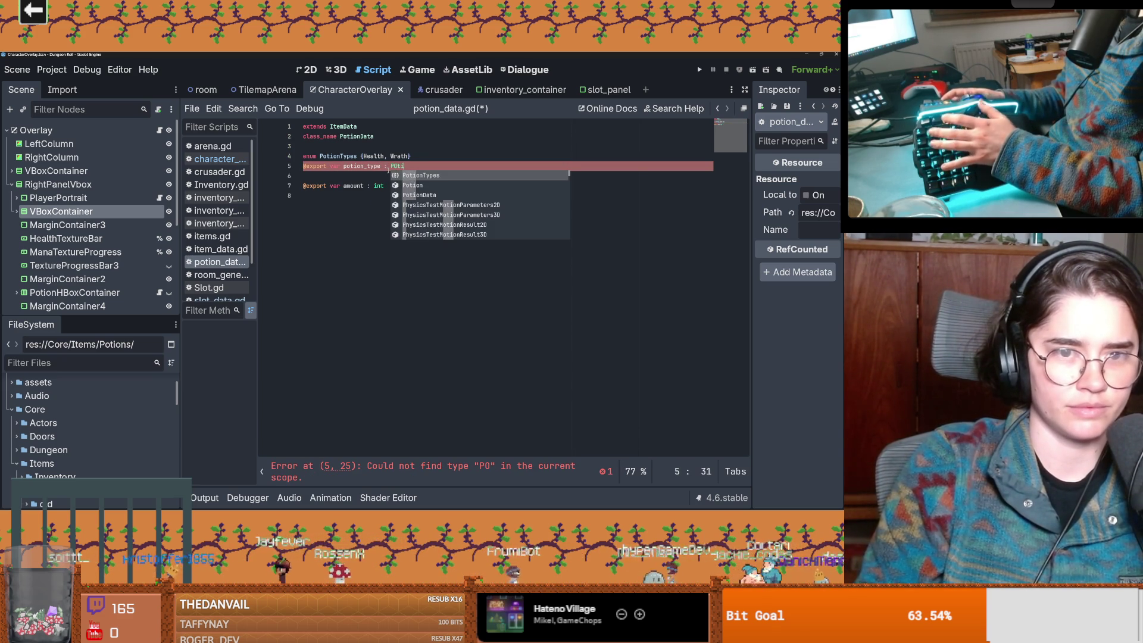
{"action": "key", "text": "Return"}
{"action": "key", "text": "ctrl+s"}
{"action": "left_click", "coordinate": [412, 241]}
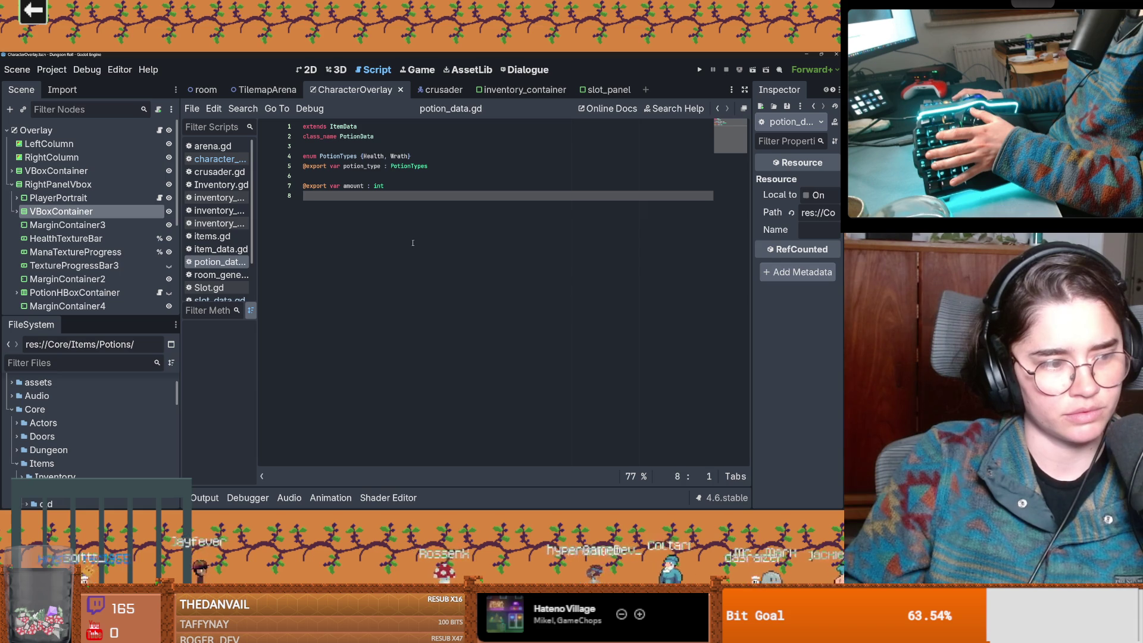
{"action": "left_click", "coordinate": [355, 176]}
{"action": "key", "text": "alt+Up"}
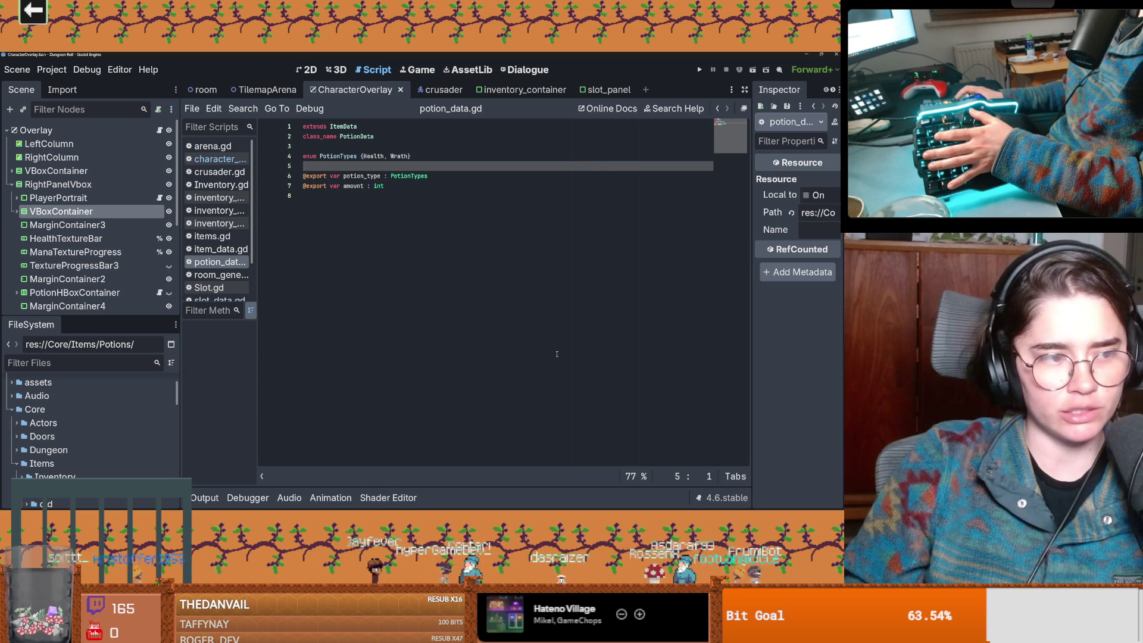
Rename amount to potion_effect_amount, add a blank line above it, and save.
{"action": "left_click", "coordinate": [372, 197]}
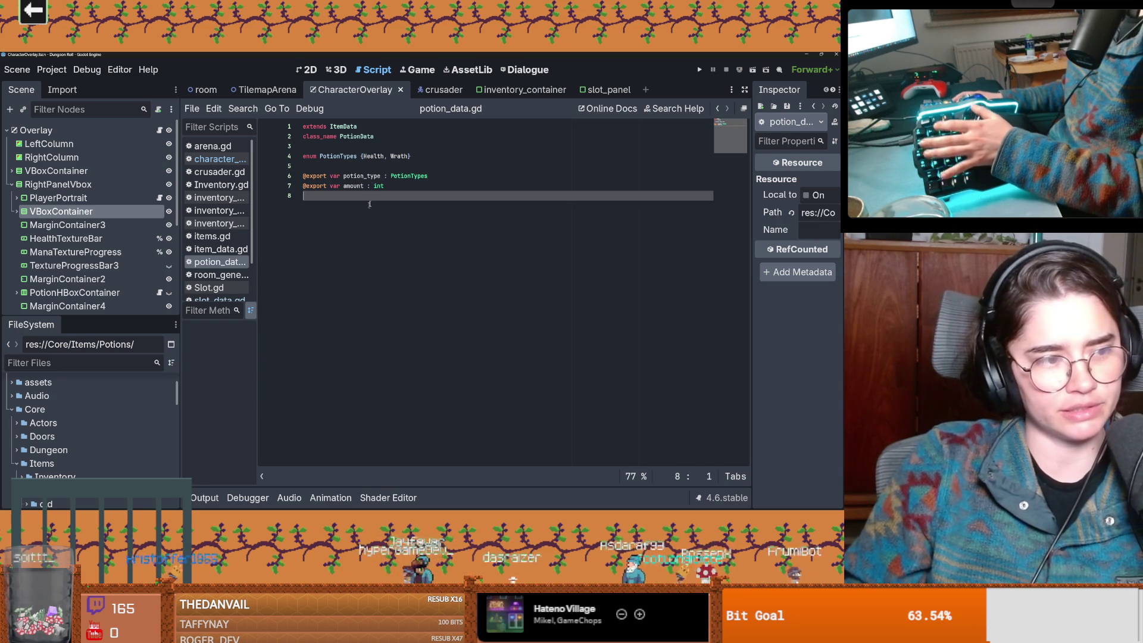
{"action": "double_click", "coordinate": [353, 186]}
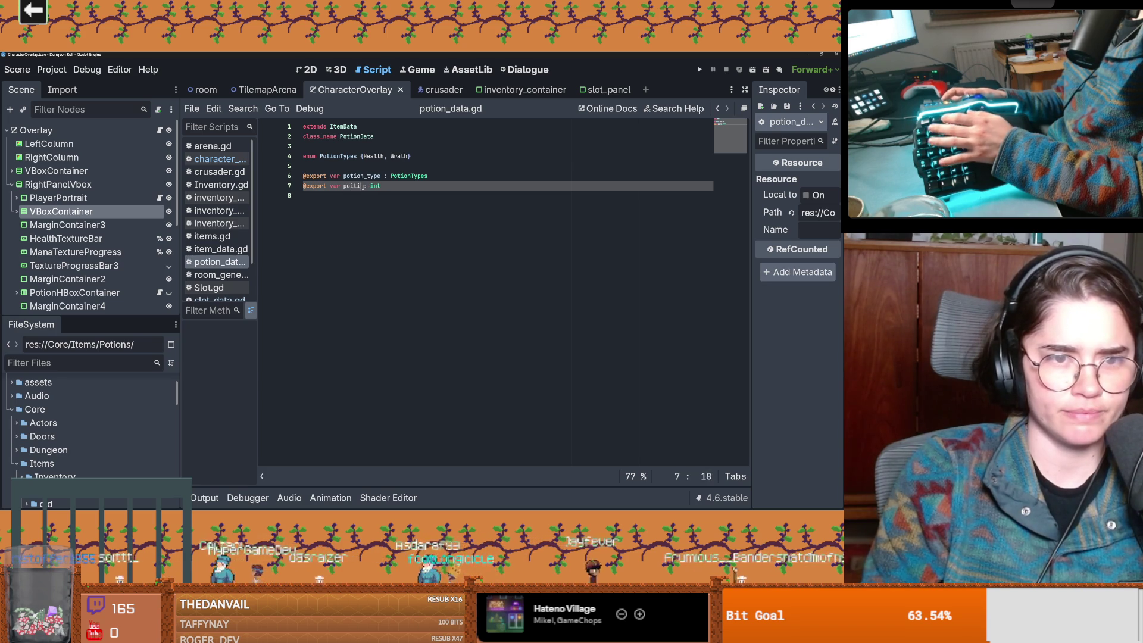
{"action": "type", "text": "_eff"}
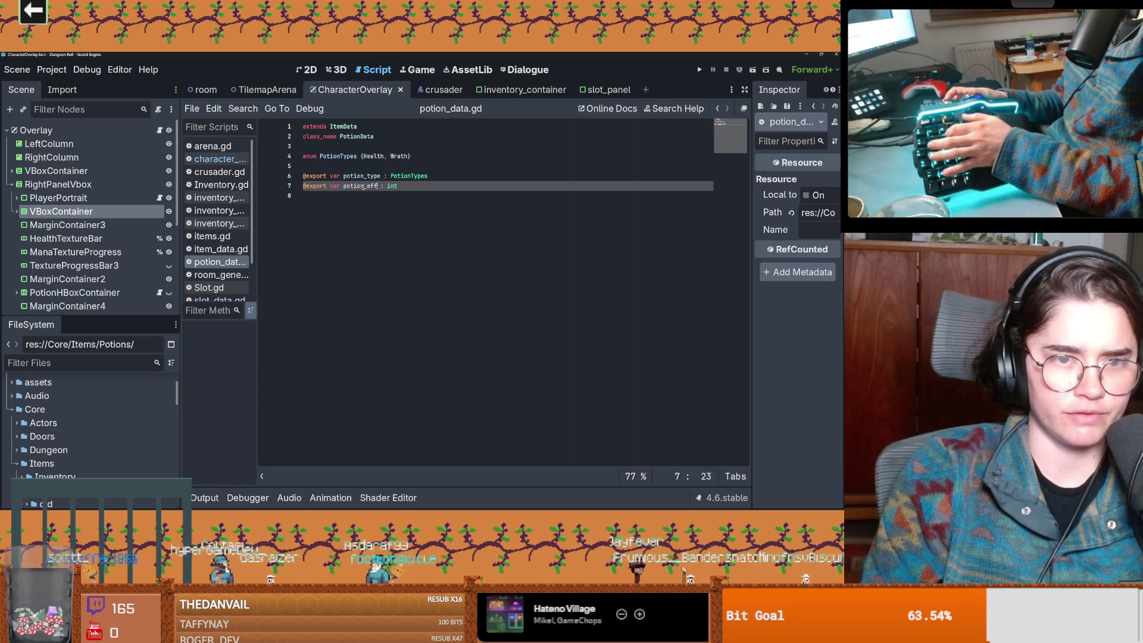
{"action": "type", "text": "ect_amount"}
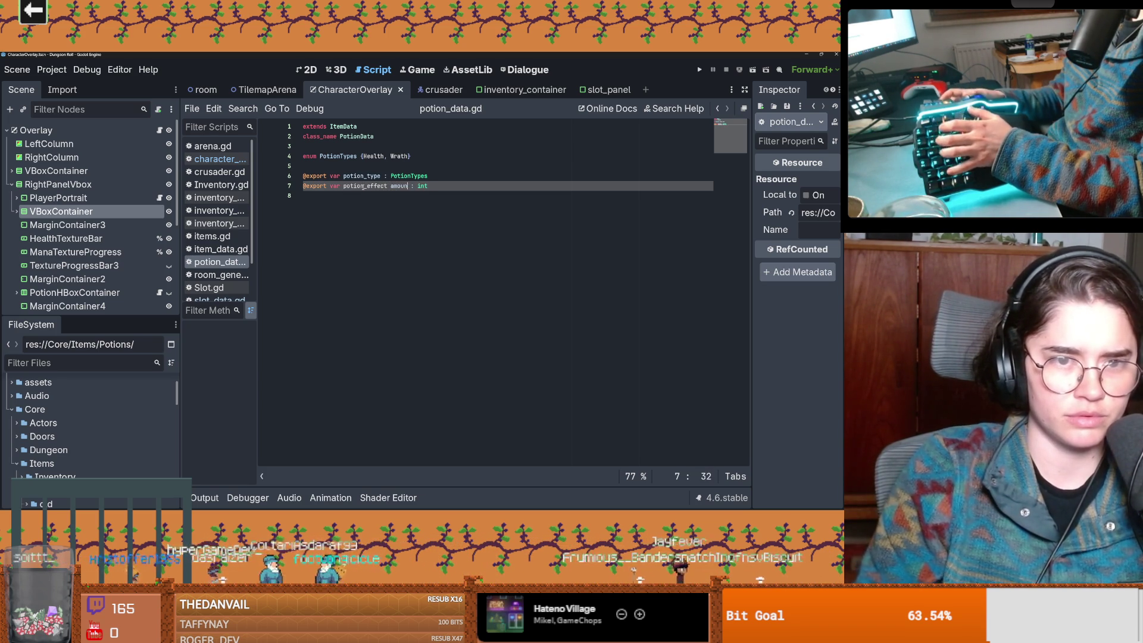
{"action": "key", "text": "BackSpace"}
{"action": "key", "text": "BackSpace"}
{"action": "key", "text": "BackSpace"}
{"action": "type", "text": "amount"}
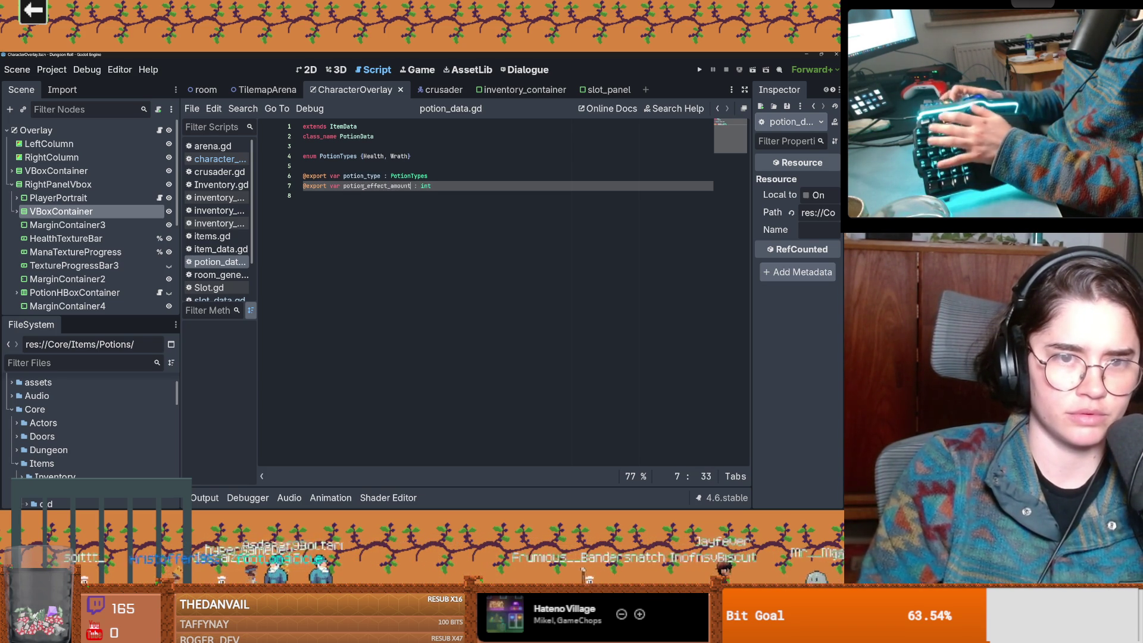
{"action": "key", "text": "ctrl+s"}
{"action": "key", "text": "ctrl+shift+Return"}
{"action": "key", "text": "ctrl+s"}
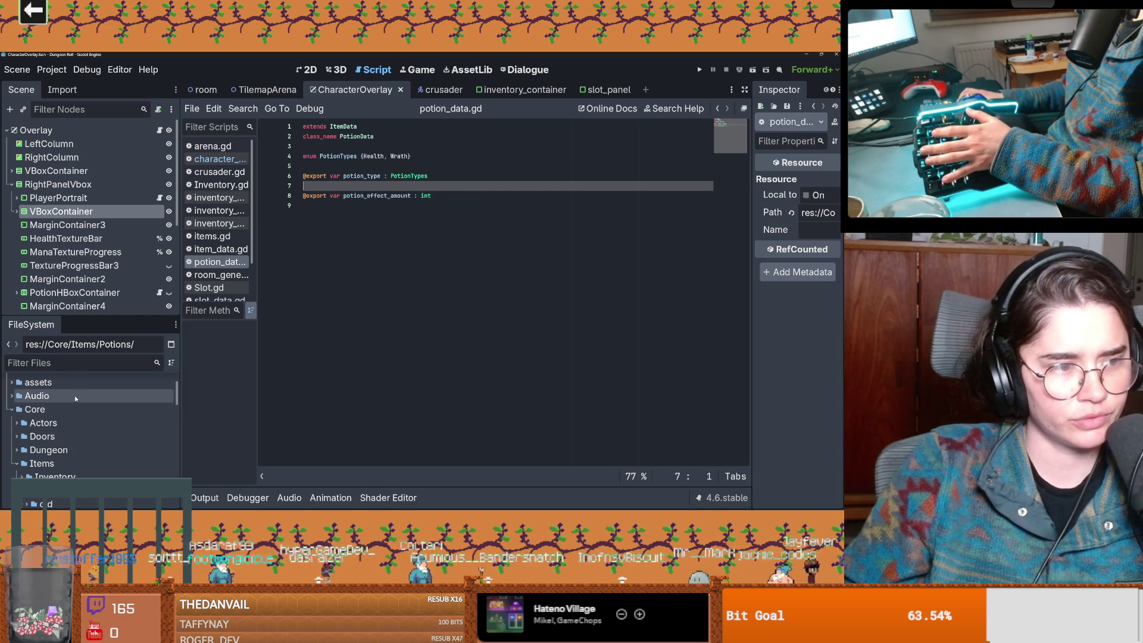
{"action": "scroll", "coordinate": [77, 393], "scroll_direction": "down", "scroll_amount": 1}
{"action": "scroll", "coordinate": [78, 396], "scroll_direction": "down", "scroll_amount": 3}
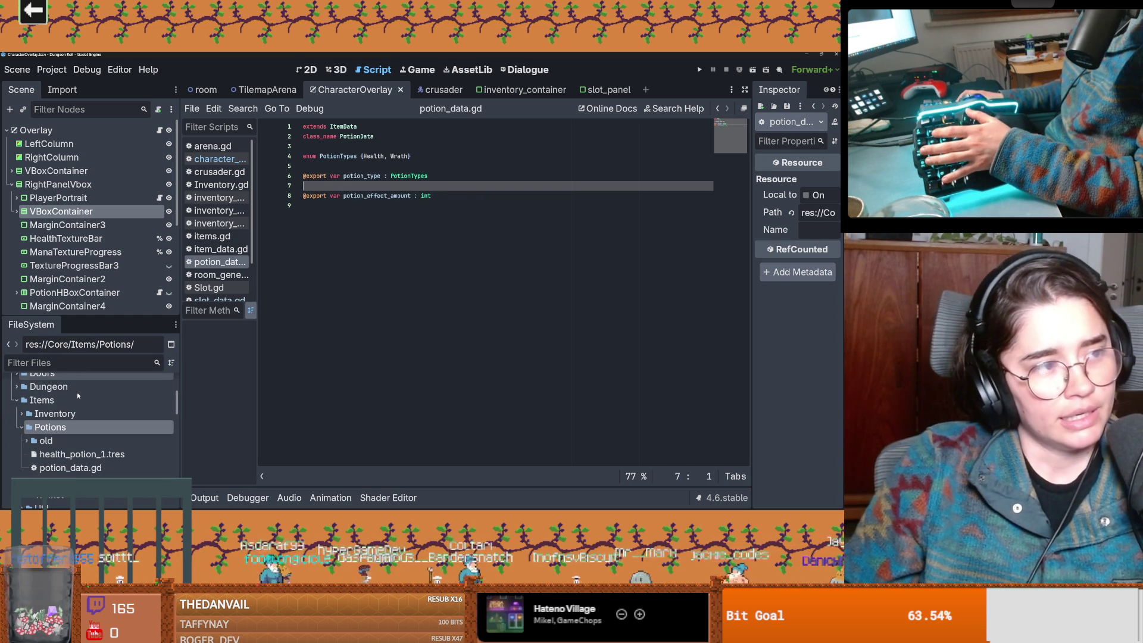
{"action": "scroll", "coordinate": [77, 395], "scroll_direction": "down", "scroll_amount": 2}
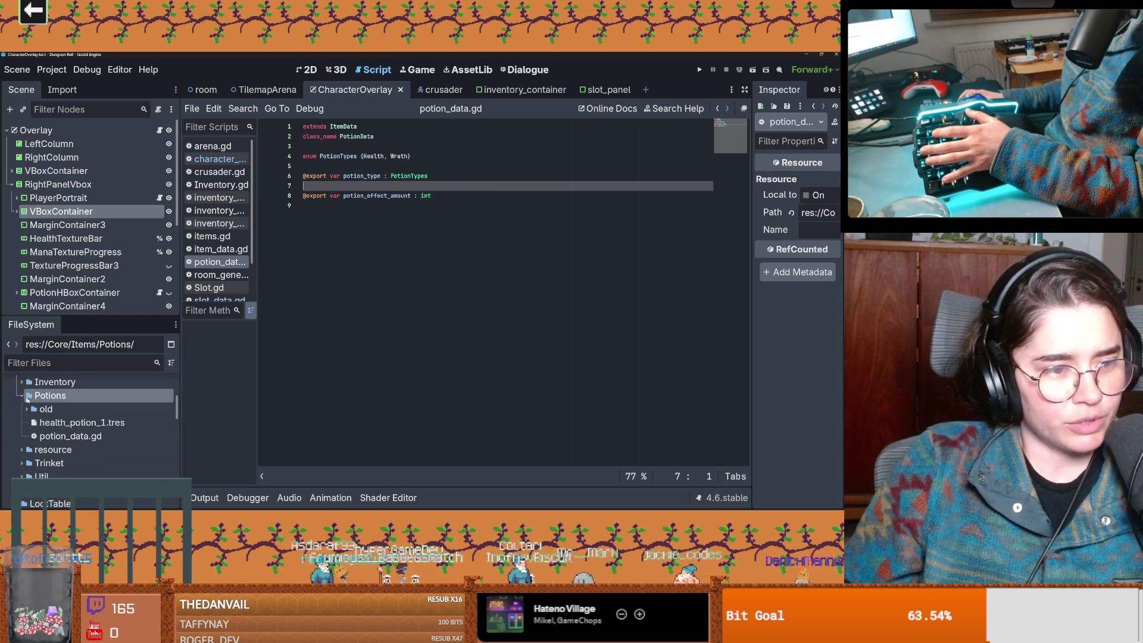
Delete health_potion_1.tres from the Potions folder.
{"action": "left_click", "coordinate": [72, 423]}
{"action": "right_click", "coordinate": [71, 422]}
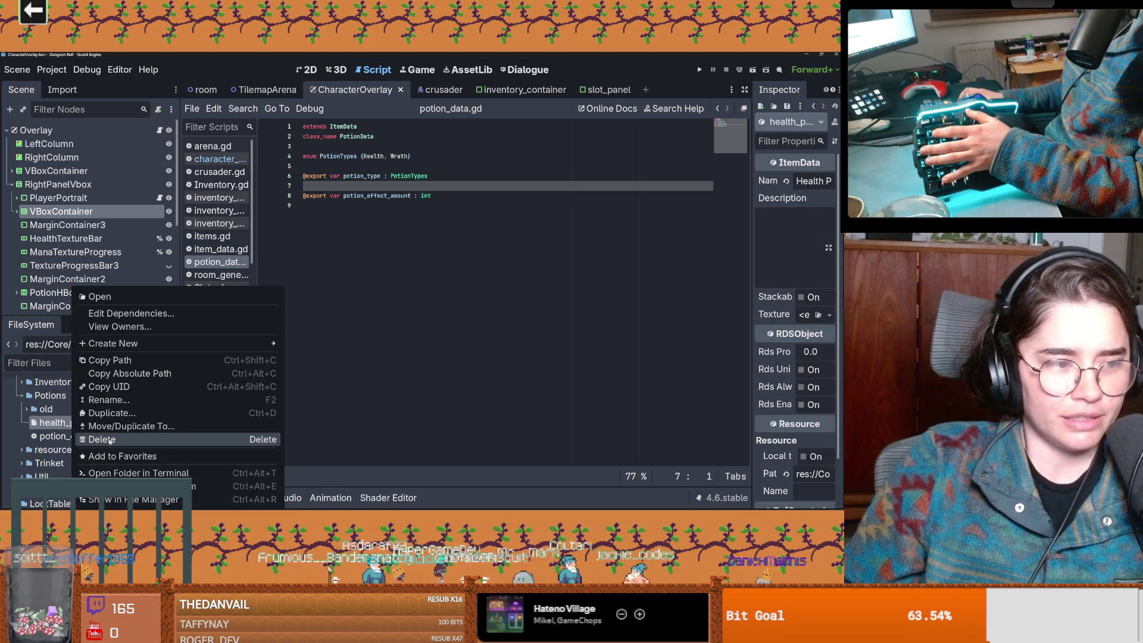
{"action": "left_click", "coordinate": [98, 440]}
{"action": "left_click", "coordinate": [319, 334]}
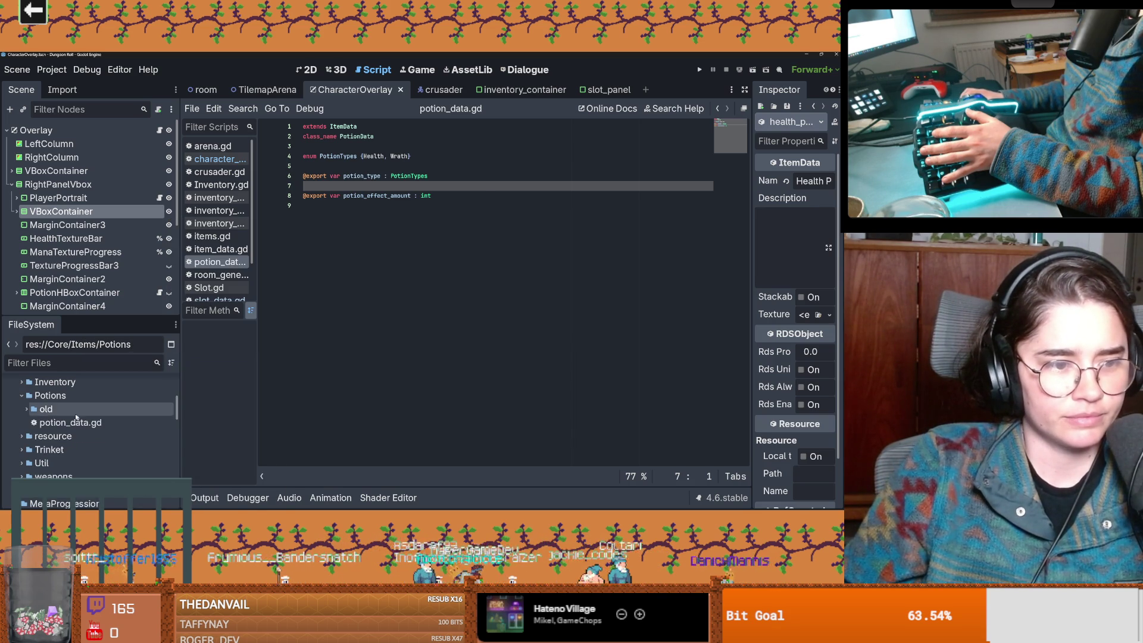
Create a new PotionData resource in Potions, then cancel the save dialog.
{"action": "left_click", "coordinate": [54, 395]}
{"action": "right_click", "coordinate": [54, 395]}
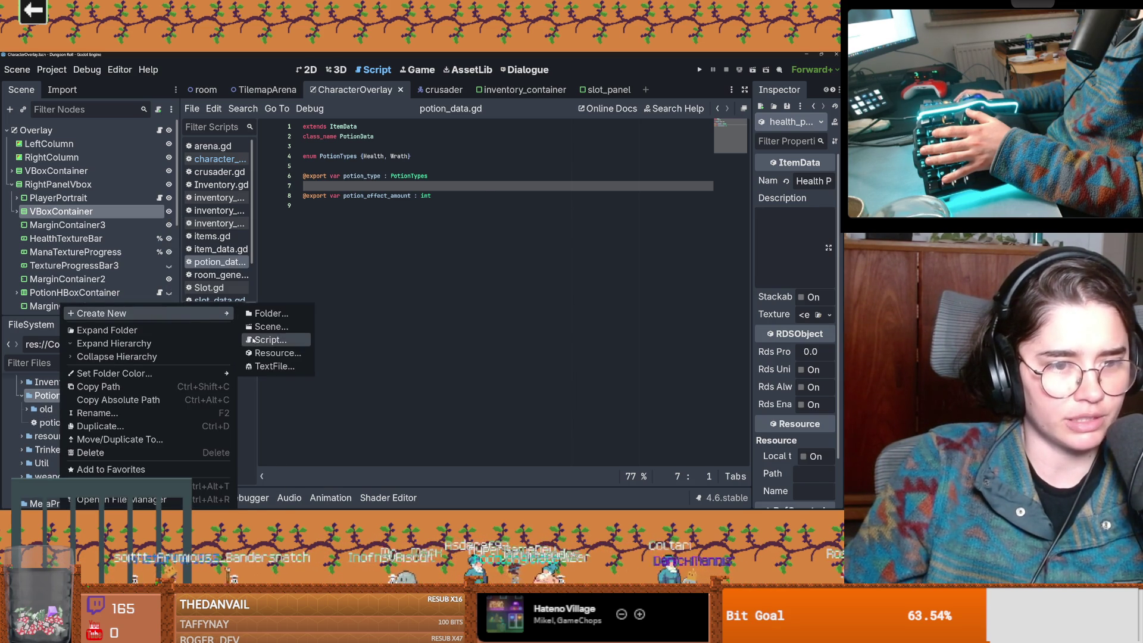
{"action": "left_click", "coordinate": [278, 356]}
{"action": "type", "text": "potion"}
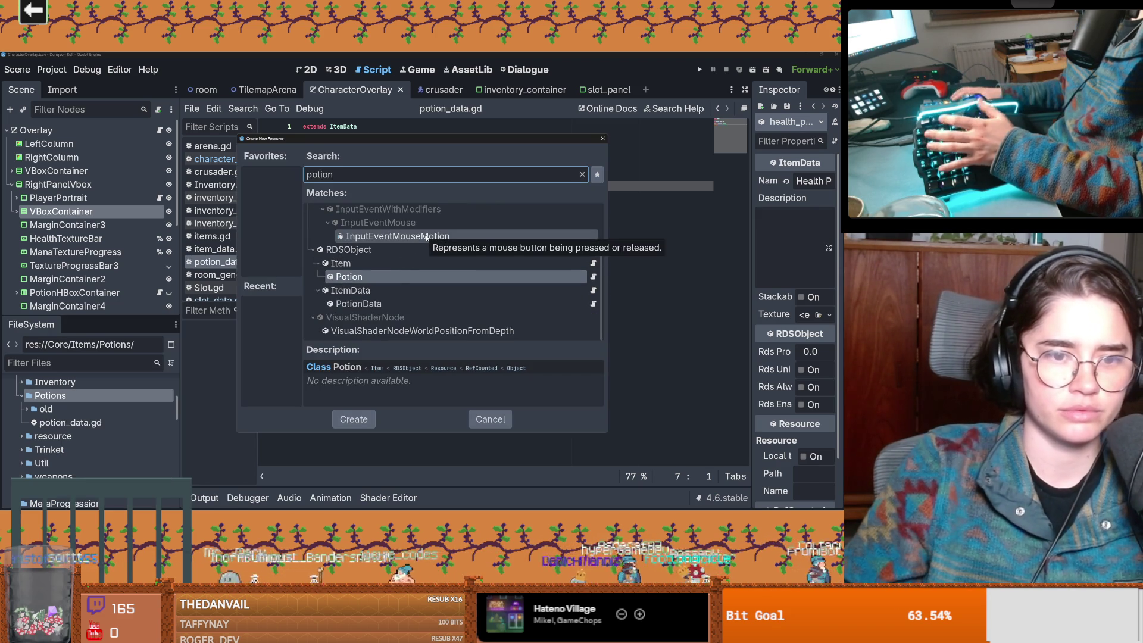
{"action": "left_click", "coordinate": [358, 304]}
{"action": "left_click", "coordinate": [353, 419]}
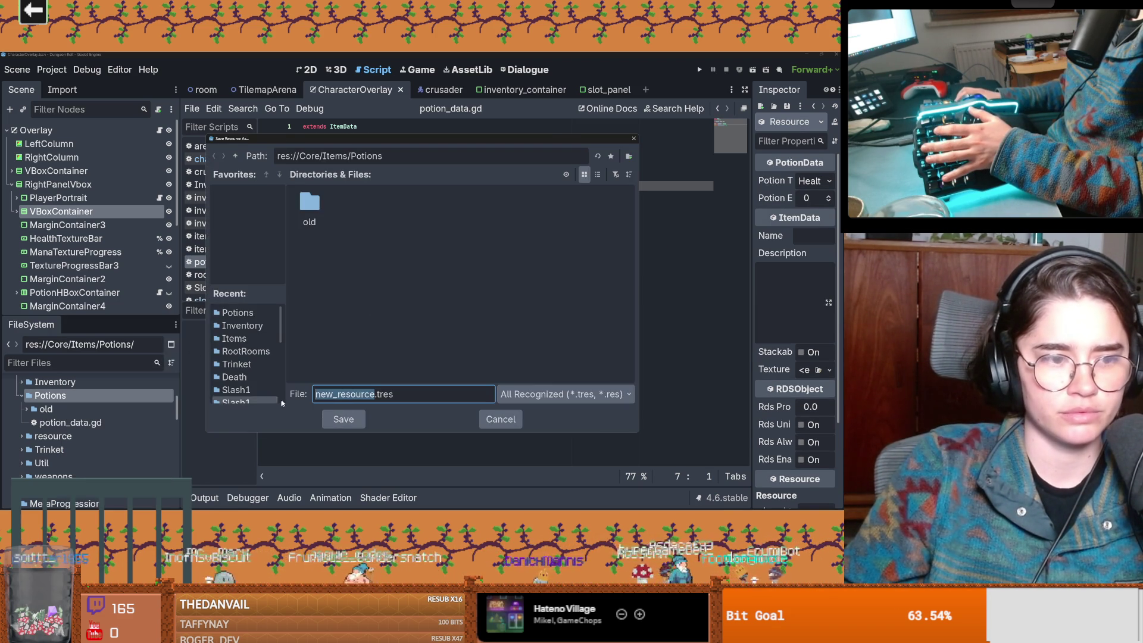
{"action": "left_click", "coordinate": [500, 418]}
{"action": "left_click", "coordinate": [75, 363]}
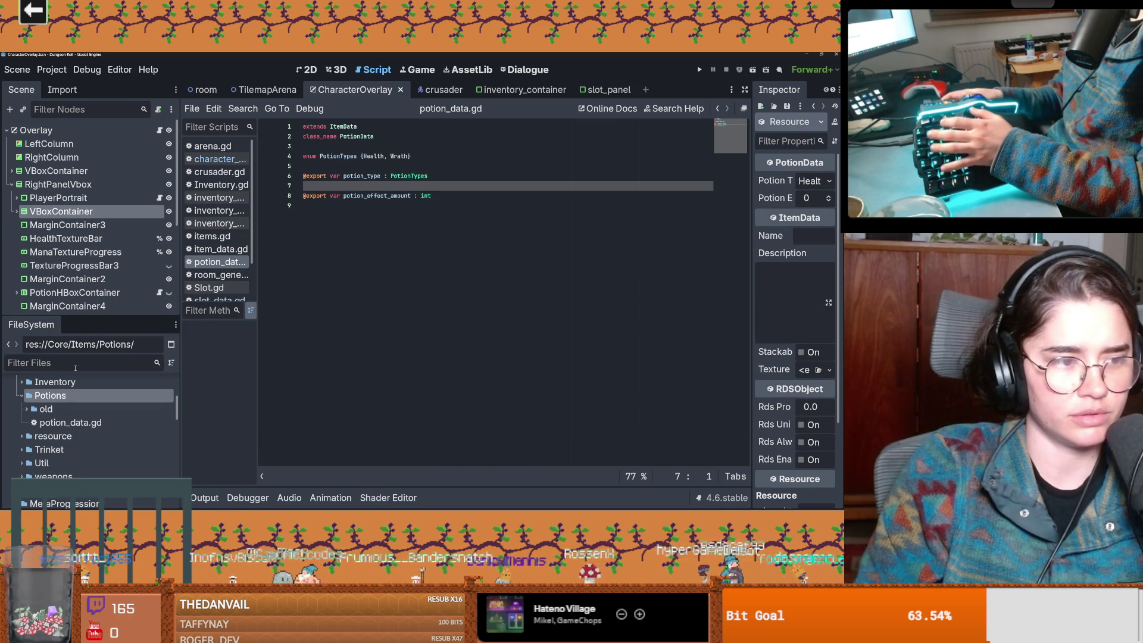
{"action": "type", "text": "potion"}
{"action": "scroll", "coordinate": [98, 426], "scroll_direction": "down", "scroll_amount": 2}
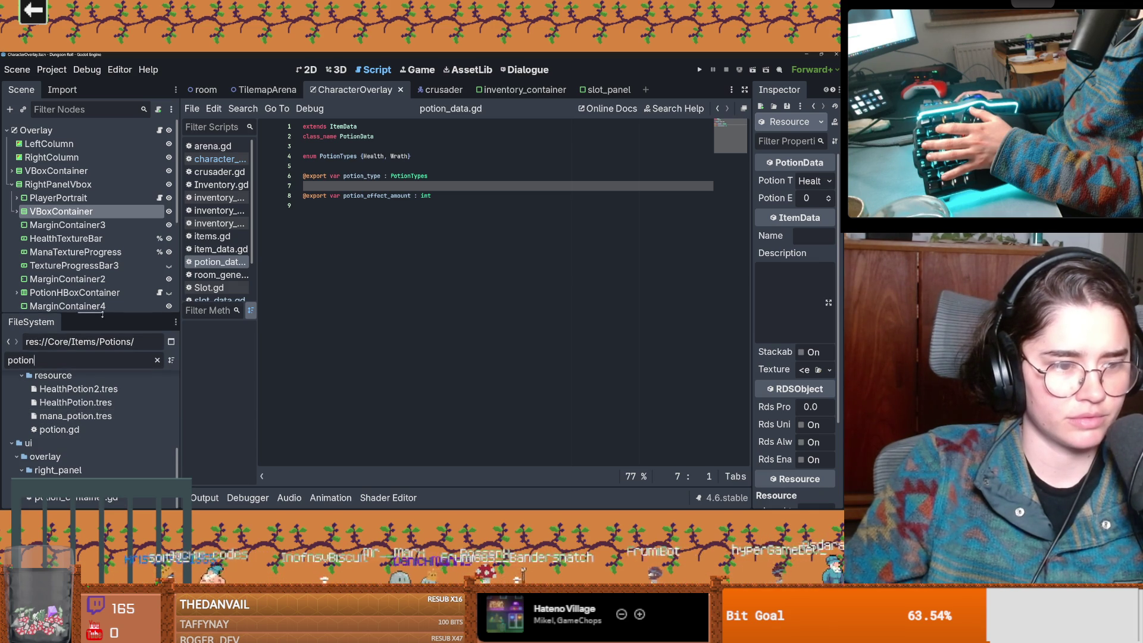
Copy the ingredients: Array[Item] export line from potion.gd.
{"action": "left_click_drag", "start_coordinate": [103, 319], "coordinate": [102, 300]}
{"action": "double_click", "coordinate": [83, 430]}
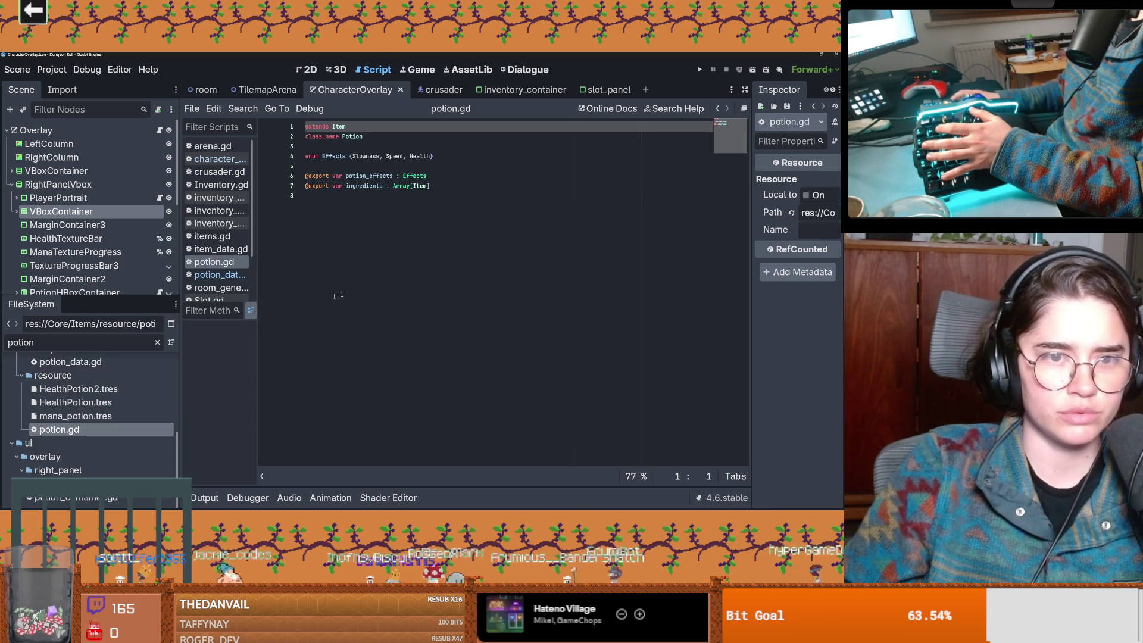
{"action": "double_click", "coordinate": [363, 186]}
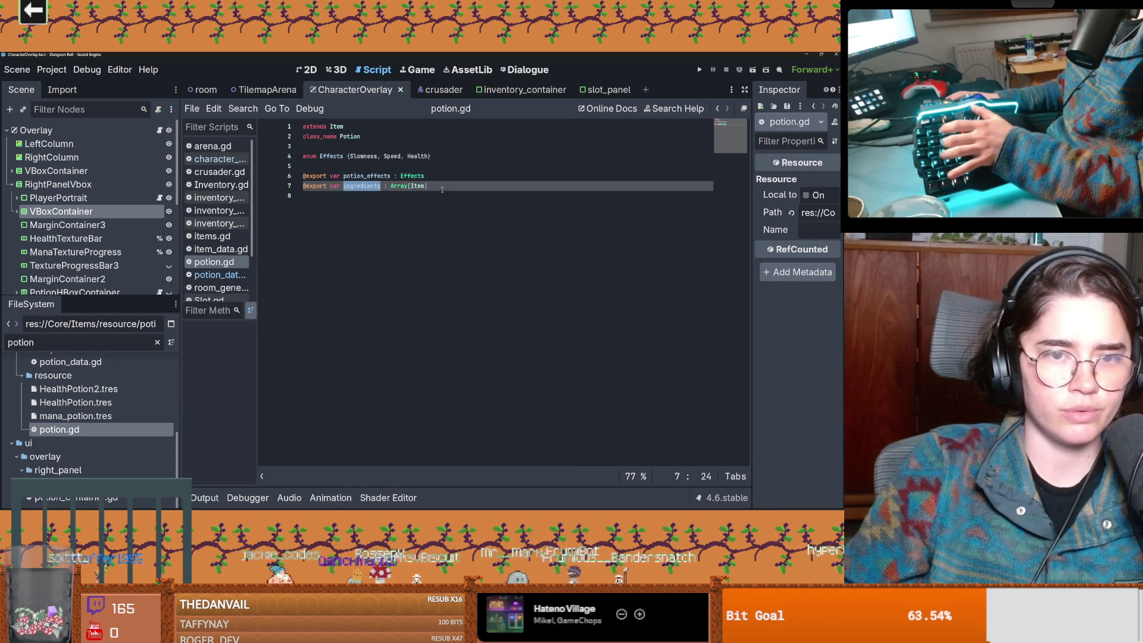
{"action": "key", "text": "End"}
{"action": "key", "text": "shift+Home"}
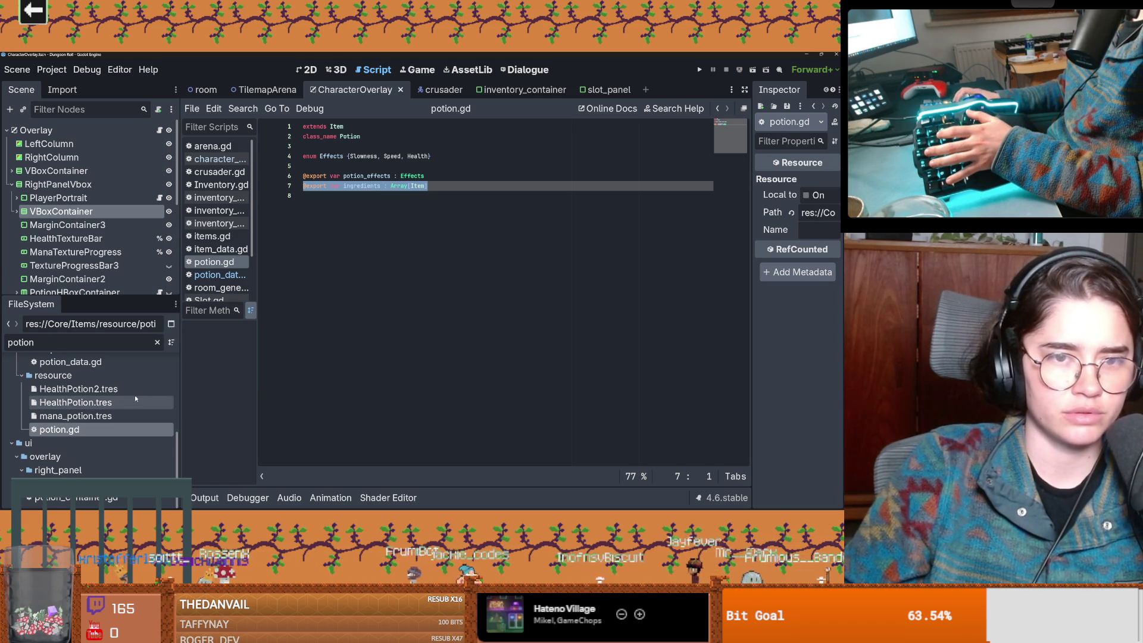
{"action": "scroll", "coordinate": [77, 427], "scroll_direction": "up", "scroll_amount": 3}
{"action": "scroll", "coordinate": [78, 428], "scroll_direction": "up", "scroll_amount": 2}
{"action": "scroll", "coordinate": [76, 437], "scroll_direction": "down", "scroll_amount": 2}
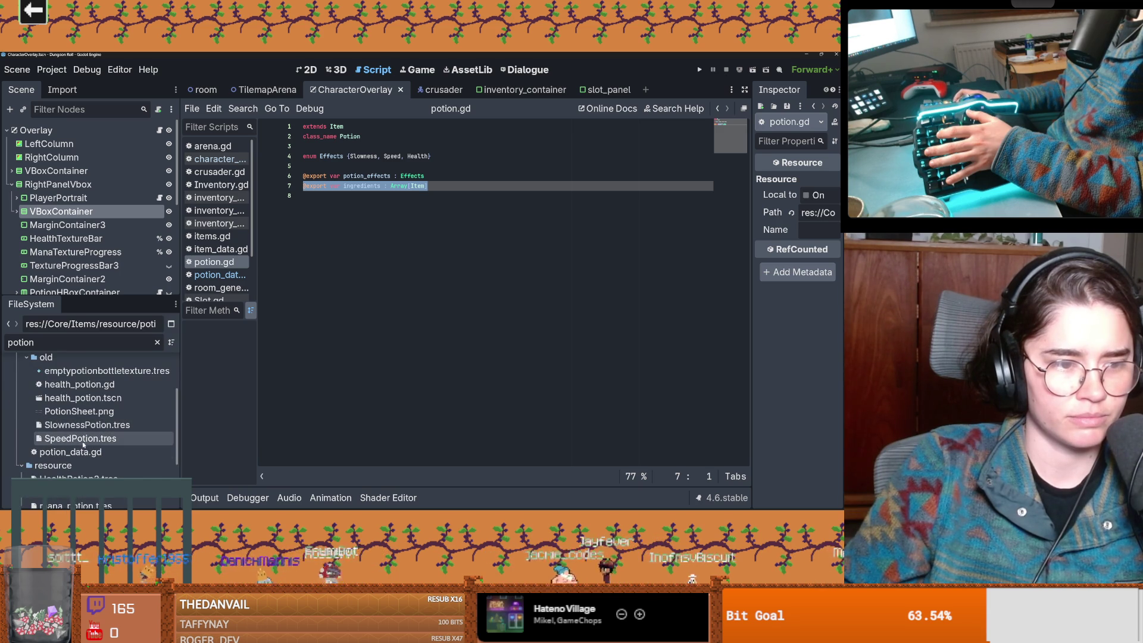
Paste the ingredients declaration at the end of potion_data.gd and save.
{"action": "double_click", "coordinate": [79, 453]}
{"action": "left_click", "coordinate": [334, 216]}
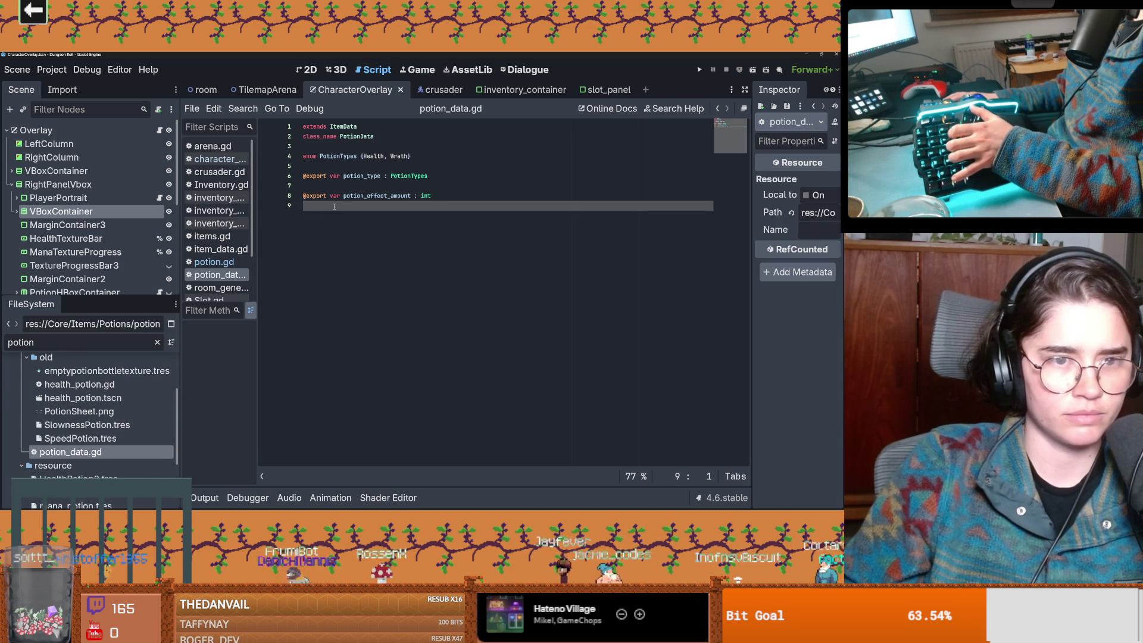
{"action": "key", "text": "ctrl+s"}
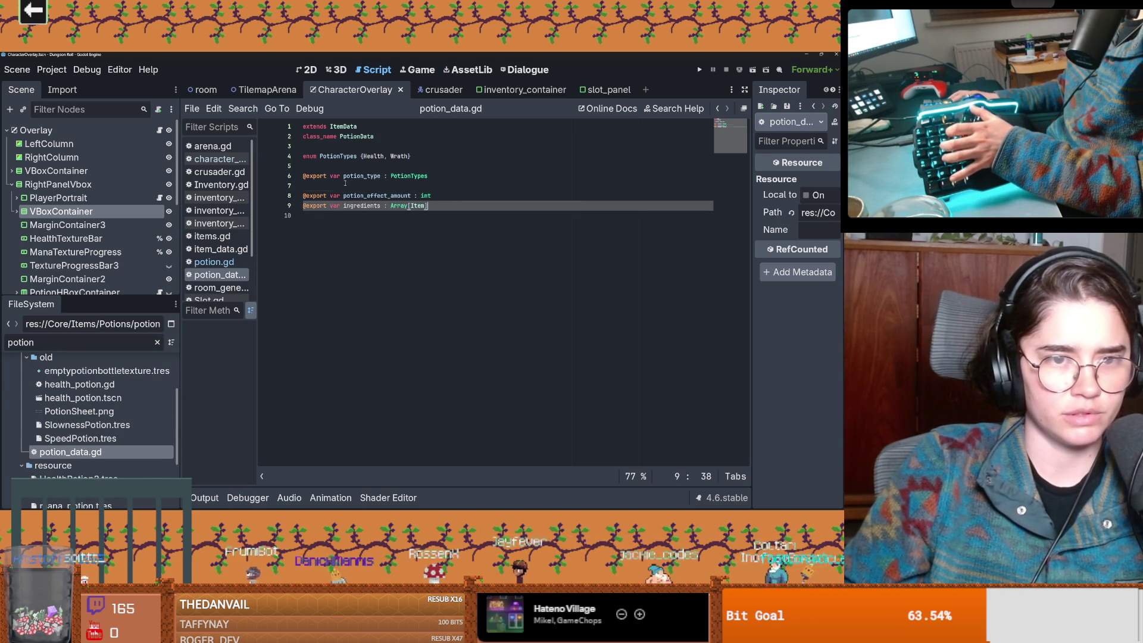
{"action": "key", "text": "Up"}
{"action": "key", "text": "Up"}
{"action": "scroll", "coordinate": [45, 403], "scroll_direction": "up", "scroll_amount": 1}
{"action": "left_click", "coordinate": [34, 375]}
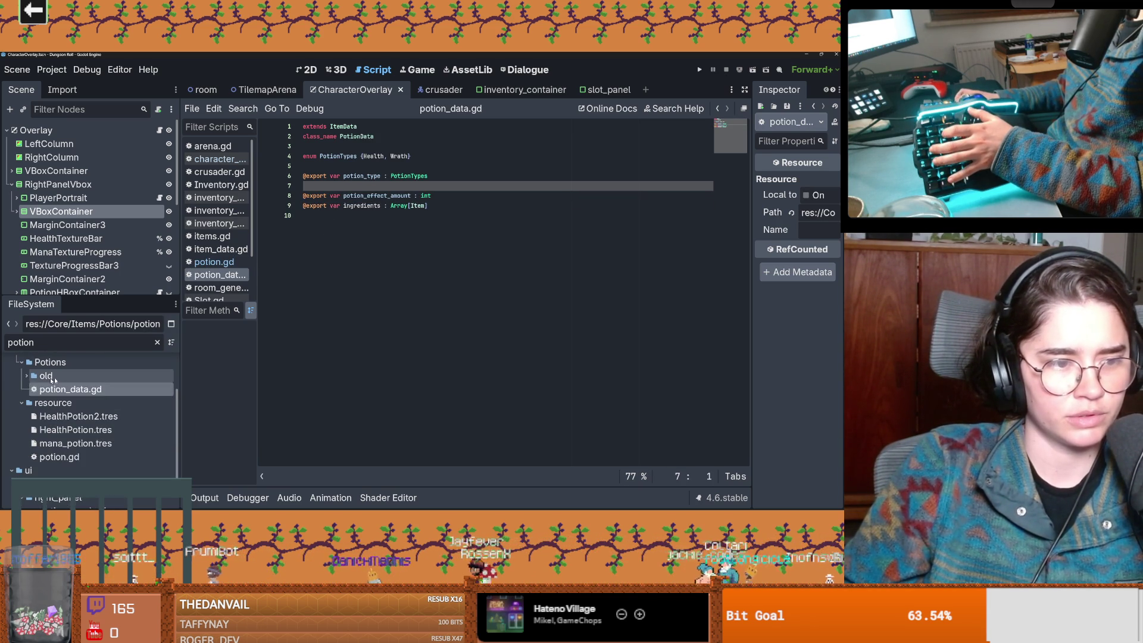
Create a PotionData resource saved as Health_Potion_1.tres in the Potions folder.
{"action": "right_click", "coordinate": [69, 361]}
{"action": "left_click", "coordinate": [266, 353]}
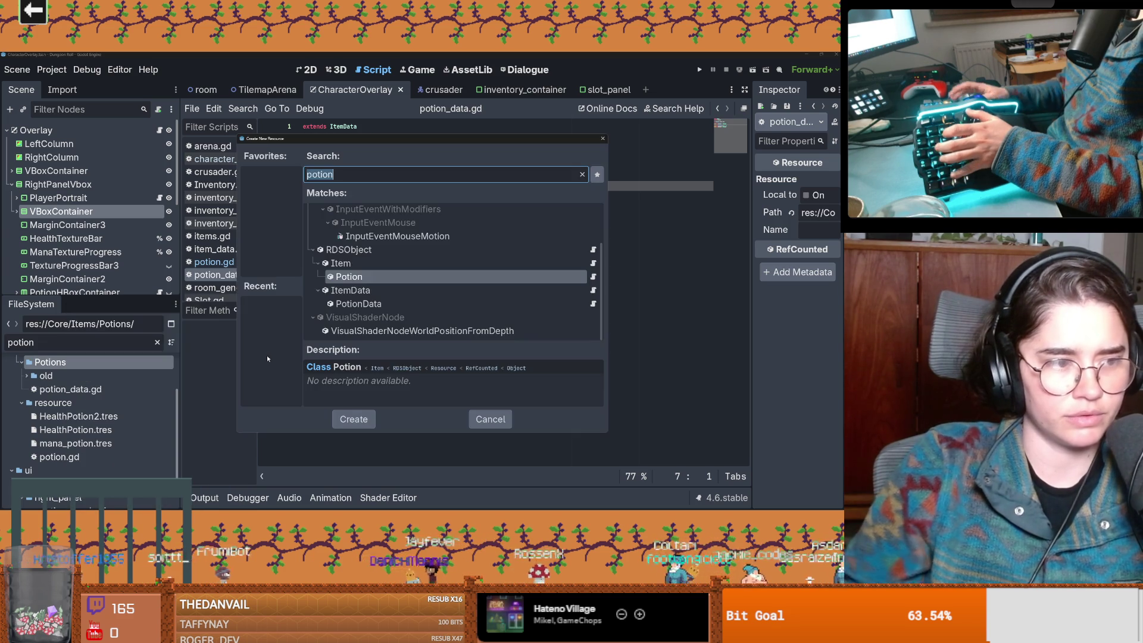
{"action": "type", "text": "poiti"}
{"action": "key", "text": "BackSpace"}
{"action": "key", "text": "BackSpace"}
{"action": "key", "text": "BackSpace"}
{"action": "type", "text": "tion"}
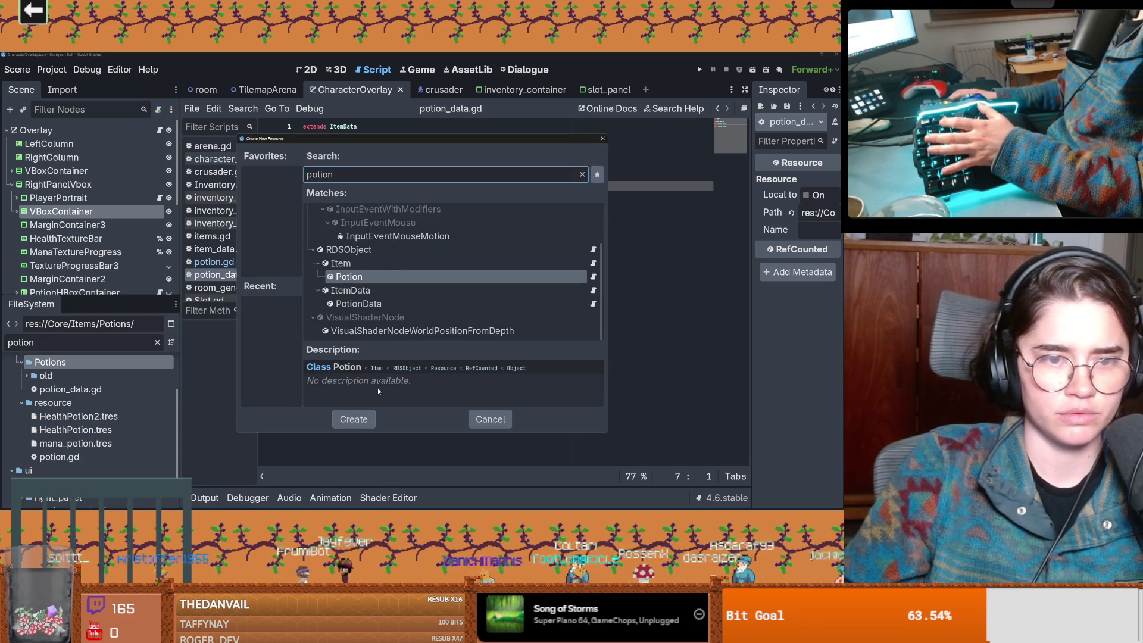
{"action": "left_click", "coordinate": [359, 304]}
{"action": "key", "text": "Return"}
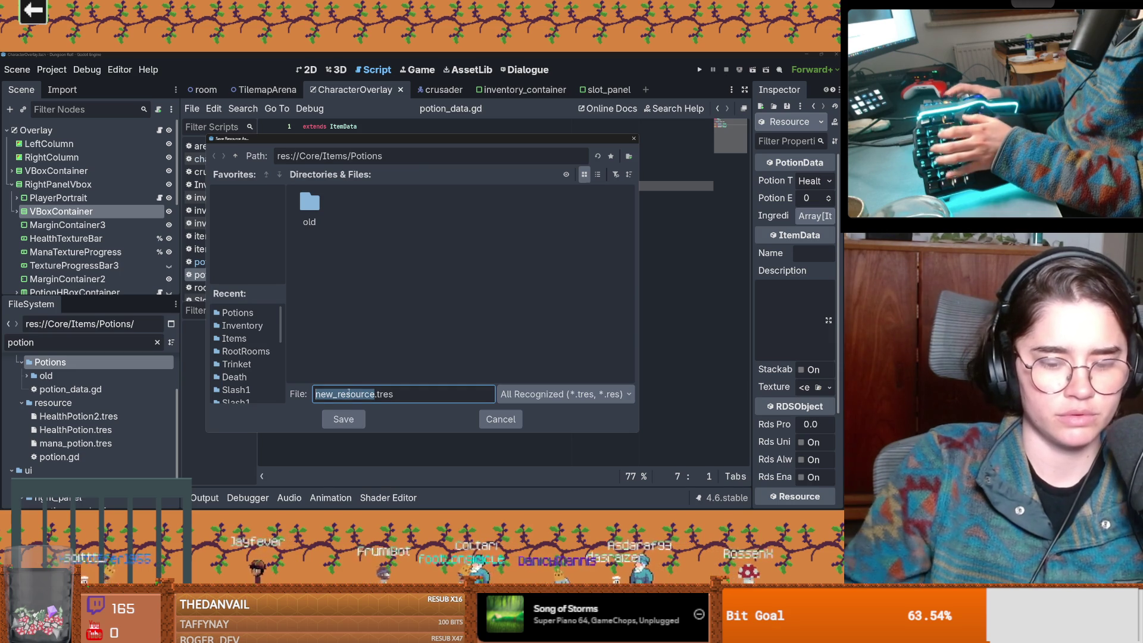
{"action": "type", "text": "Health_p"}
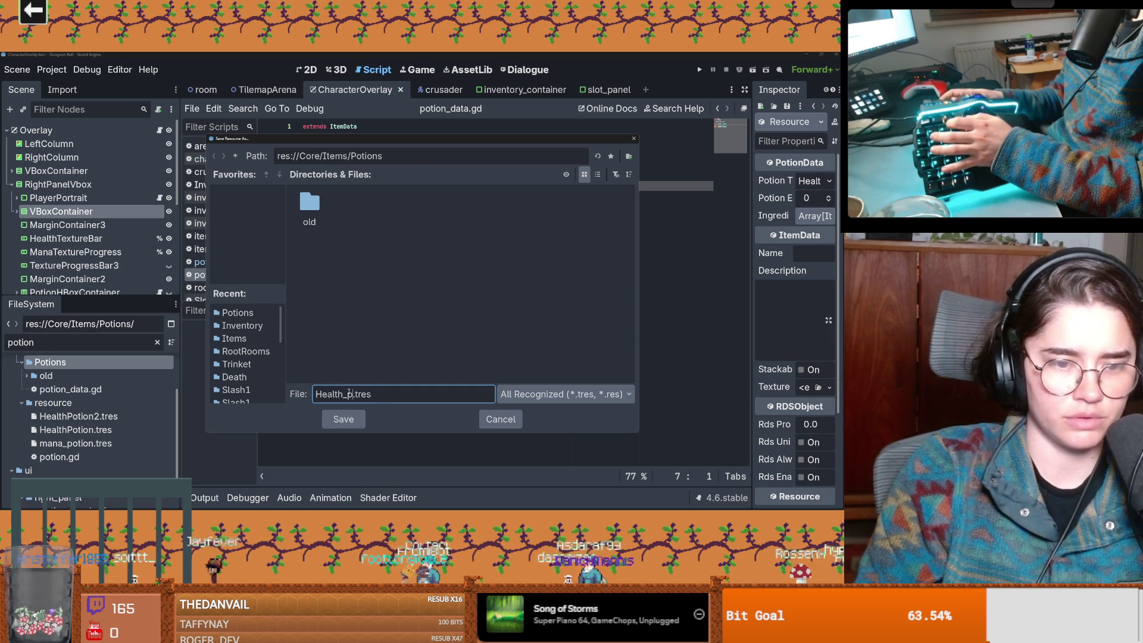
{"action": "type", "text": "1"}
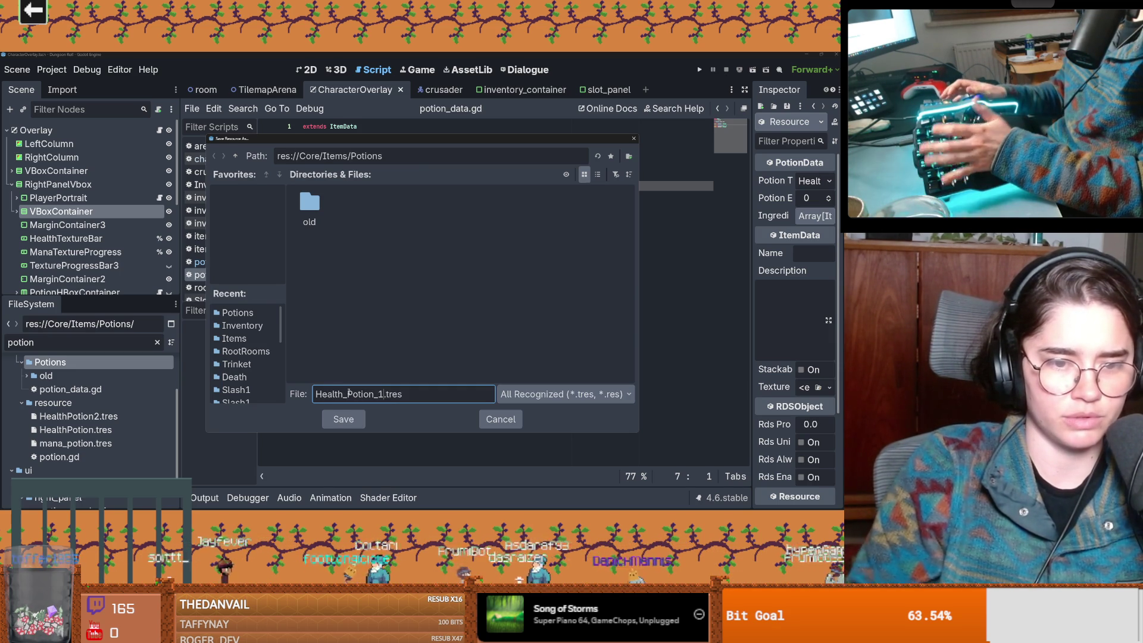
{"action": "key", "text": "Return"}
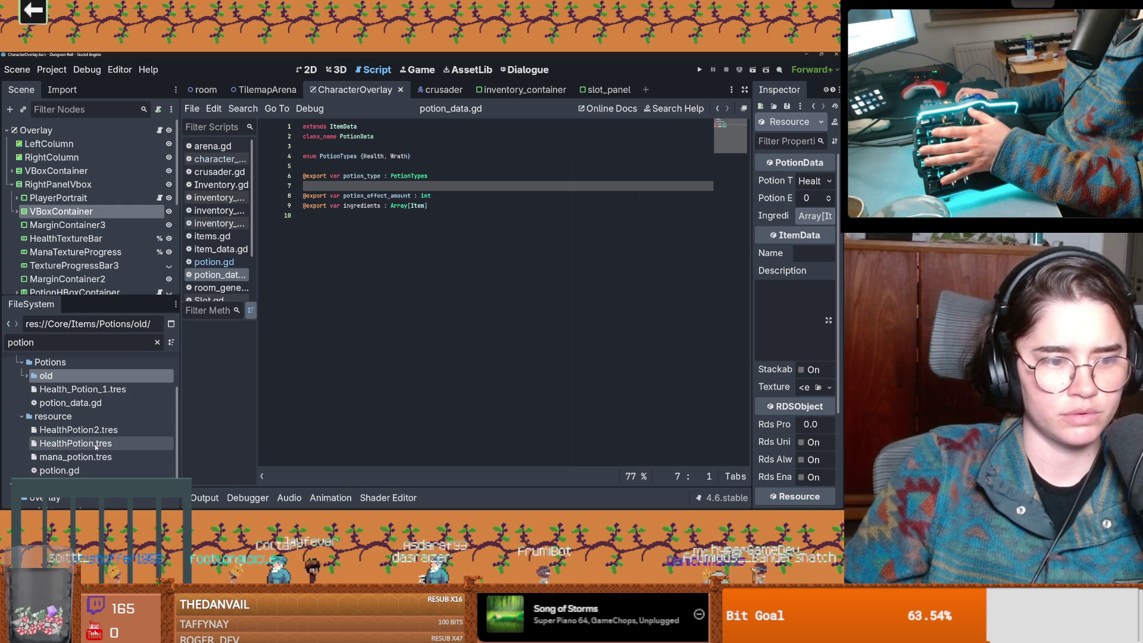
{"action": "left_click", "coordinate": [82, 389]}
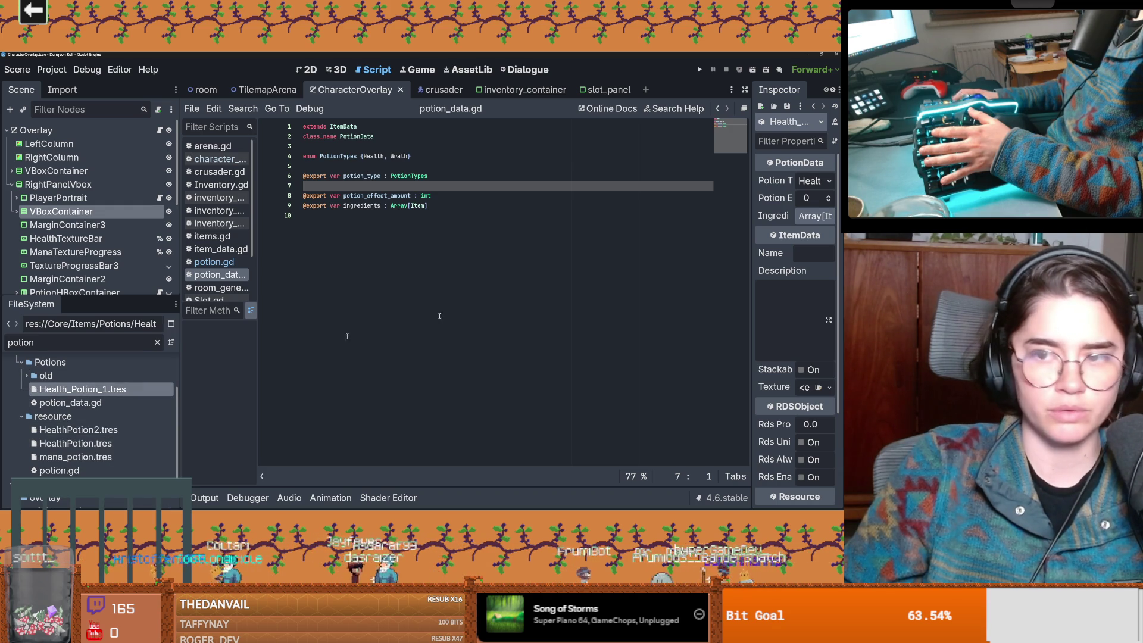
Set Health_Potion_1 effect amount 5, name 'Health Potion 1', description 'restores 5 hp', new AtlasTexture.
{"action": "left_click_drag", "start_coordinate": [751, 237], "coordinate": [468, 238]}
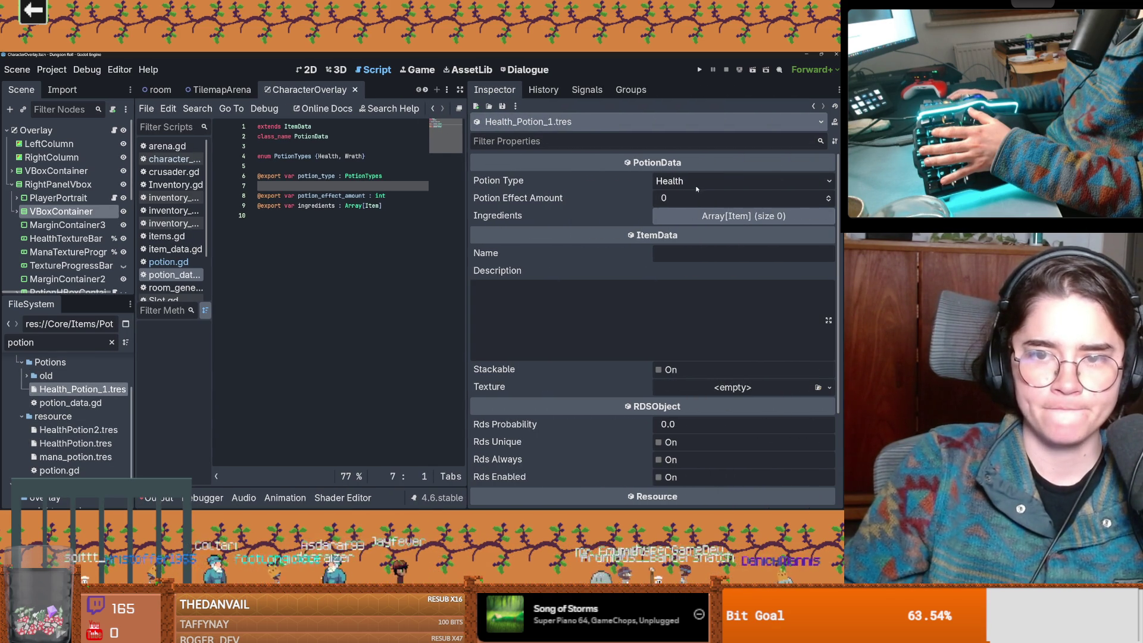
{"action": "left_click", "coordinate": [669, 198]}
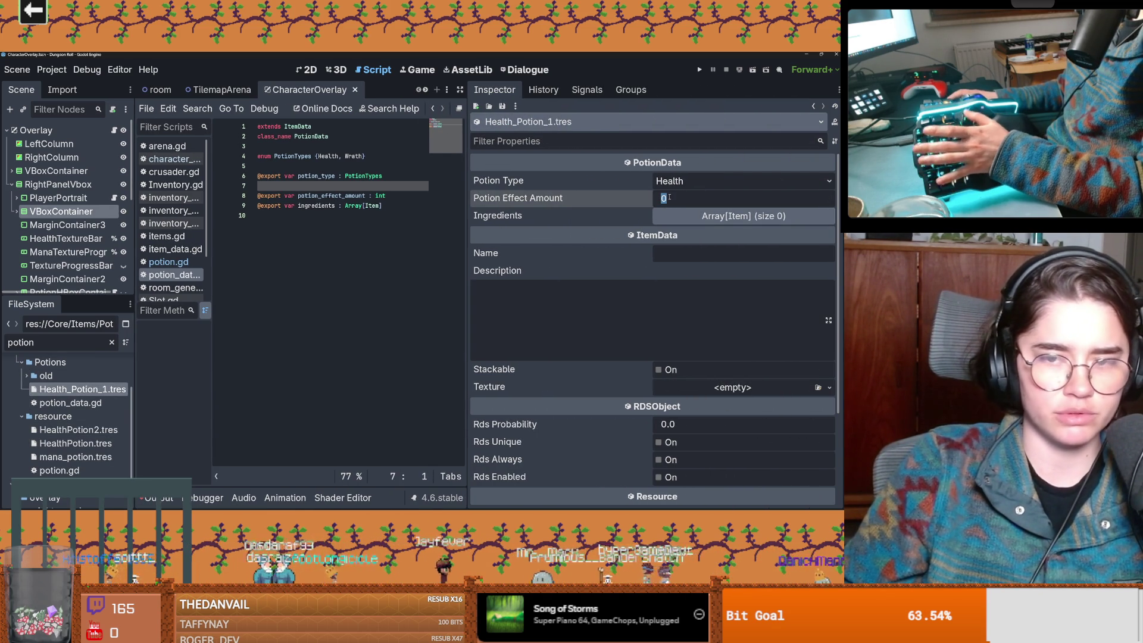
{"action": "type", "text": "5"}
{"action": "key", "text": "Return"}
{"action": "left_click", "coordinate": [699, 216]}
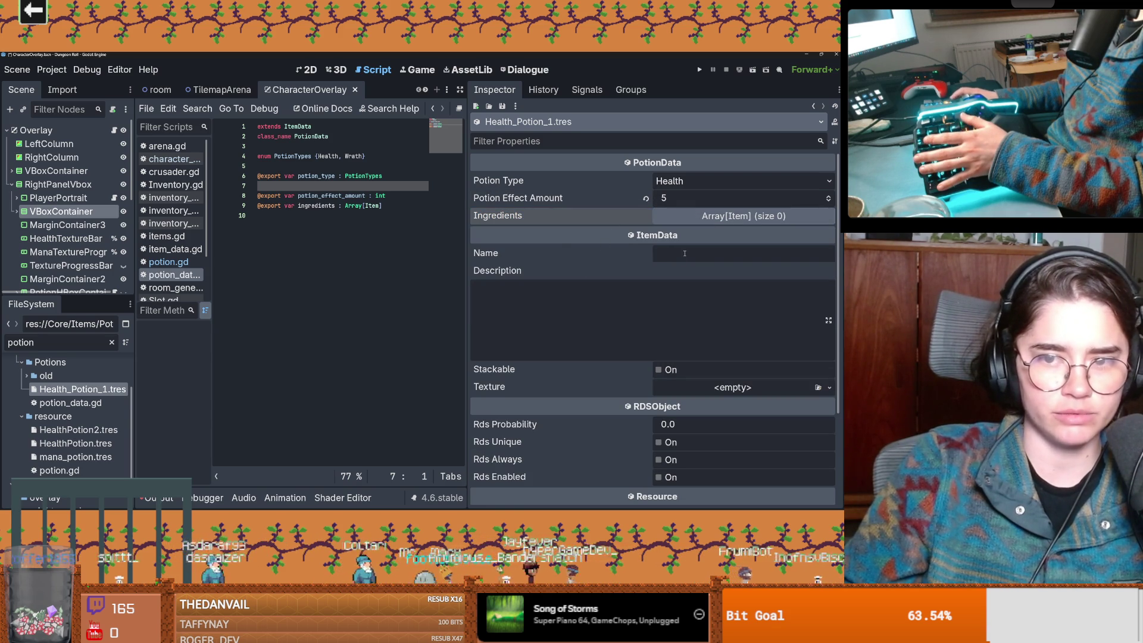
{"action": "left_click", "coordinate": [684, 253]}
{"action": "type", "text": "Health "}
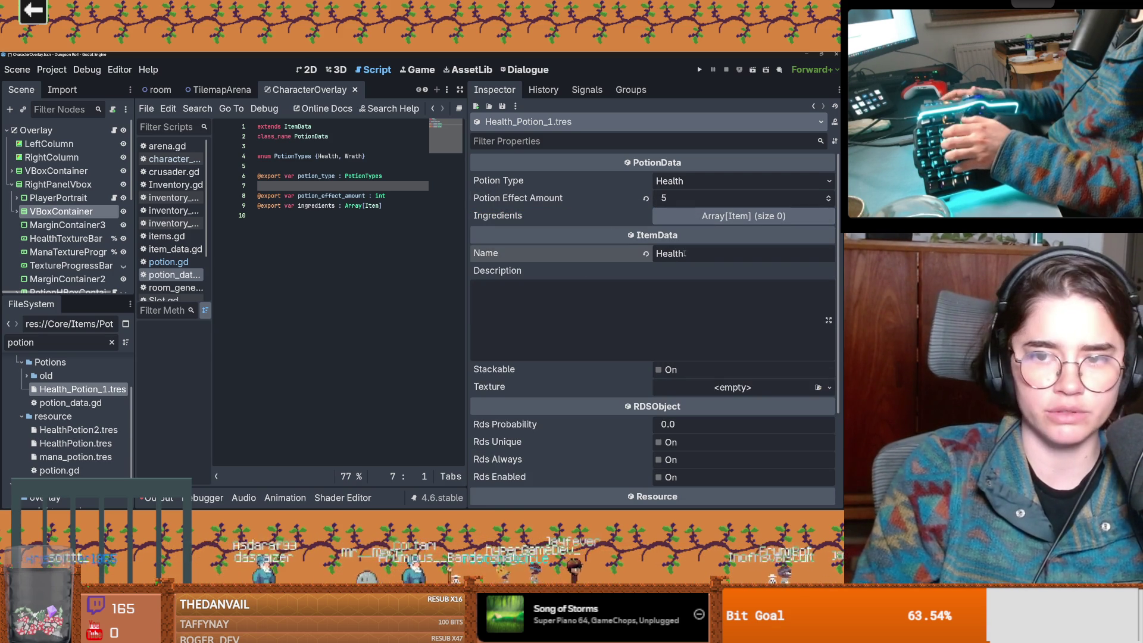
{"action": "type", "text": "P"}
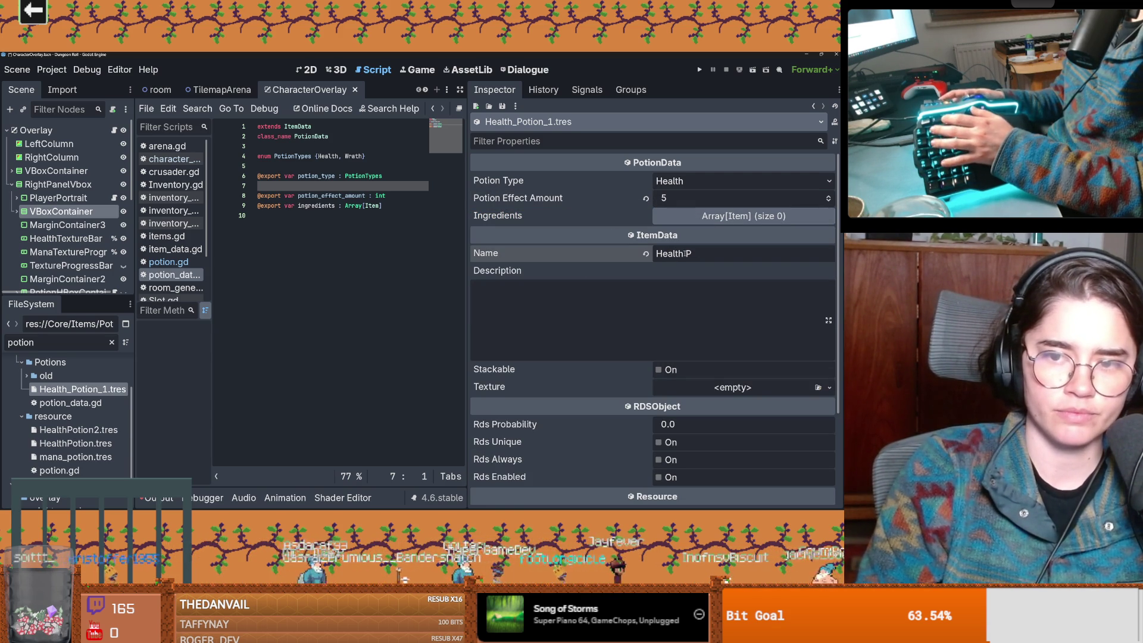
{"action": "type", "text": "otion 1"}
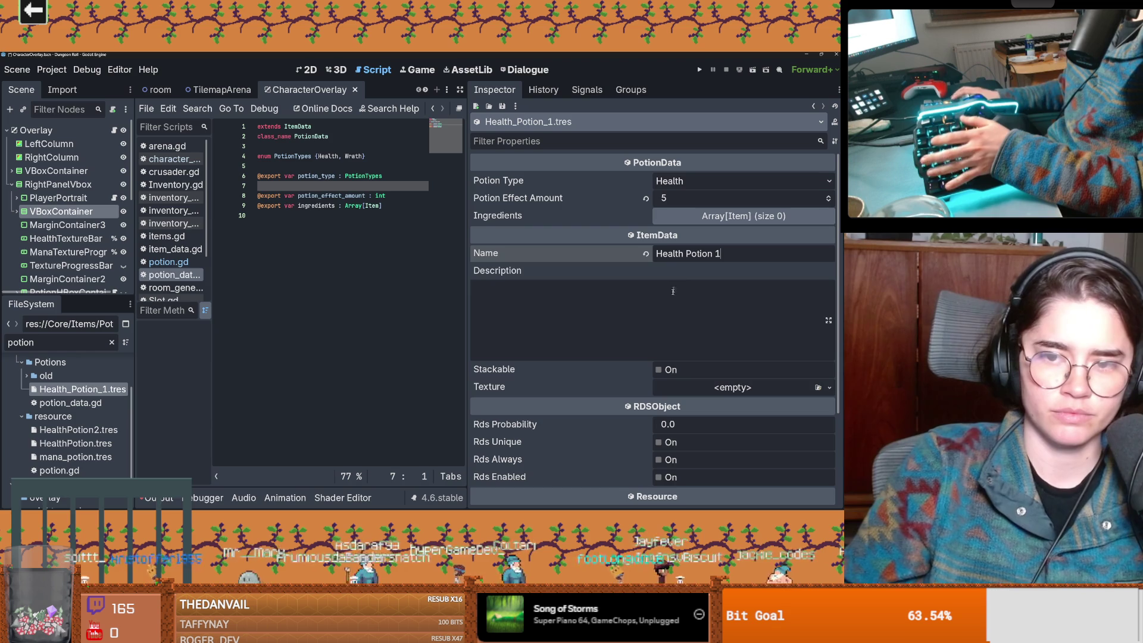
{"action": "left_click", "coordinate": [672, 309]}
{"action": "type", "text": "restores 5 hp"}
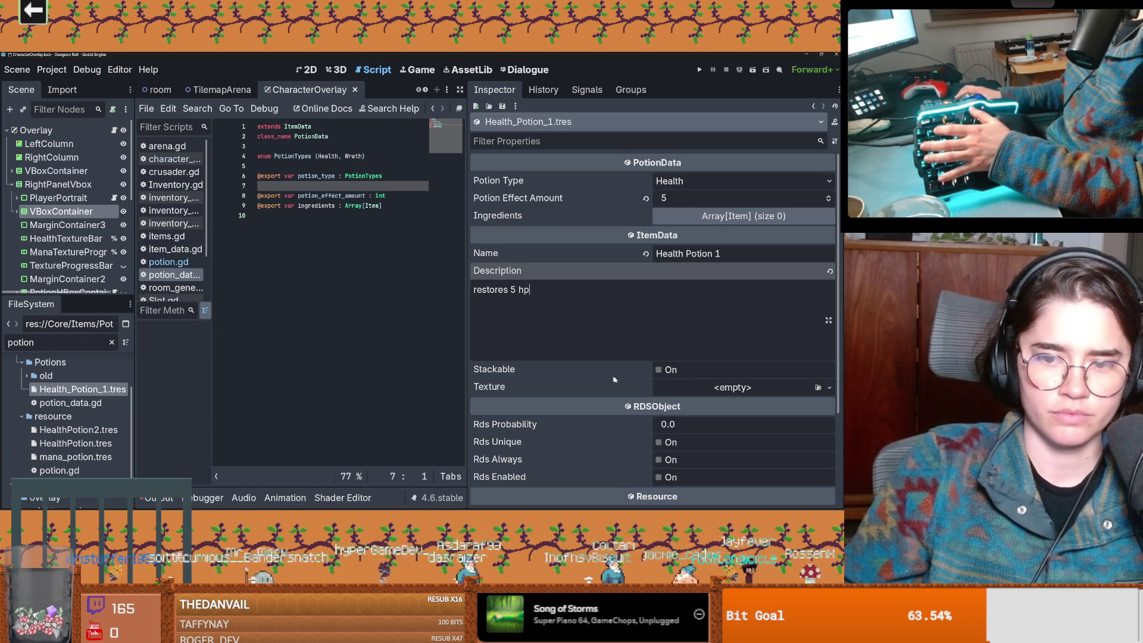
{"action": "scroll", "coordinate": [655, 373], "scroll_direction": "down", "scroll_amount": 2}
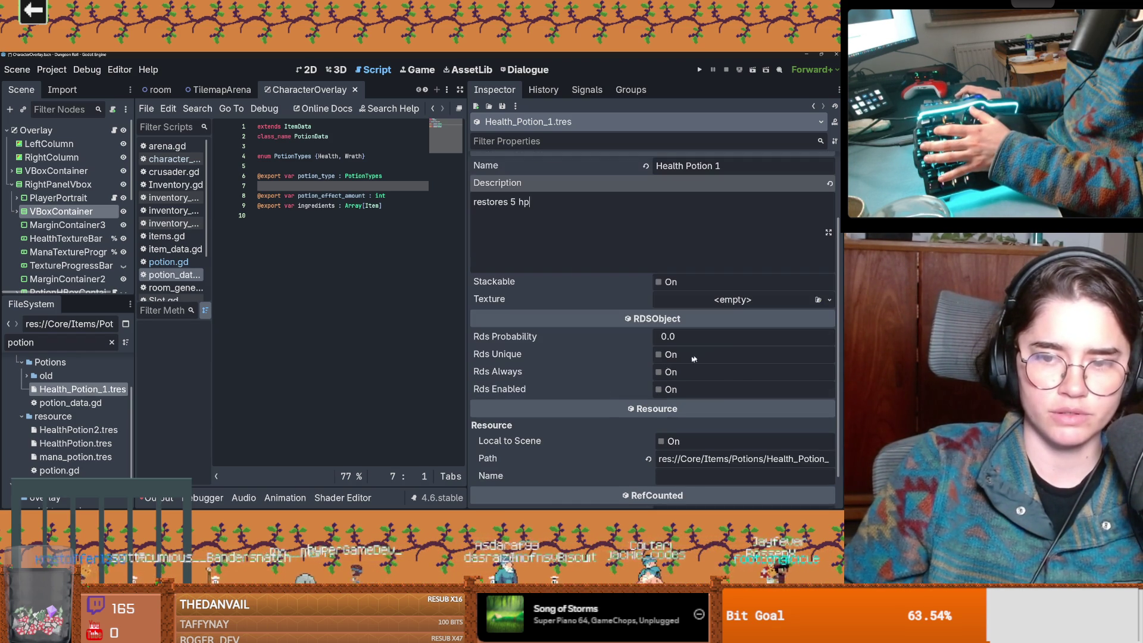
{"action": "left_click", "coordinate": [828, 300]}
{"action": "left_click", "coordinate": [773, 335]}
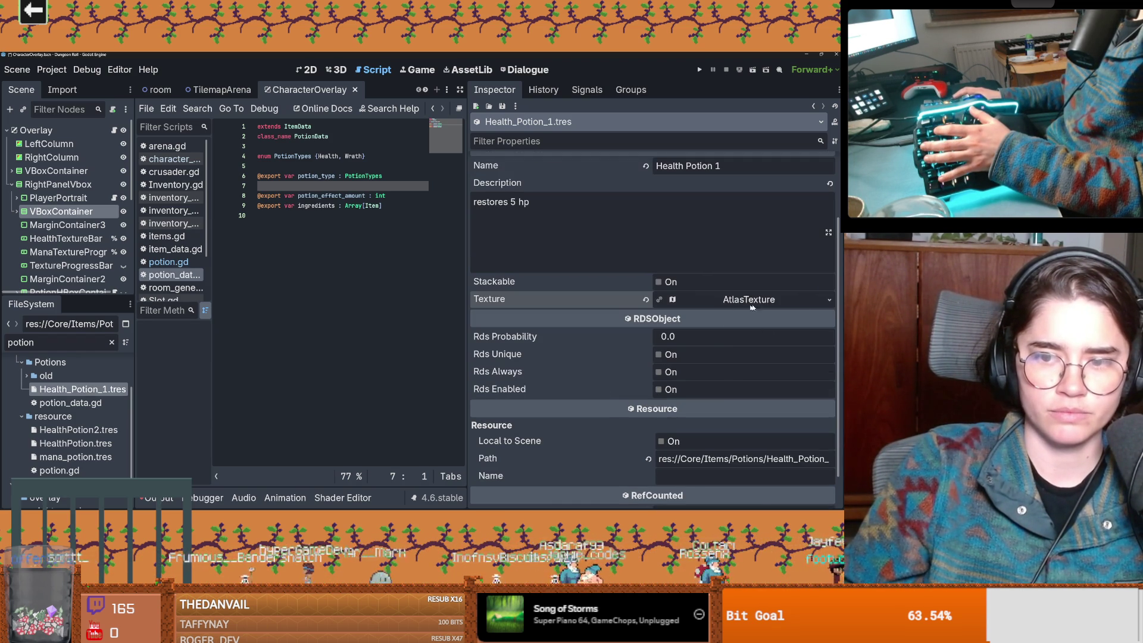
{"action": "left_click", "coordinate": [76, 431]}
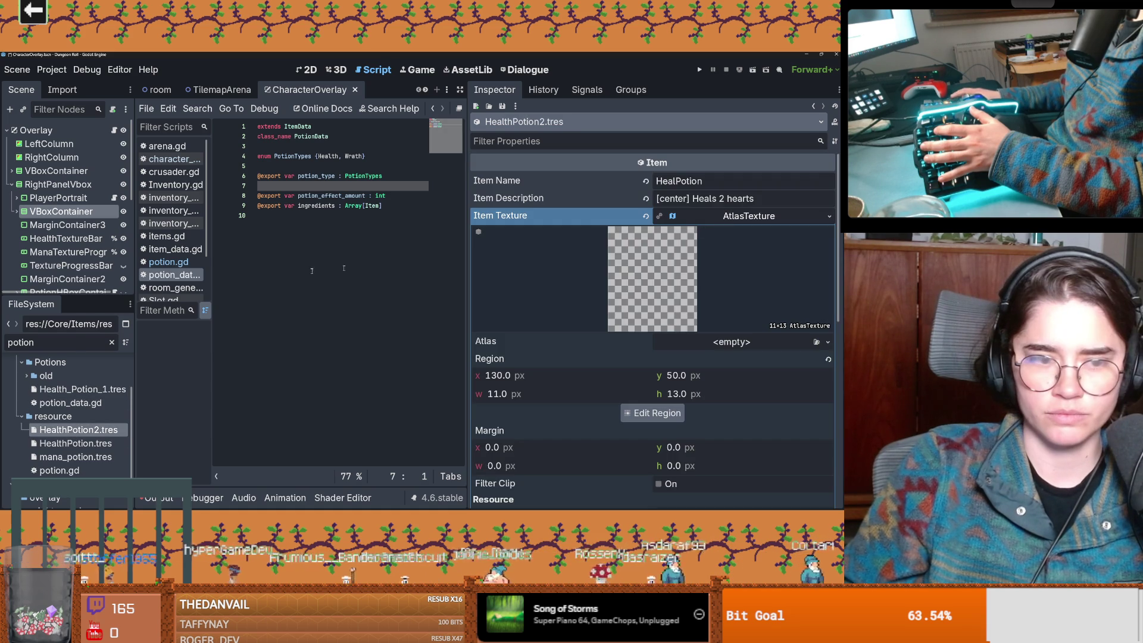
{"action": "scroll", "coordinate": [75, 389], "scroll_direction": "down", "scroll_amount": 3}
{"action": "type", "text": "health"}
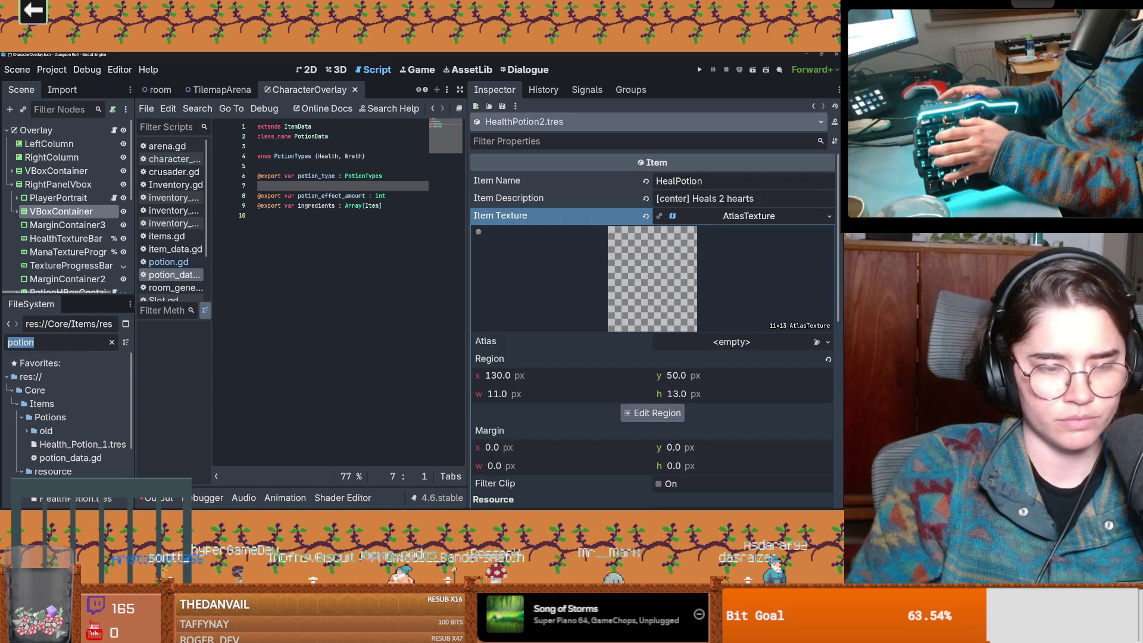
{"action": "scroll", "coordinate": [71, 420], "scroll_direction": "down", "scroll_amount": 5}
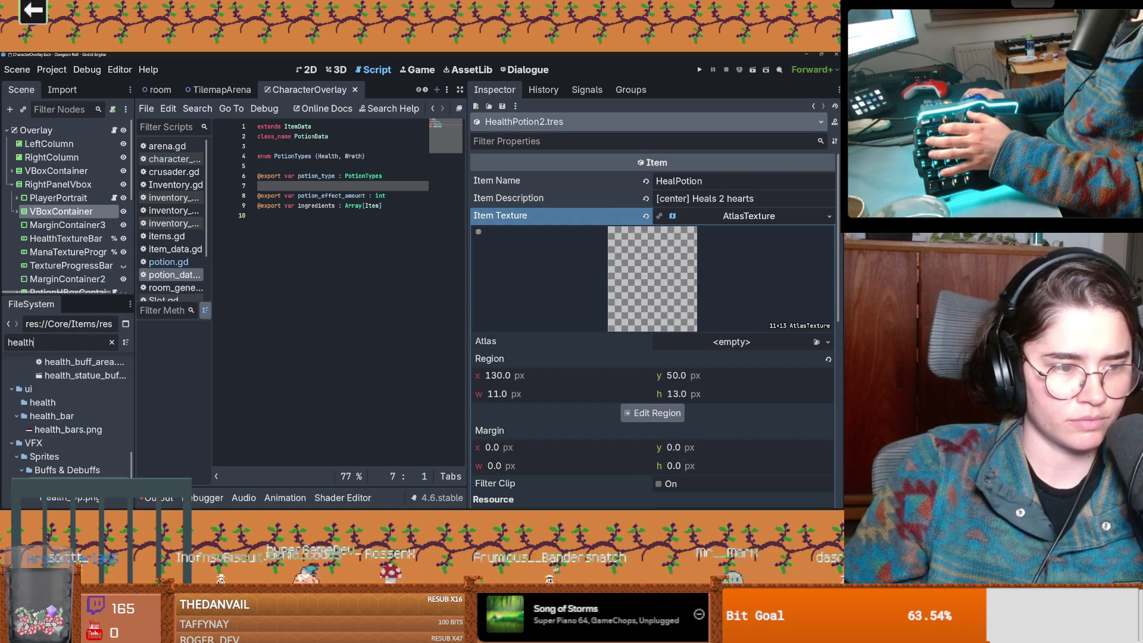
Inspect the health_bars.png texture and clear the file filter.
{"action": "left_click", "coordinate": [75, 483]}
{"action": "left_click", "coordinate": [56, 430]}
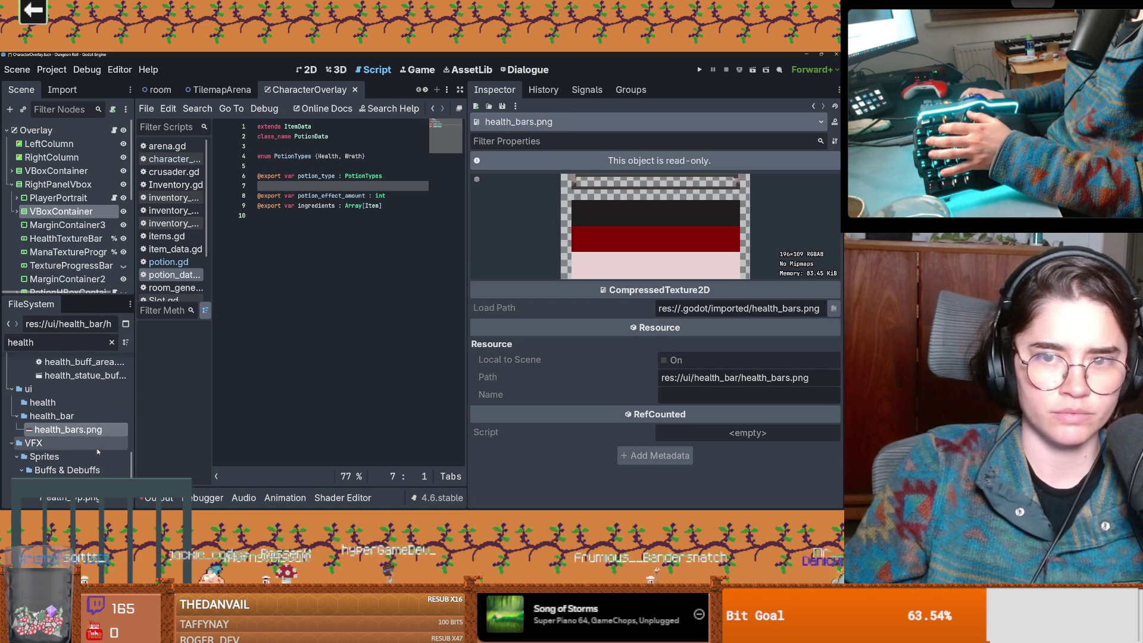
{"action": "scroll", "coordinate": [75, 439], "scroll_direction": "up", "scroll_amount": 5}
{"action": "scroll", "coordinate": [75, 439], "scroll_direction": "up", "scroll_amount": 5}
{"action": "left_click", "coordinate": [108, 342]}
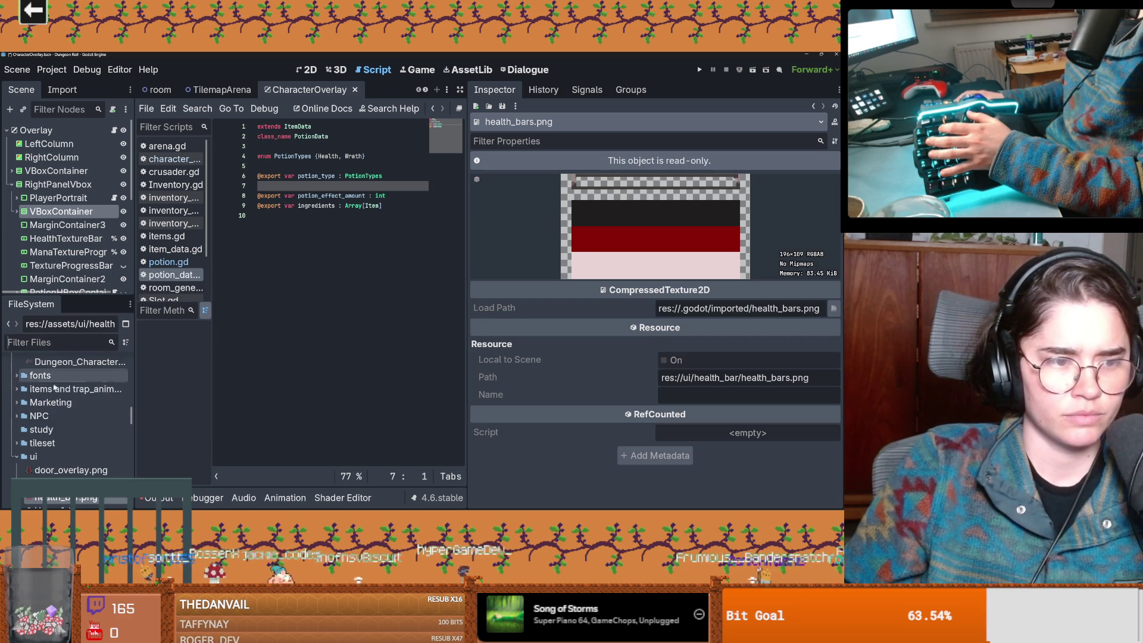
{"action": "scroll", "coordinate": [132, 401], "scroll_direction": "up", "scroll_amount": 10}
Save the scene and expand Core > Items > Trinket to list its files.
{"action": "left_click", "coordinate": [12, 399]}
{"action": "scroll", "coordinate": [12, 400], "scroll_direction": "down", "scroll_amount": 2}
{"action": "left_click", "coordinate": [11, 372]}
{"action": "left_click", "coordinate": [11, 397]}
{"action": "key", "text": "ctrl+s"}
{"action": "scroll", "coordinate": [54, 410], "scroll_direction": "down", "scroll_amount": 5}
{"action": "scroll", "coordinate": [54, 410], "scroll_direction": "up", "scroll_amount": 3}
{"action": "scroll", "coordinate": [52, 429], "scroll_direction": "up", "scroll_amount": 5}
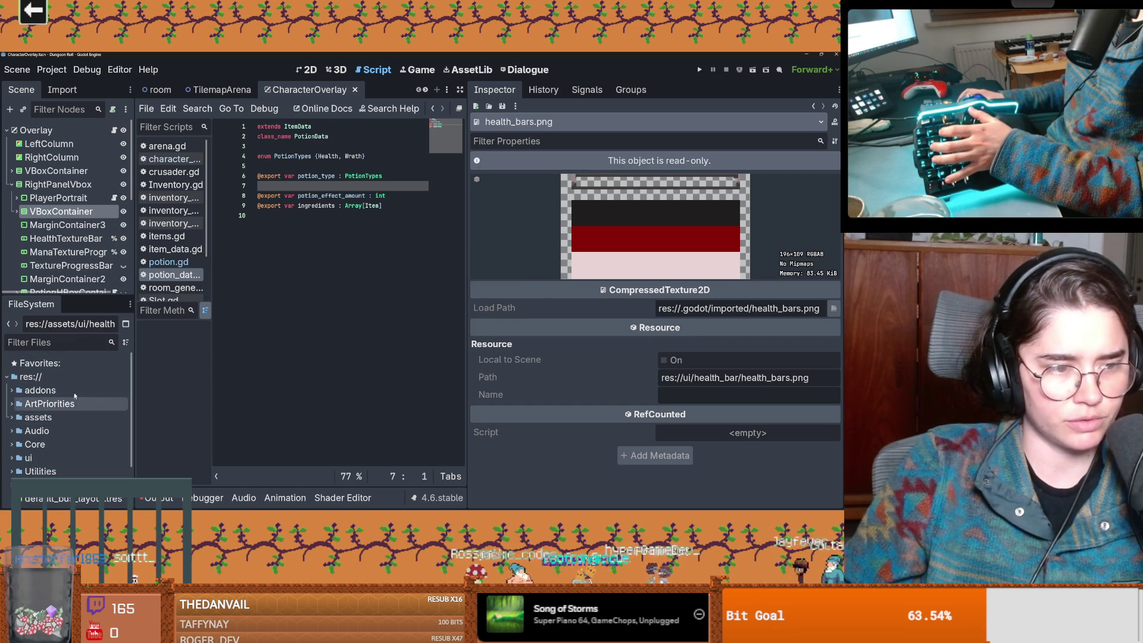
{"action": "scroll", "coordinate": [65, 393], "scroll_direction": "down", "scroll_amount": 3}
{"action": "left_click", "coordinate": [12, 371]}
{"action": "left_click", "coordinate": [23, 425]}
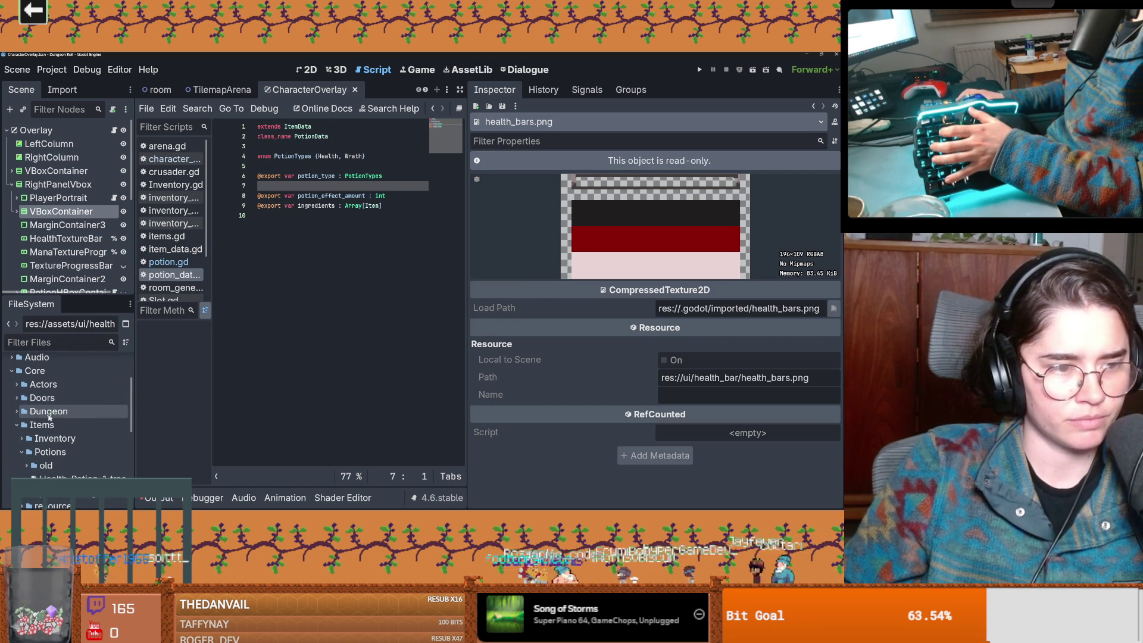
{"action": "scroll", "coordinate": [28, 431], "scroll_direction": "down", "scroll_amount": 2}
{"action": "left_click", "coordinate": [23, 441]}
{"action": "scroll", "coordinate": [69, 446], "scroll_direction": "down", "scroll_amount": 3}
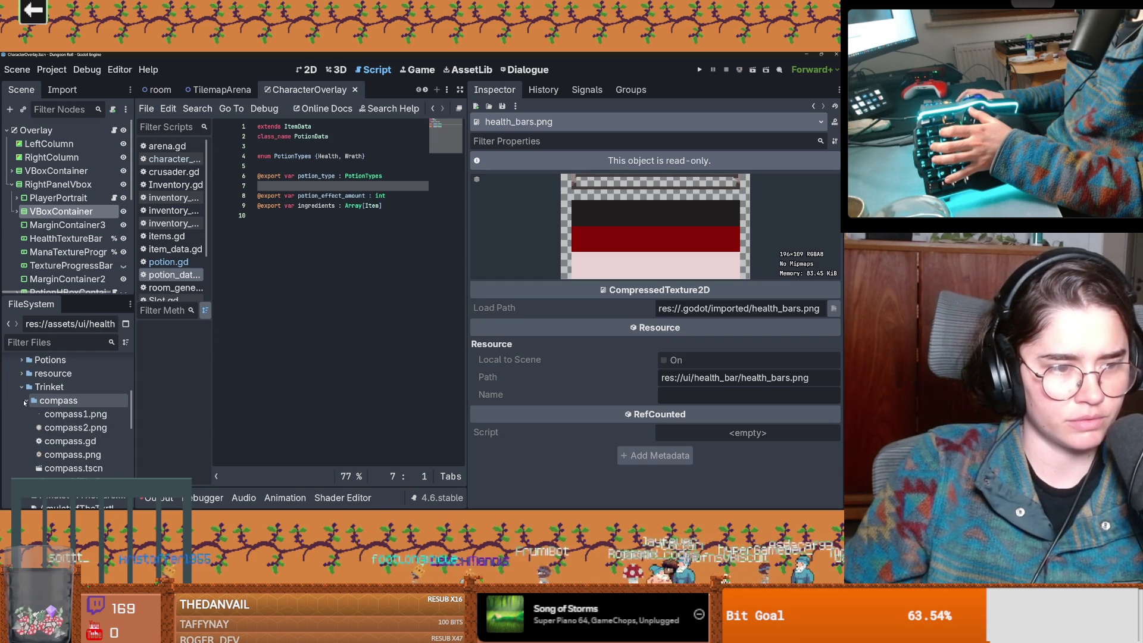
{"action": "scroll", "coordinate": [69, 449], "scroll_direction": "down", "scroll_amount": 3}
{"action": "scroll", "coordinate": [67, 441], "scroll_direction": "up", "scroll_amount": 2}
{"action": "scroll", "coordinate": [63, 429], "scroll_direction": "up", "scroll_amount": 2}
{"action": "scroll", "coordinate": [58, 410], "scroll_direction": "up", "scroll_amount": 1}
{"action": "right_click", "coordinate": [57, 411]}
Create an 'old' subfolder inside Trinket and move the compass folder into it.
{"action": "left_click", "coordinate": [247, 312]}
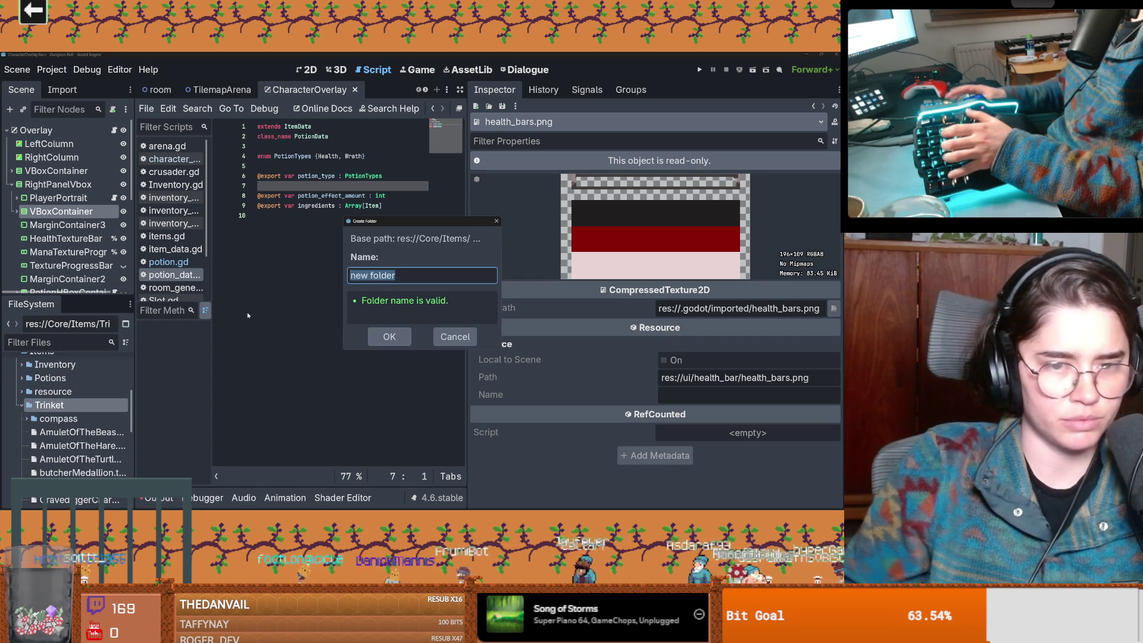
{"action": "type", "text": "old"}
{"action": "key", "text": "Return"}
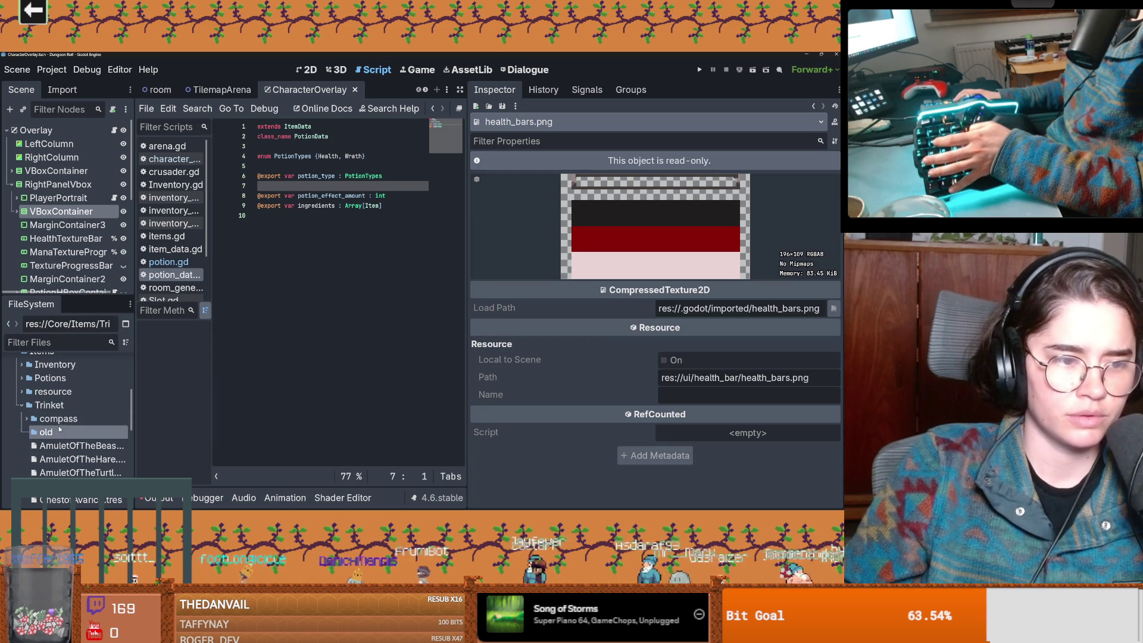
{"action": "left_click_drag", "start_coordinate": [58, 420], "coordinate": [63, 433]}
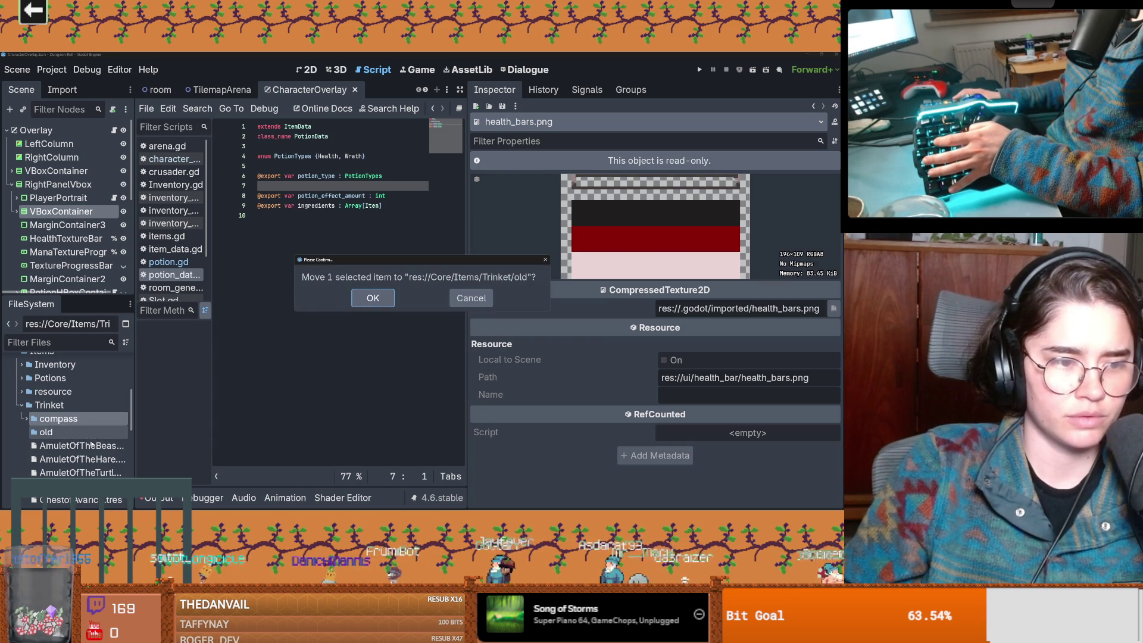
{"action": "left_click", "coordinate": [372, 297]}
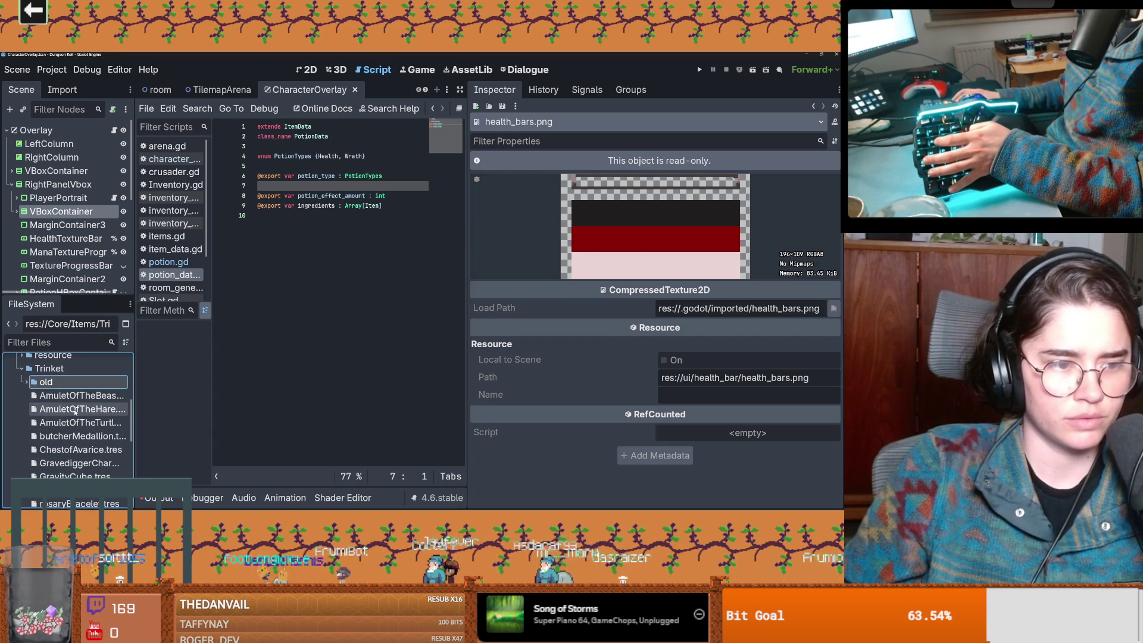
{"action": "scroll", "coordinate": [76, 438], "scroll_direction": "down", "scroll_amount": 3}
Move the remaining thirteen trinket files into the Trinket/old folder.
{"action": "left_click", "coordinate": [72, 471], "text": "shift"}
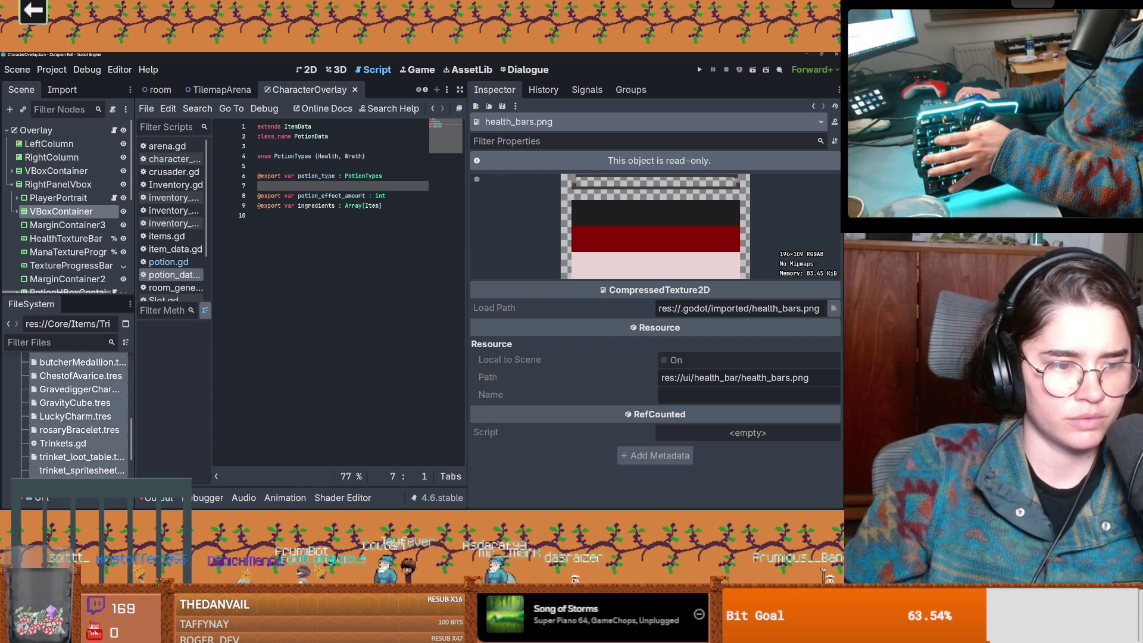
{"action": "scroll", "coordinate": [71, 429], "scroll_direction": "up", "scroll_amount": 3}
{"action": "left_click_drag", "start_coordinate": [68, 416], "coordinate": [47, 400]}
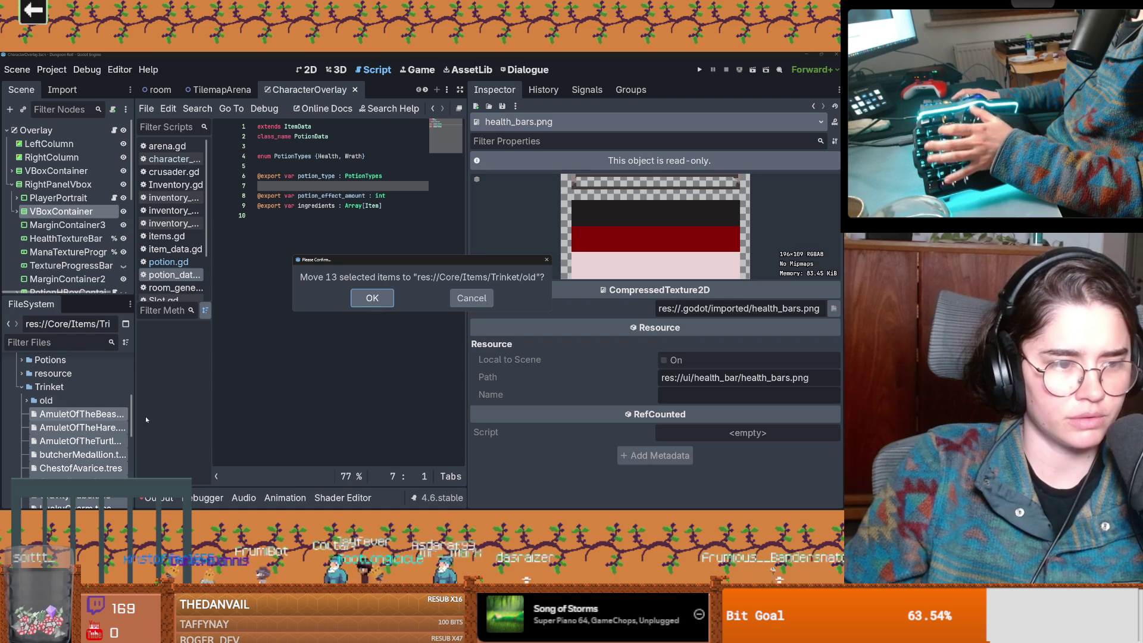
{"action": "left_click", "coordinate": [371, 297]}
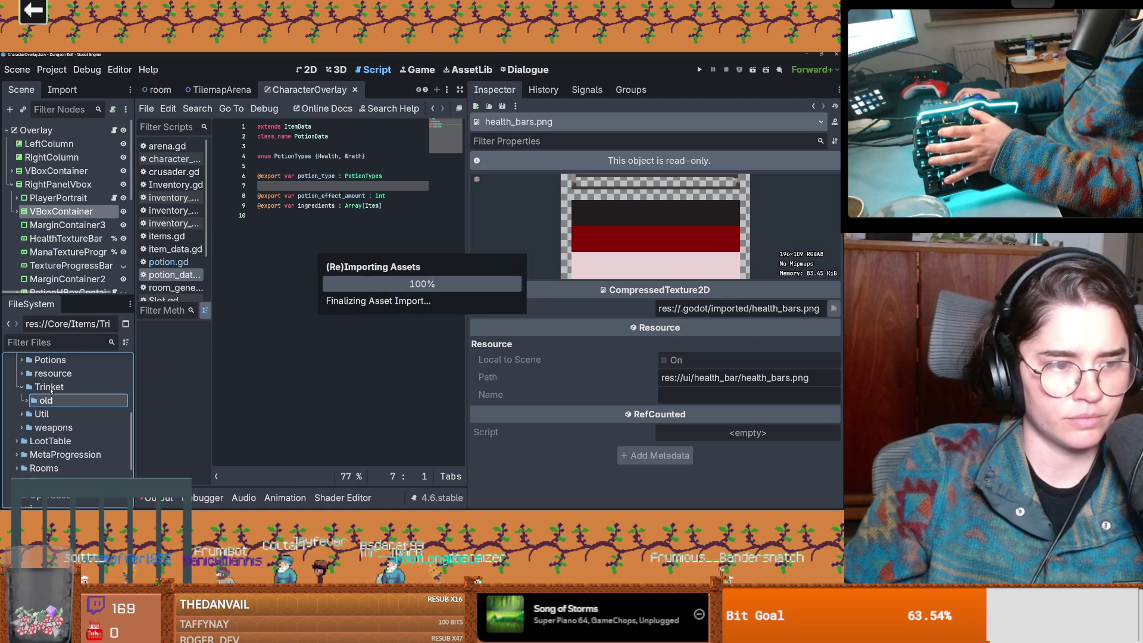
Create a new script TrinketData.gd in the Trinket folder inheriting ItemData.
{"action": "right_click", "coordinate": [51, 388]}
{"action": "mouse_move", "coordinate": [134, 314]}
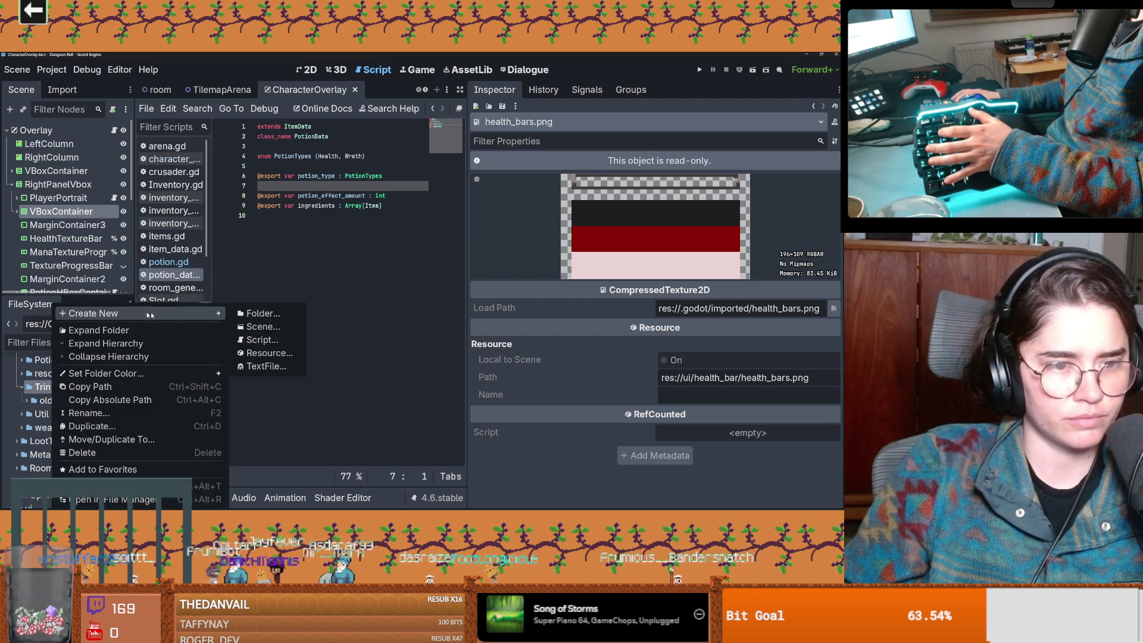
{"action": "left_click", "coordinate": [242, 340]}
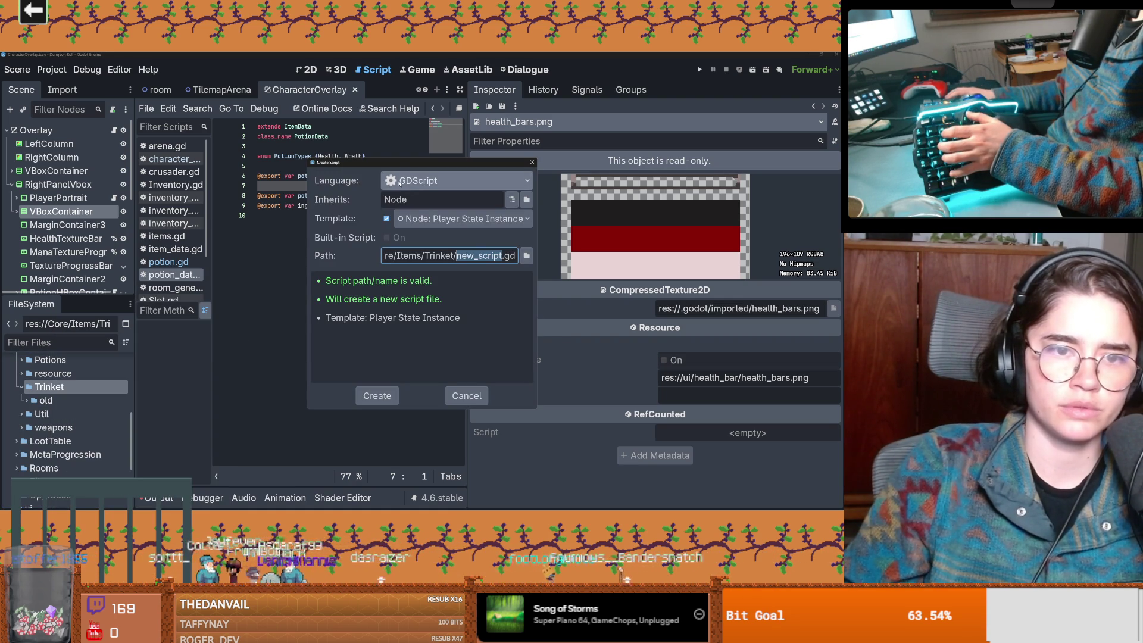
{"action": "left_click", "coordinate": [444, 202]}
{"action": "key", "text": "BackSpace"}
{"action": "key", "text": "BackSpace"}
{"action": "key", "text": "BackSpace"}
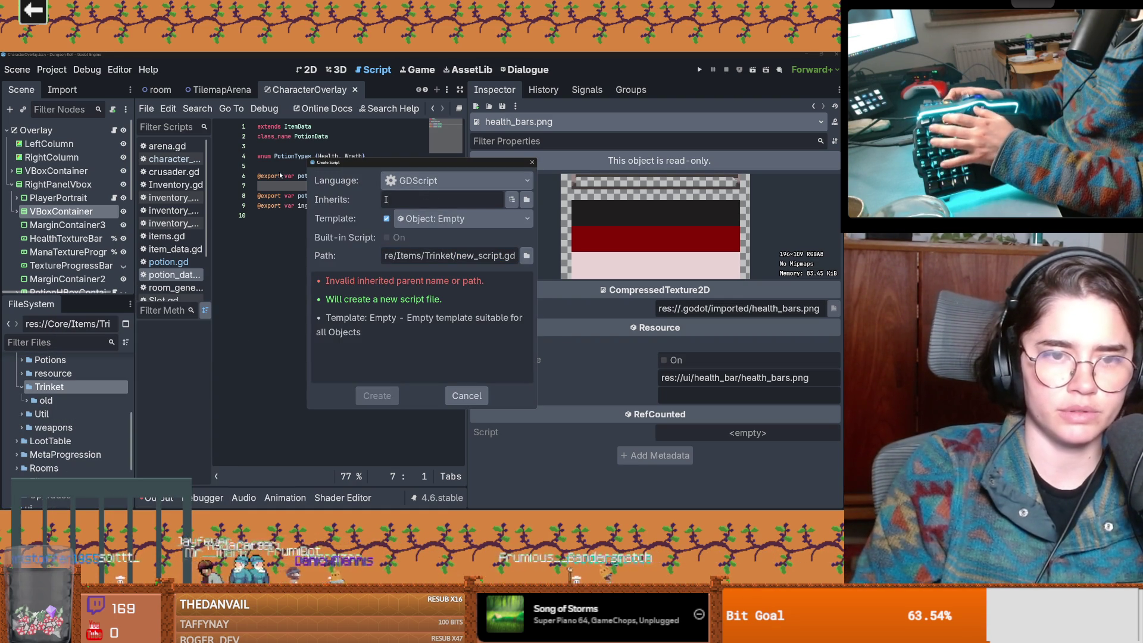
{"action": "type", "text": "ata"}
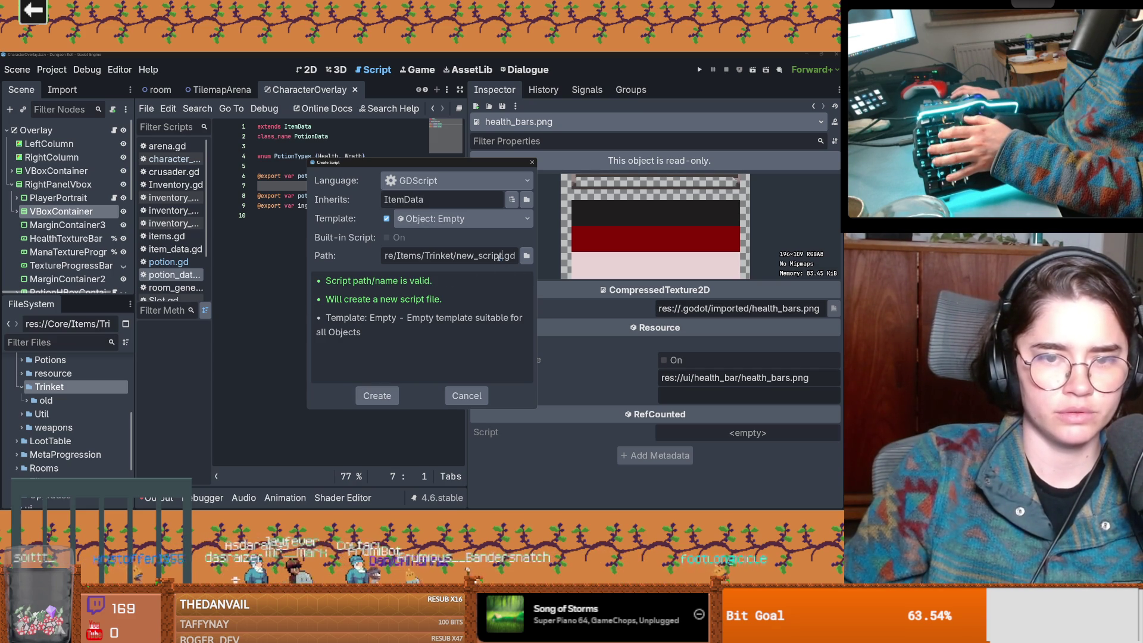
{"action": "type", "text": "Tri"}
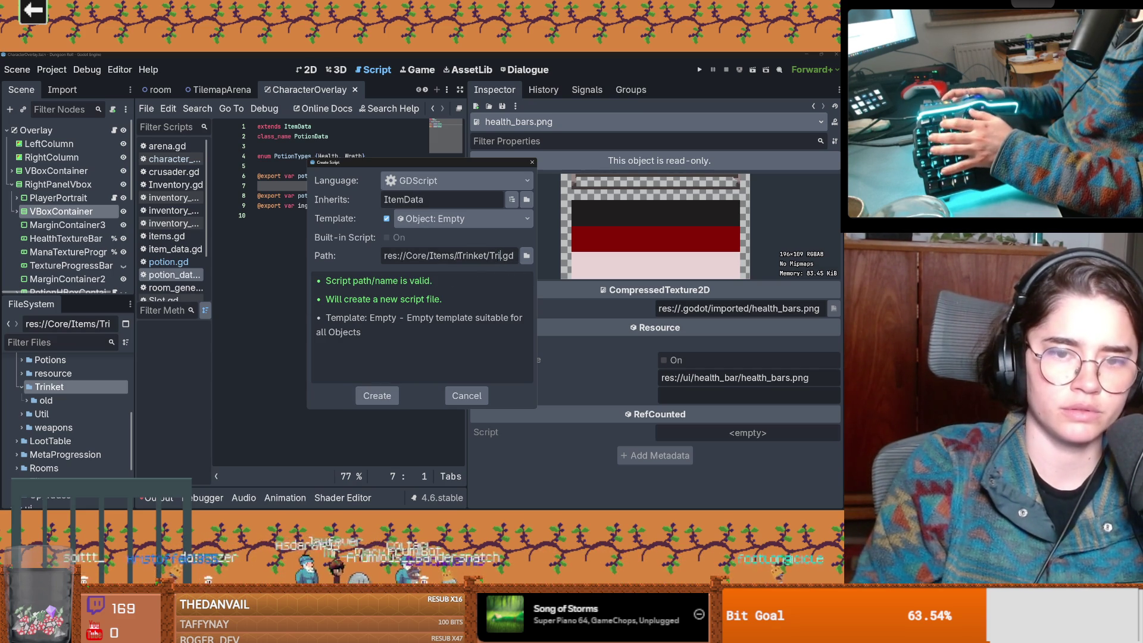
{"action": "type", "text": "ata"}
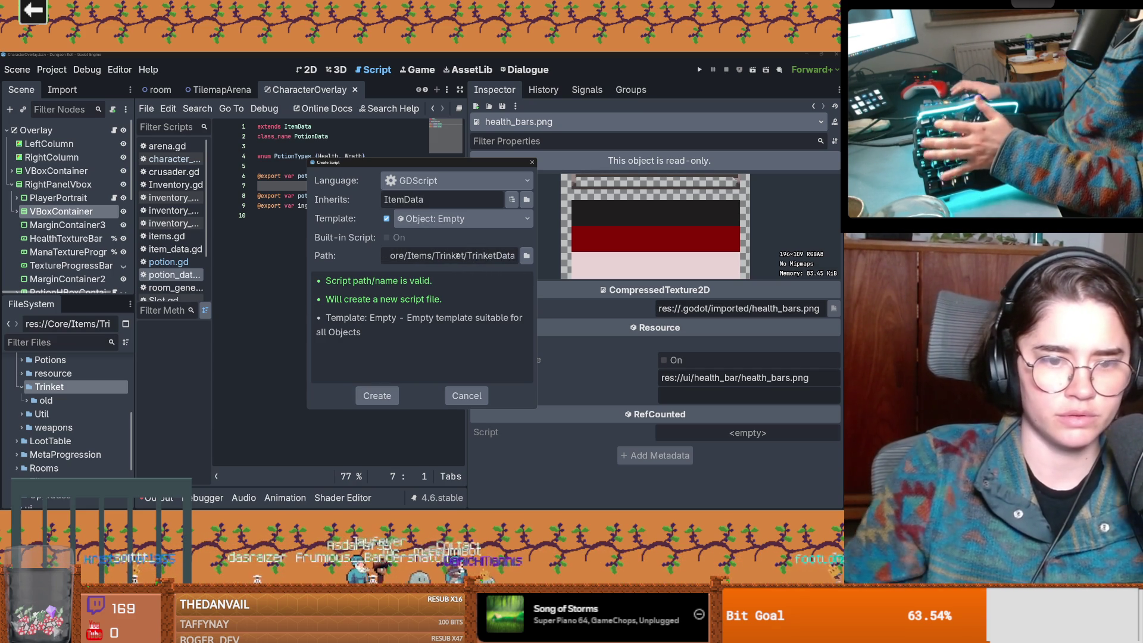
{"action": "key", "text": "Return"}
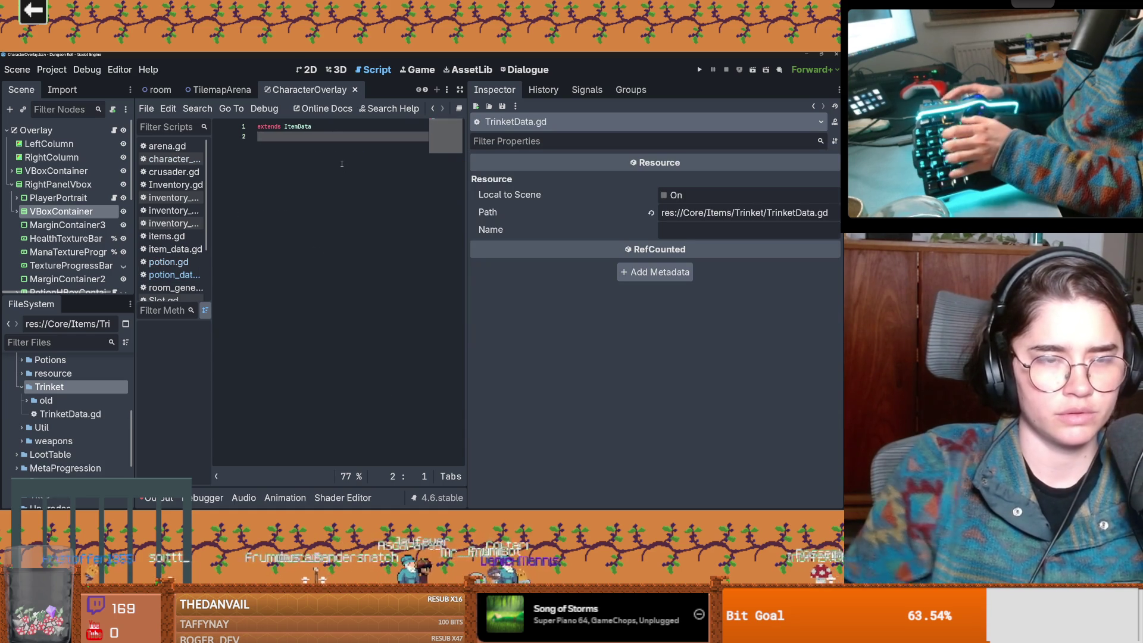
{"action": "type", "text": "class_name TrinketData"}
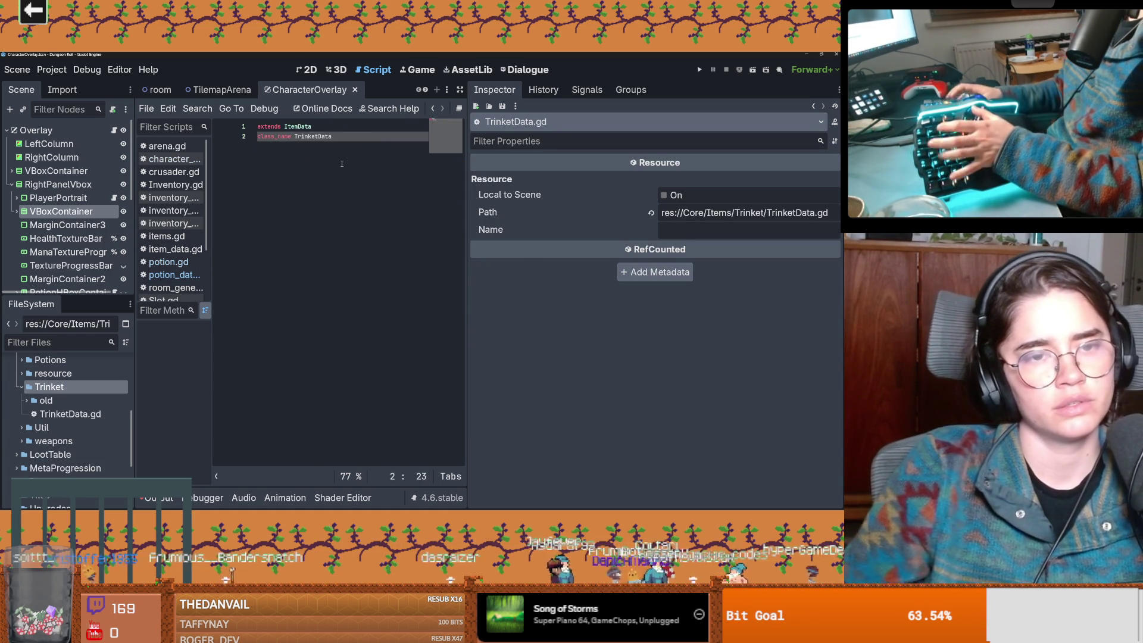
Declare class_name TrinketData with an empty activate_trinket() function and save the script.
{"action": "key", "text": "Return"}
{"action": "key", "text": "Return"}
{"action": "key", "text": "ctrl+s"}
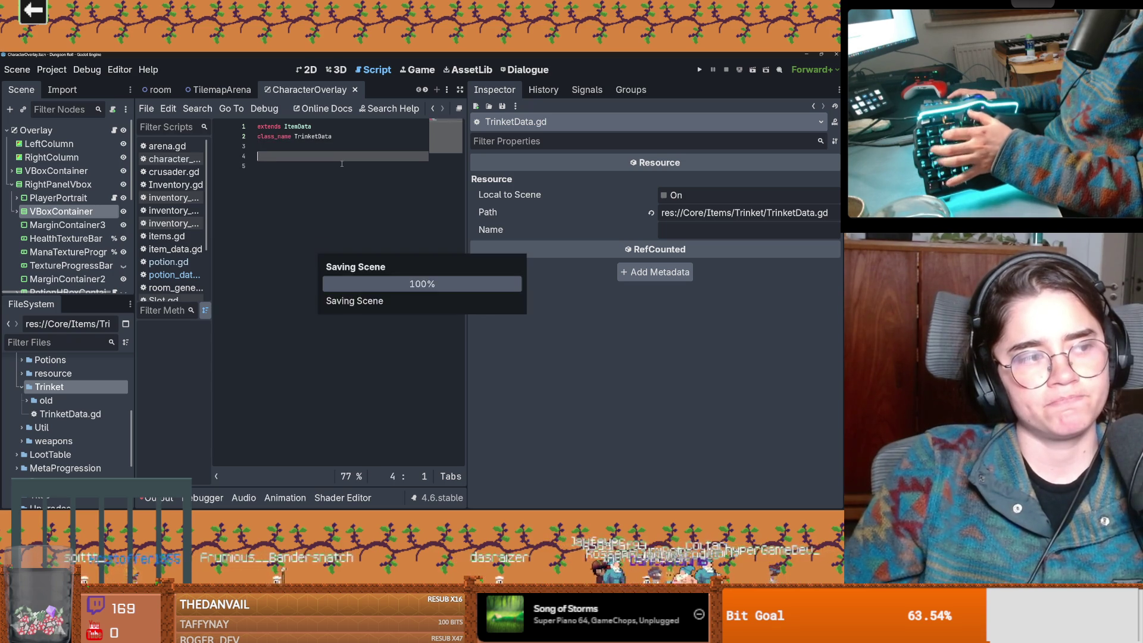
{"action": "key", "text": "Return"}
{"action": "key", "text": "Return"}
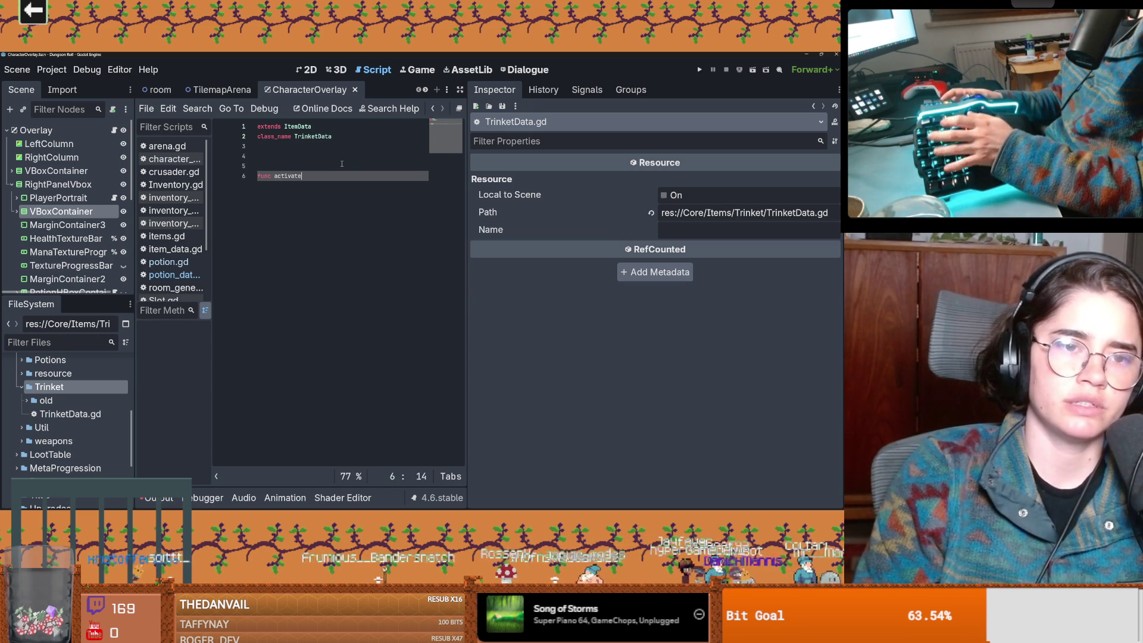
{"action": "type", "text": "_trinket("}
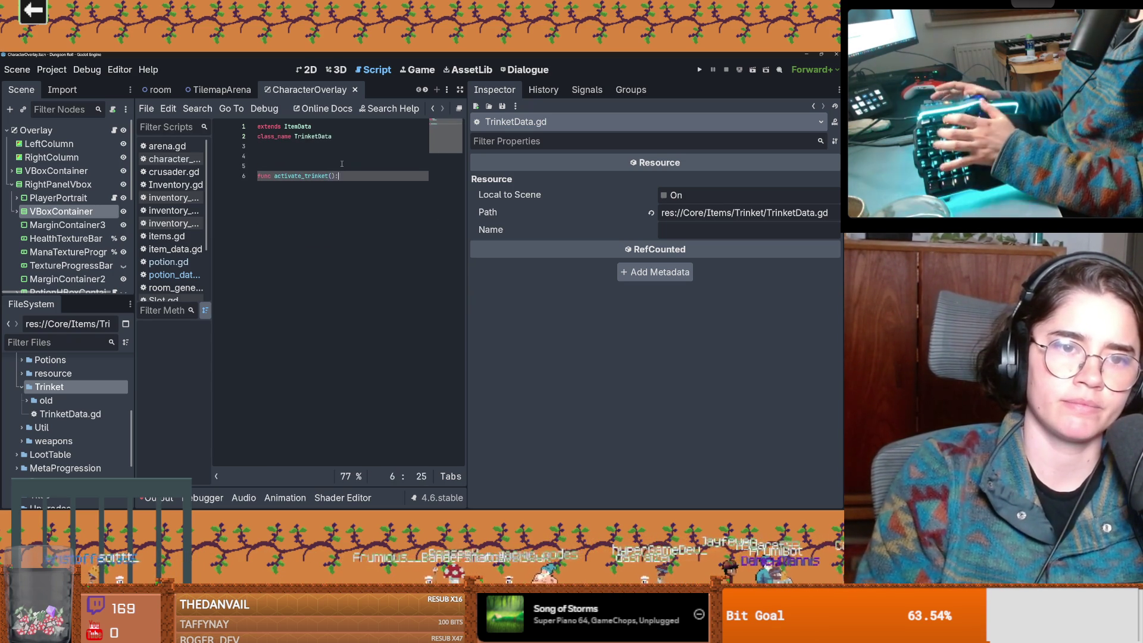
{"action": "type", "text": "):"}
{"action": "key", "text": "Return"}
{"action": "type", "text": "pass"}
{"action": "key", "text": "ctrl+s"}
{"action": "key", "text": "Up"}
{"action": "key", "text": "Up"}
{"action": "key", "text": "BackSpace"}
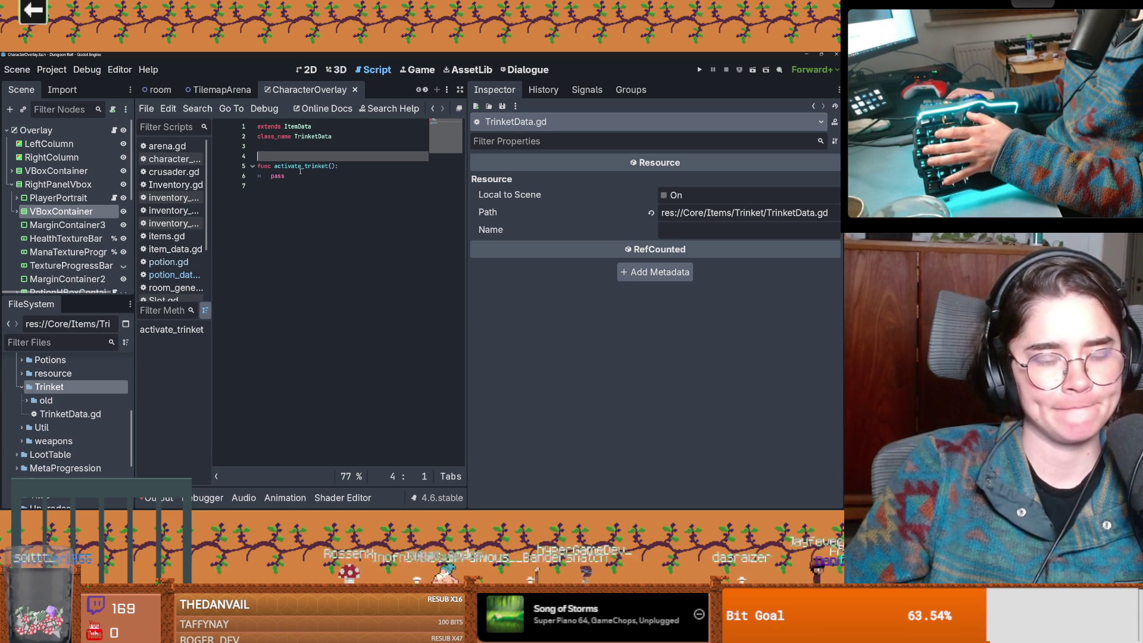
{"action": "left_click", "coordinate": [52, 342]}
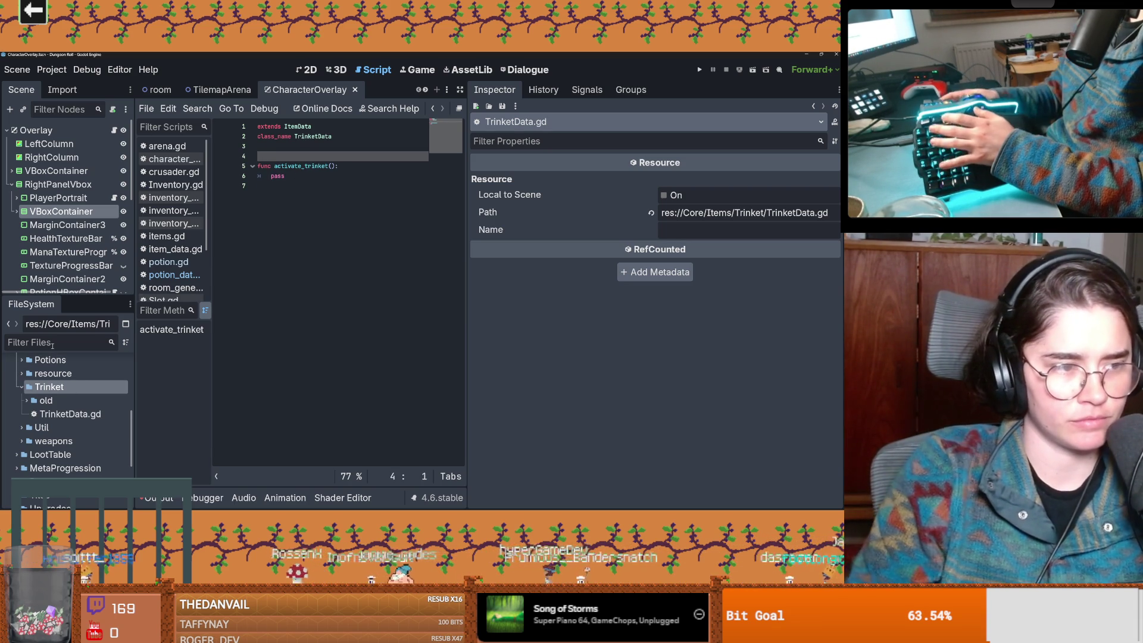
{"action": "type", "text": "item"}
{"action": "scroll", "coordinate": [86, 438], "scroll_direction": "down", "scroll_amount": 5}
{"action": "scroll", "coordinate": [85, 439], "scroll_direction": "down", "scroll_amount": 5}
{"action": "scroll", "coordinate": [85, 438], "scroll_direction": "down", "scroll_amount": 5}
{"action": "scroll", "coordinate": [76, 429], "scroll_direction": "up", "scroll_amount": 1}
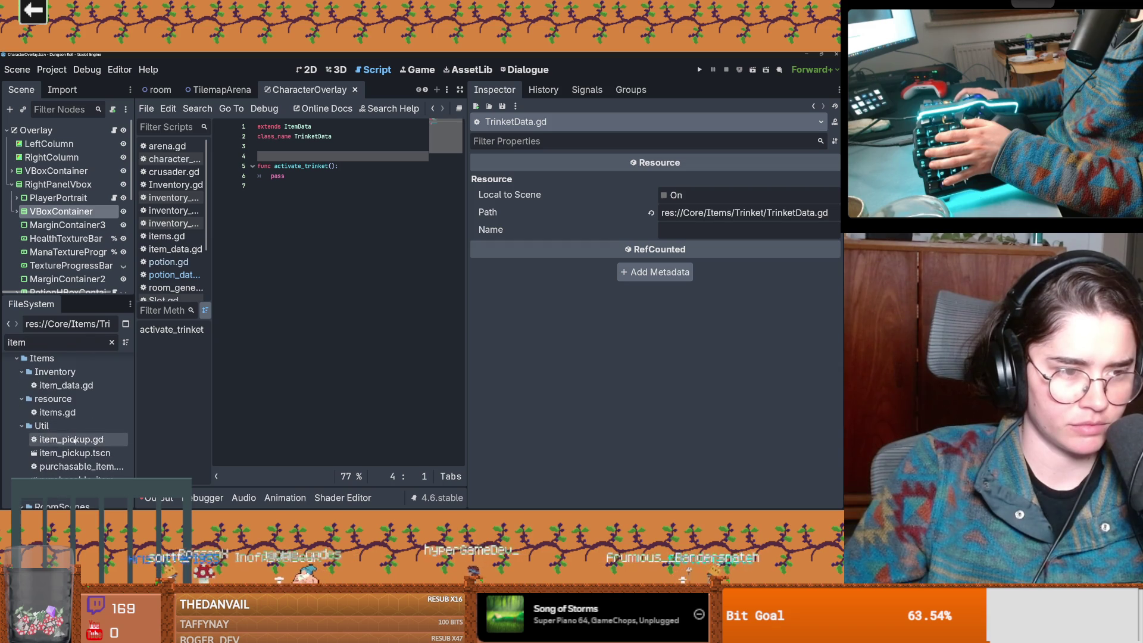
Open items.gd in a widened script editor and highlight uses of footsteps_amount and another variable.
{"action": "double_click", "coordinate": [57, 412]}
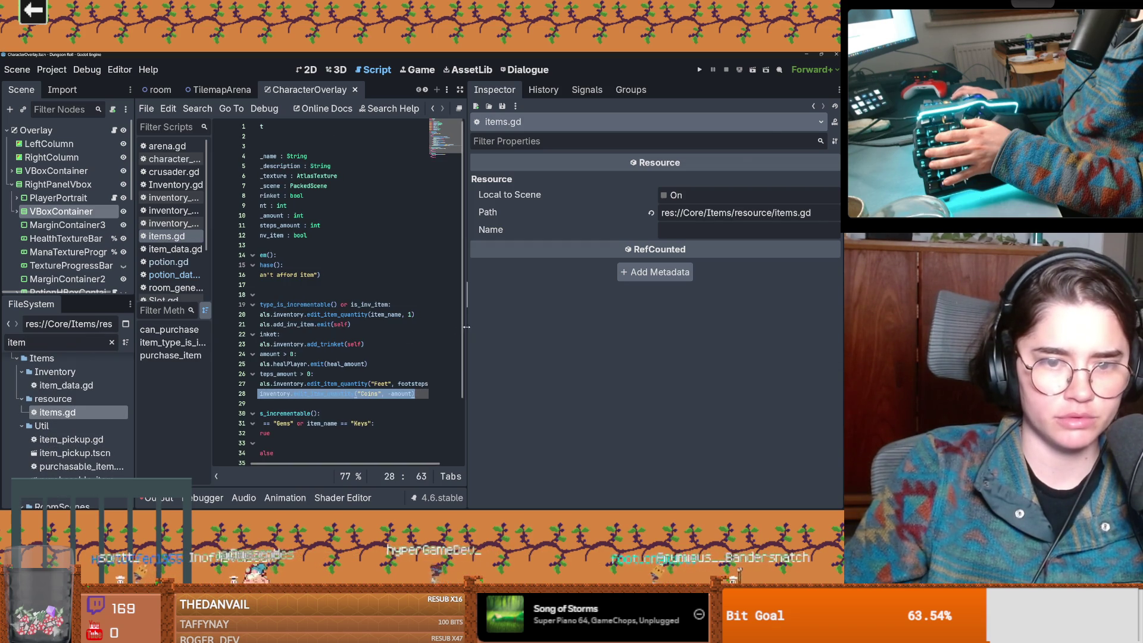
{"action": "left_click_drag", "start_coordinate": [452, 331], "coordinate": [834, 336]}
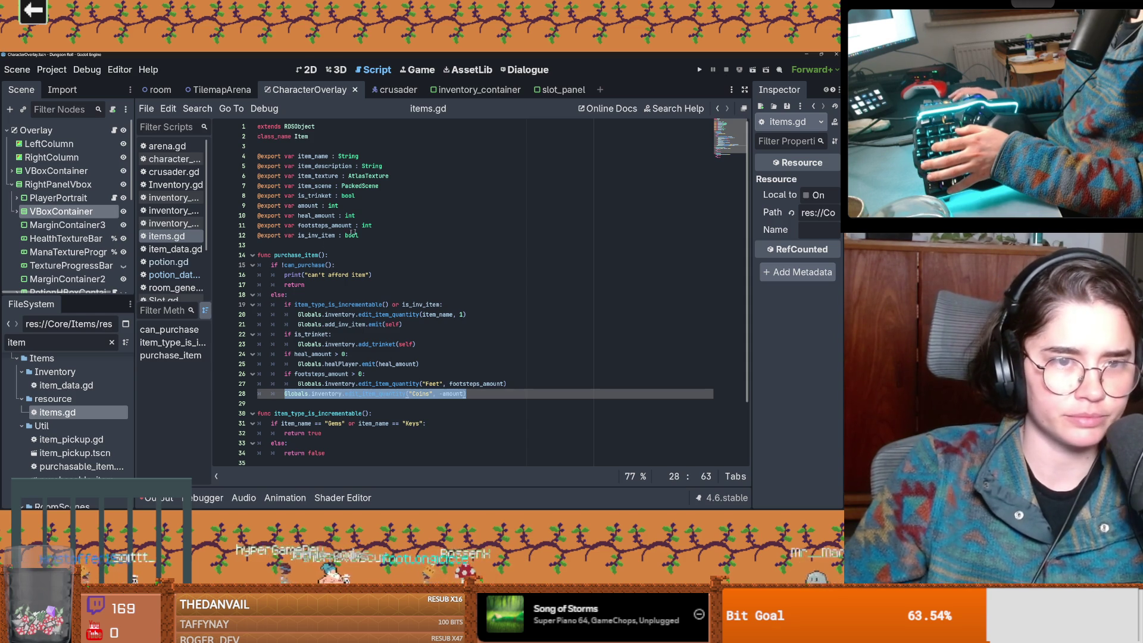
{"action": "double_click", "coordinate": [323, 225]}
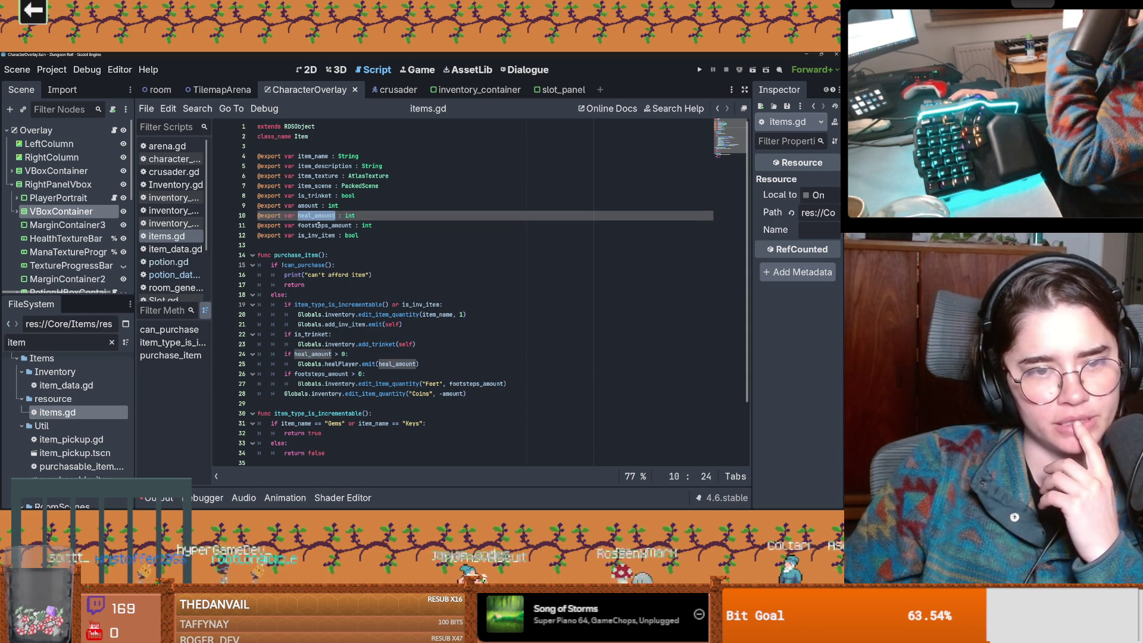
{"action": "double_click", "coordinate": [308, 205]}
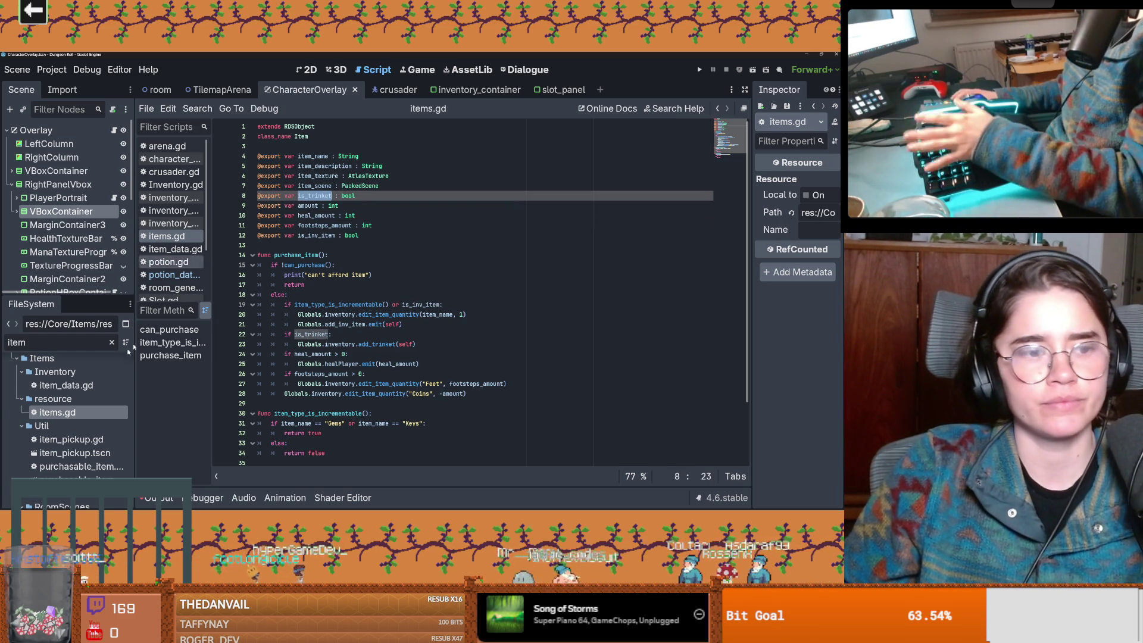
{"action": "scroll", "coordinate": [114, 421], "scroll_direction": "down", "scroll_amount": 5}
{"action": "scroll", "coordinate": [114, 422], "scroll_direction": "down", "scroll_amount": 3}
Collapse the addons and assets folders and expand Core > Items in the file tree.
{"action": "left_click_drag", "start_coordinate": [138, 466], "coordinate": [133, 355]}
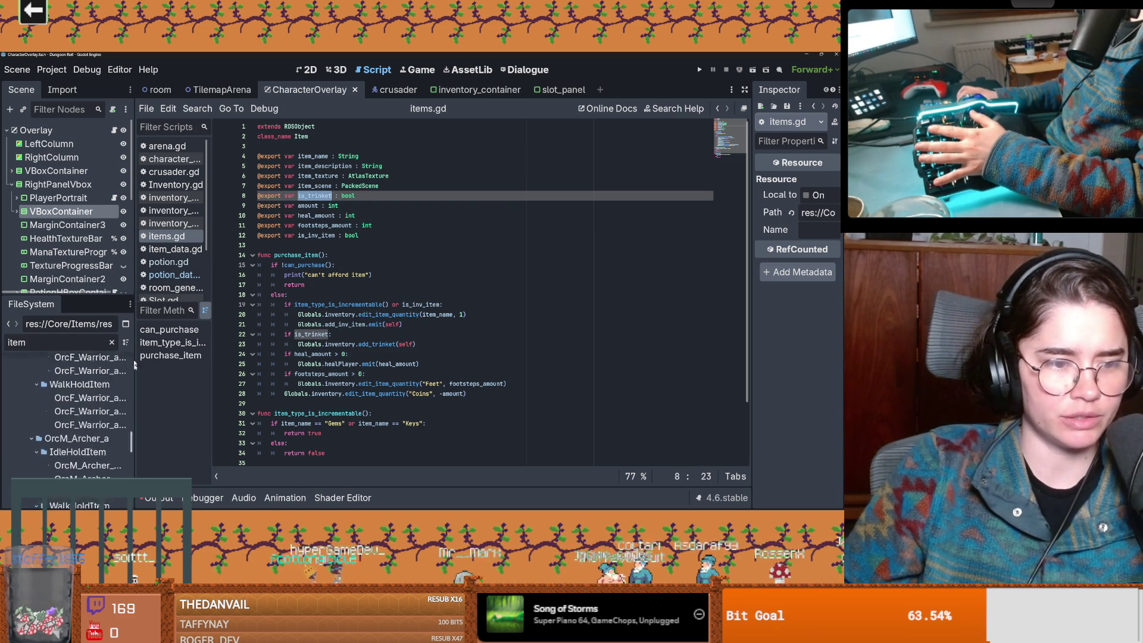
{"action": "left_click", "coordinate": [12, 390]}
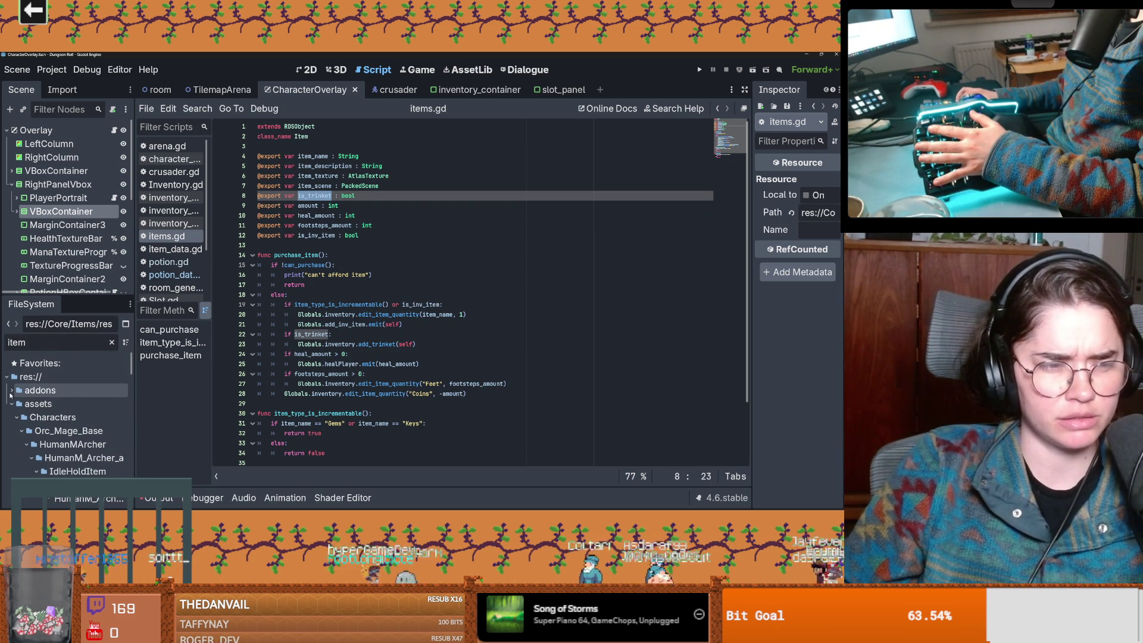
{"action": "left_click", "coordinate": [12, 403]}
{"action": "left_click", "coordinate": [13, 430]}
{"action": "left_click", "coordinate": [19, 431]}
{"action": "double_click", "coordinate": [75, 457]}
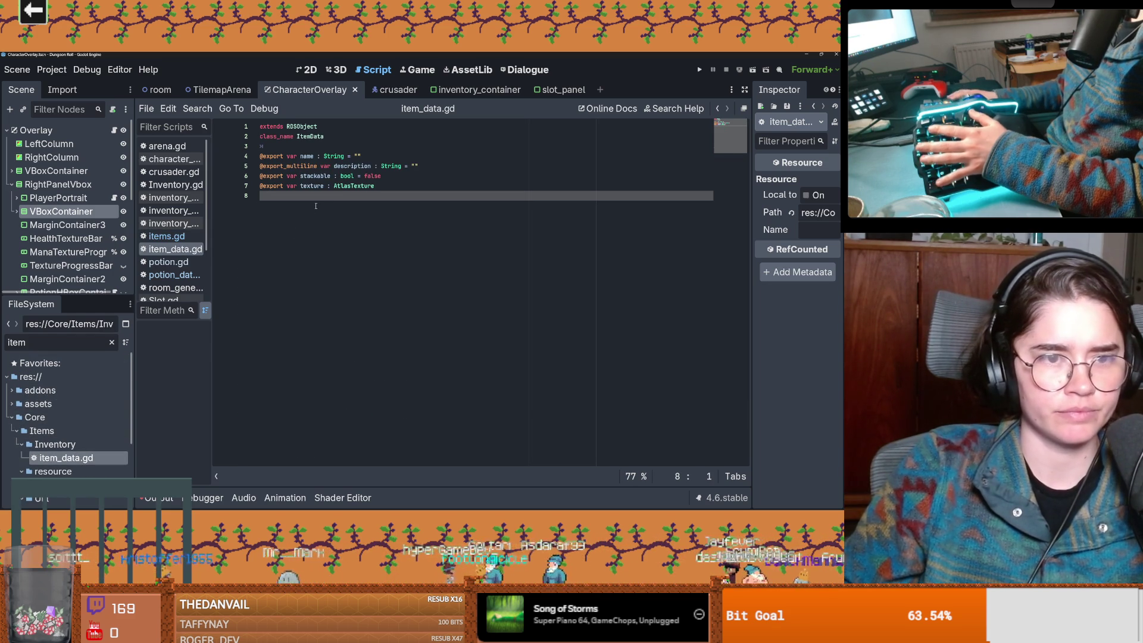
{"action": "type", "text": "@e"}
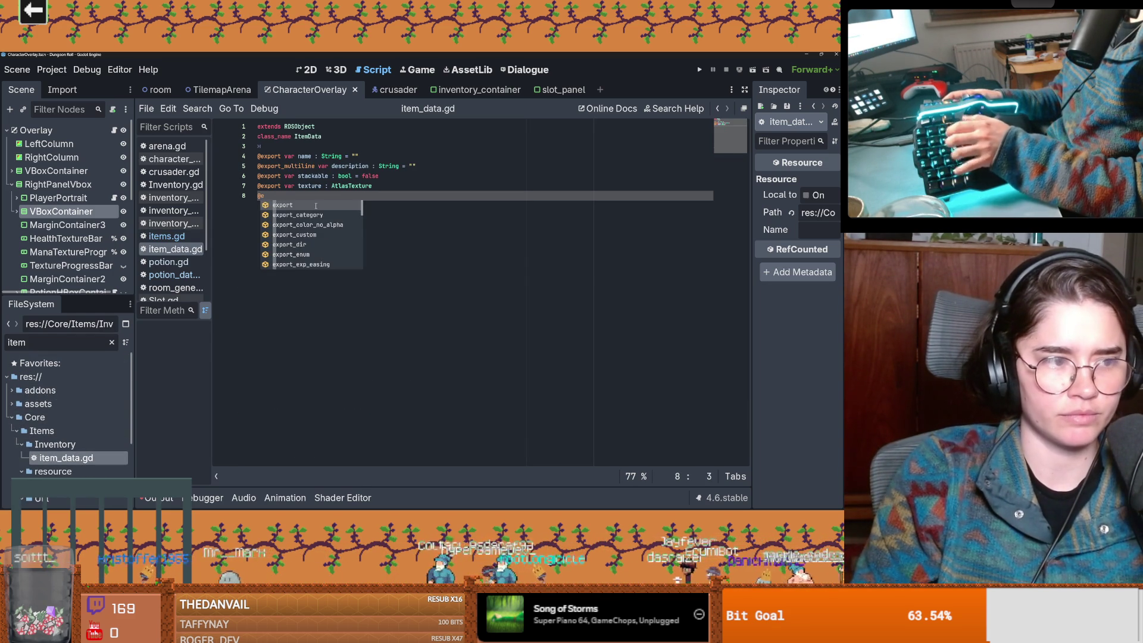
{"action": "type", "text": "xport var price "}
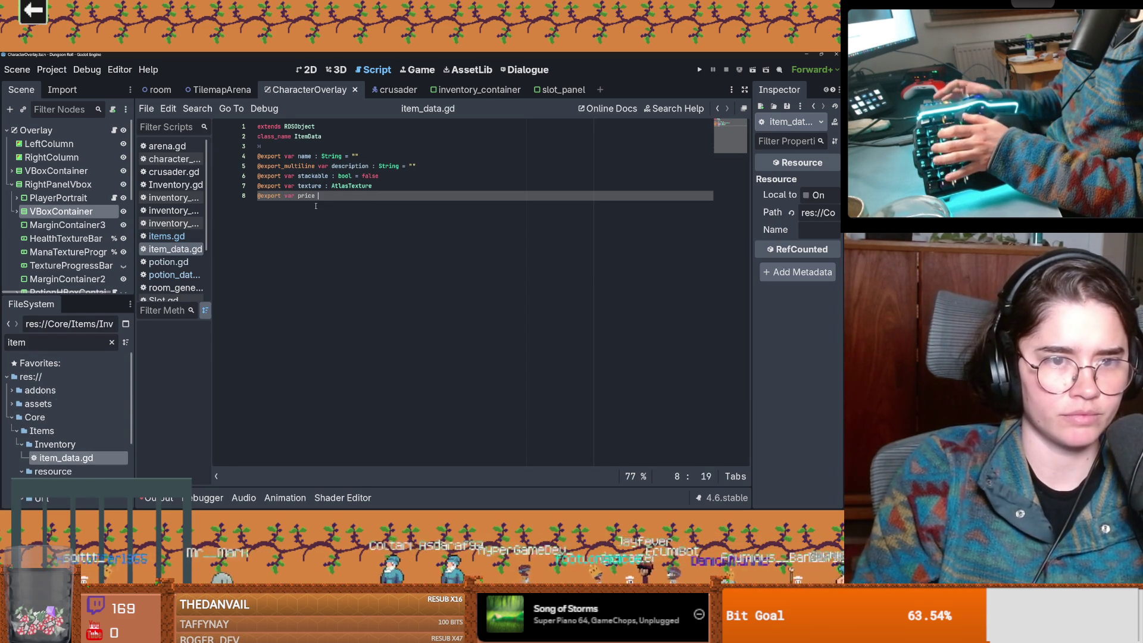
{"action": "type", "text": ": int"}
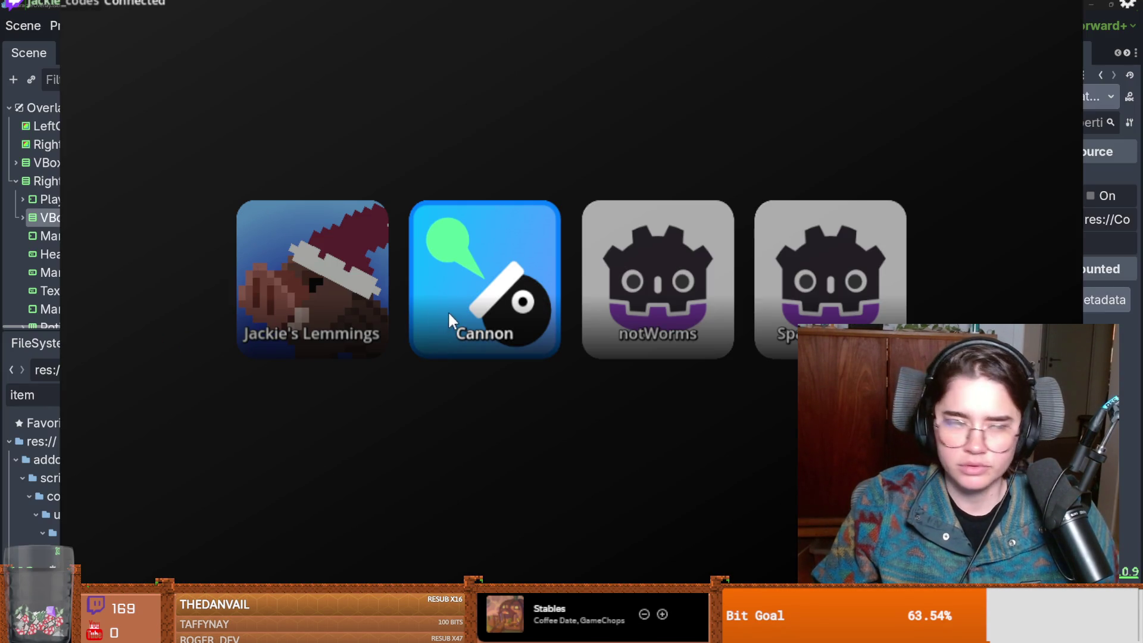
{"action": "left_click", "coordinate": [448, 311]}
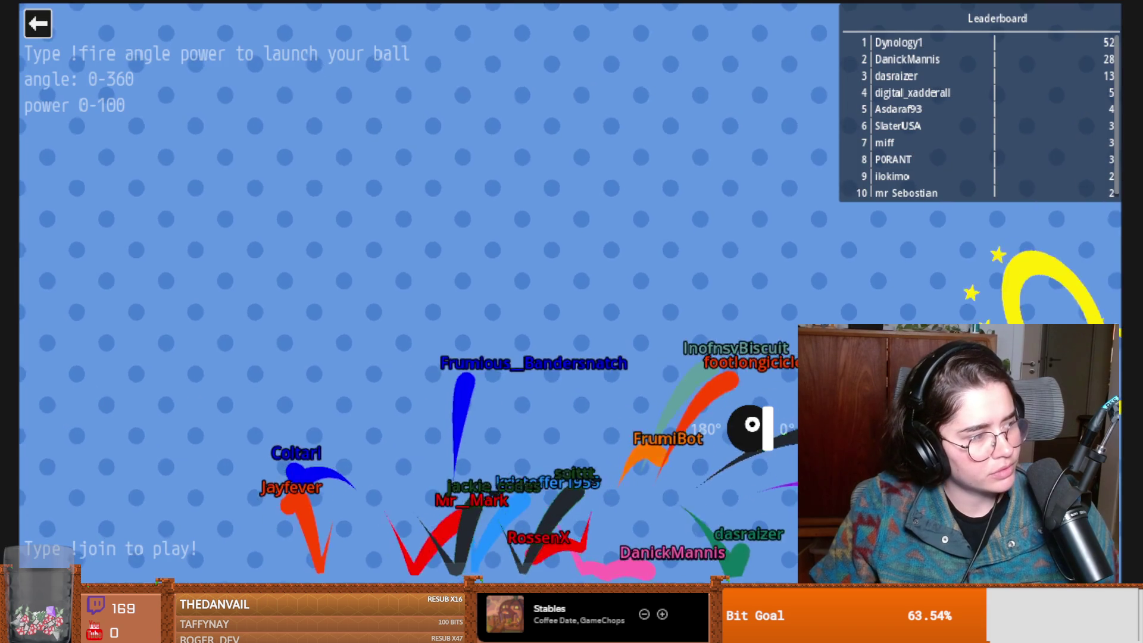